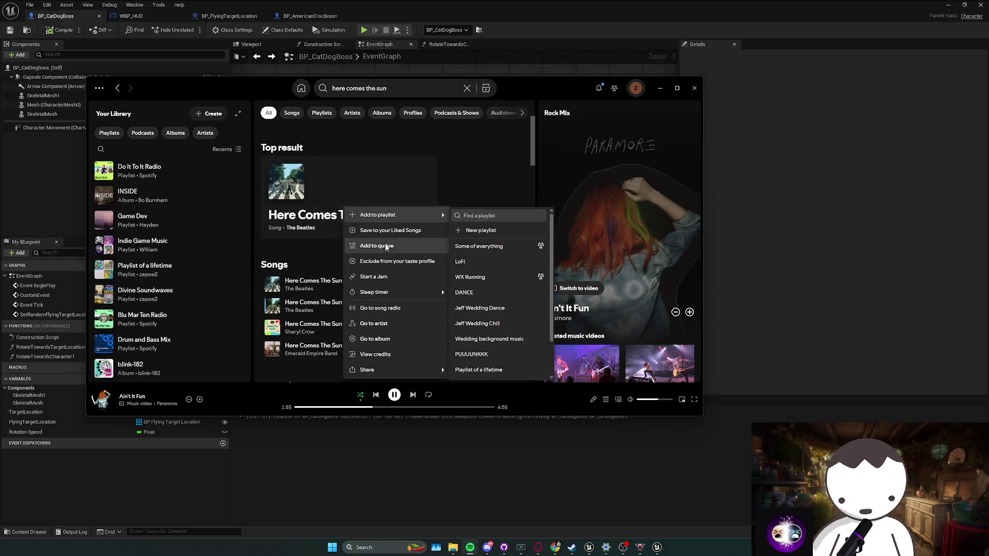
Step: Put the Spotify window away so the BP_CatDogBoss EventGraph is in front again
key("alt+Tab")
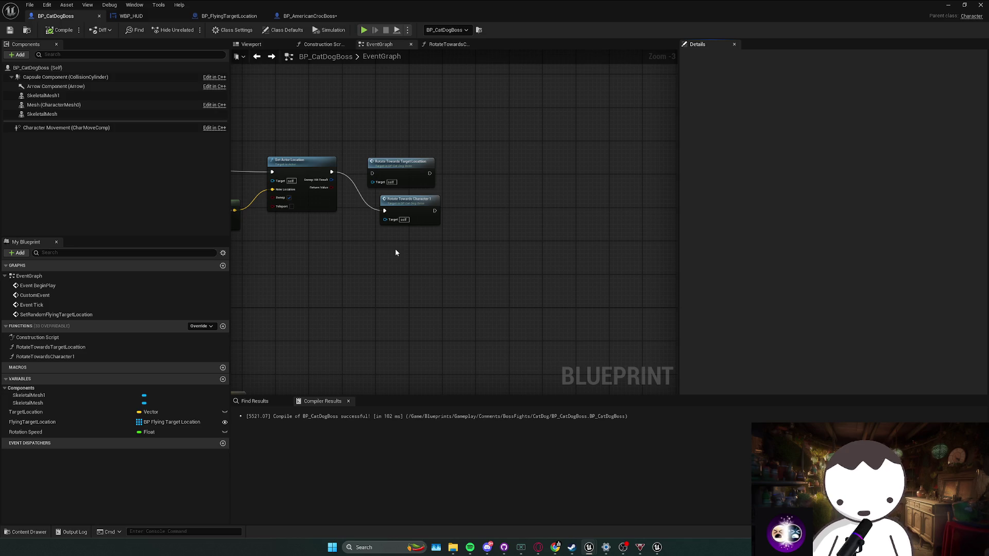
Step: Stack the Rotate Towards Target Location and Rotate Towards Character nodes, then select the lower node groups
scroll(464, 265, "down", 2)
left_click_drag(470, 227, 472, 211)
left_click_drag(482, 246, 480, 232)
left_click(466, 251)
key("Home")
left_click_drag(457, 272, 291, 353)
left_click_drag(434, 226, 507, 237)
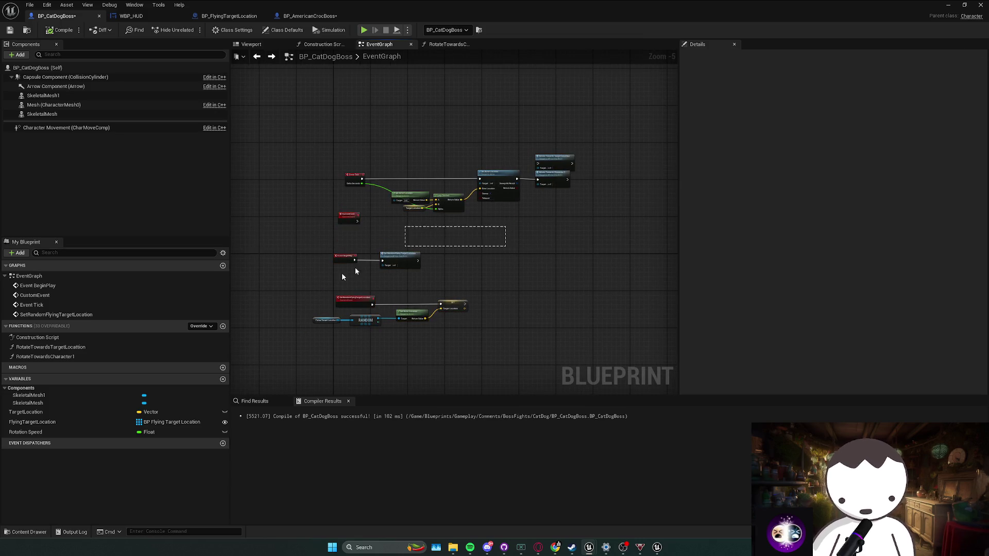
left_click_drag(297, 346, 499, 225)
Step: Move the Get Actor Location, Target Location and Lerp nodes higher in the graph
scroll(458, 254, "up", 2)
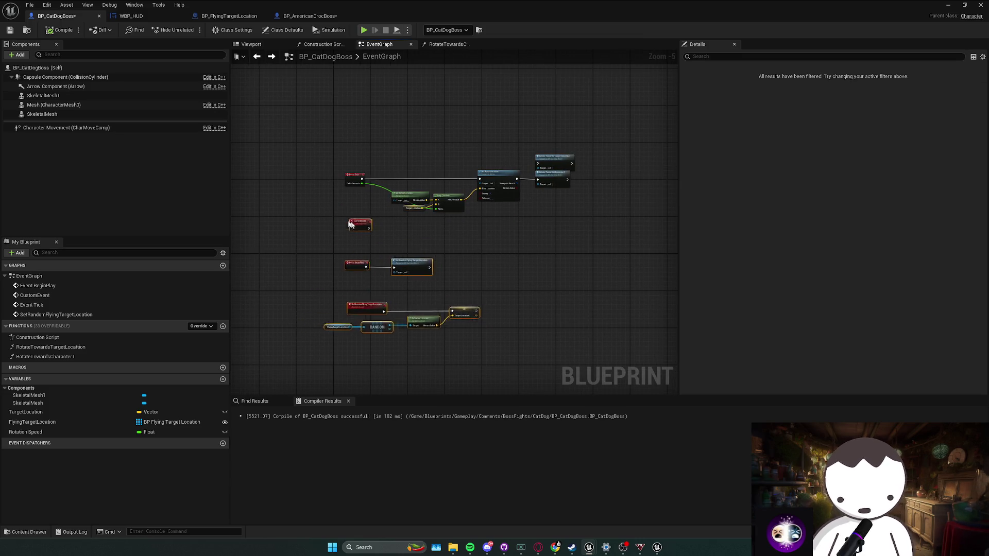
left_click(484, 222)
left_click_drag(285, 294, 410, 269)
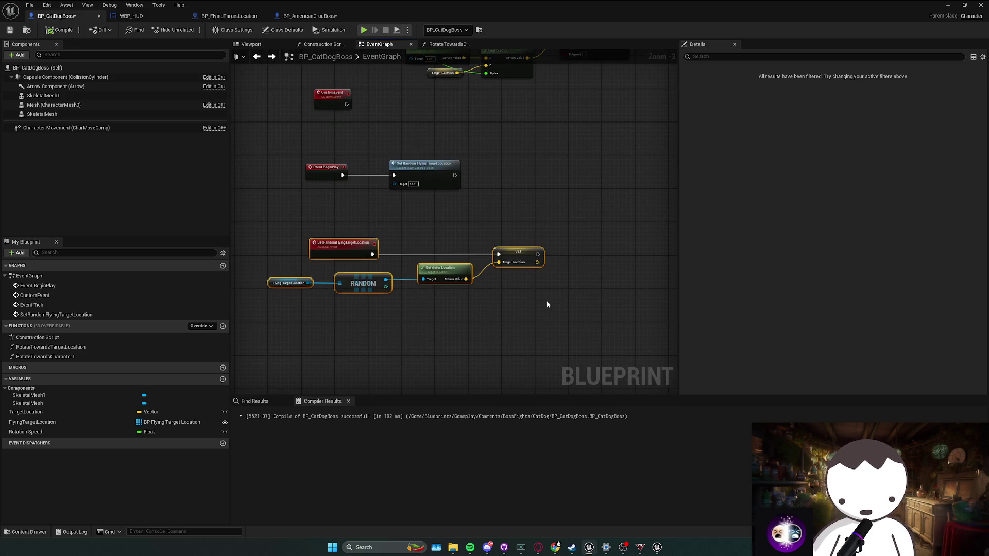
scroll(460, 320, "down", 2)
mouse_move(421, 235)
left_mouse_down()
mouse_move(453, 218)
mouse_move(437, 187)
mouse_move(436, 203)
left_mouse_up()
left_click(459, 223)
scroll(464, 247, "up", 3)
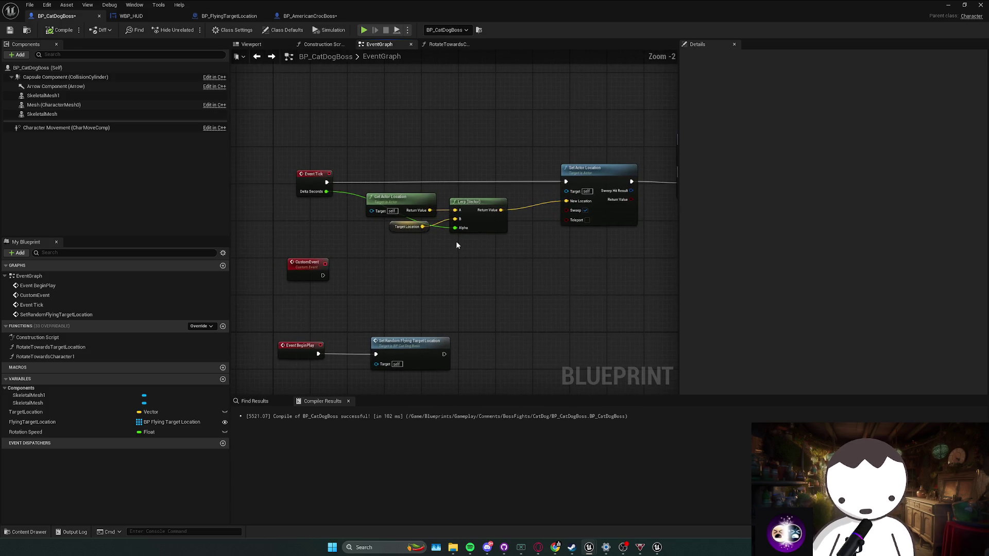
Step: Multiply Delta Seconds by a new Speed variable and feed the result into Lerp Alpha
mouse_move(326, 191)
left_mouse_down()
mouse_move(383, 258)
mouse_move(375, 273)
left_mouse_up()
type("*")
key("Return")
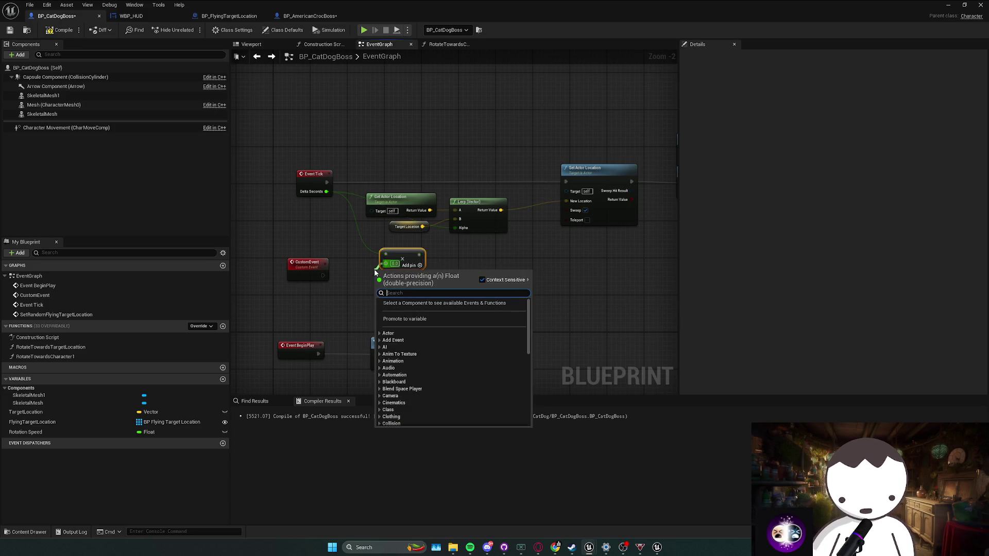
left_click(411, 321)
type("ed")
key("Return")
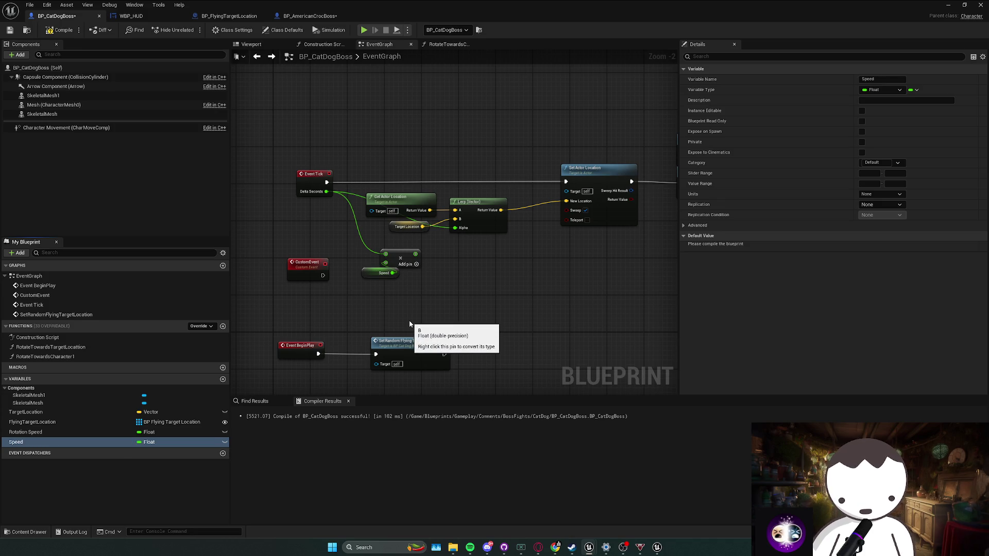
mouse_move(405, 260)
left_mouse_down()
mouse_move(406, 251)
mouse_move(477, 228)
mouse_move(455, 228)
left_mouse_up()
Step: Compile, set the Speed default value to 1, and start a play test of the level
left_click(386, 274)
left_click(59, 30)
left_click(865, 246)
type("1")
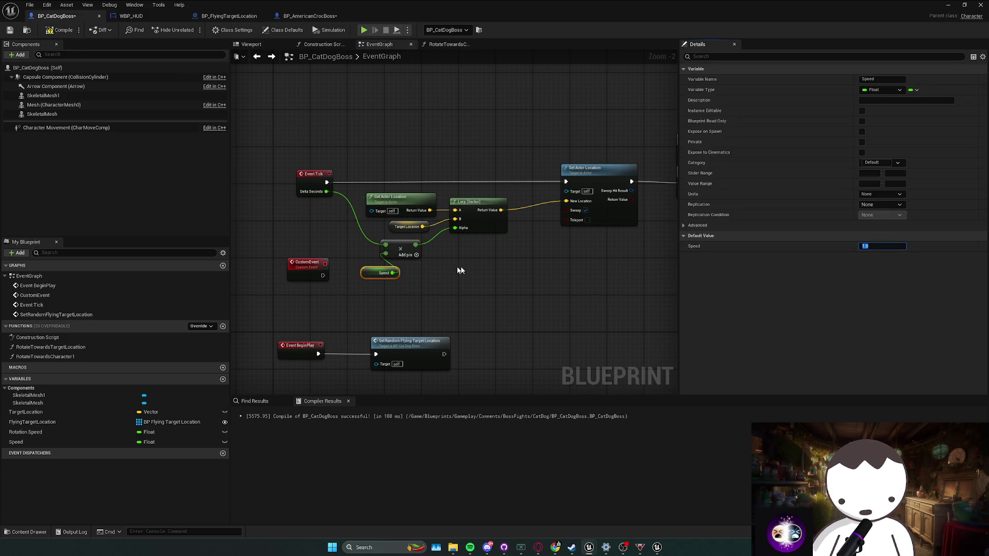
left_click(580, 278)
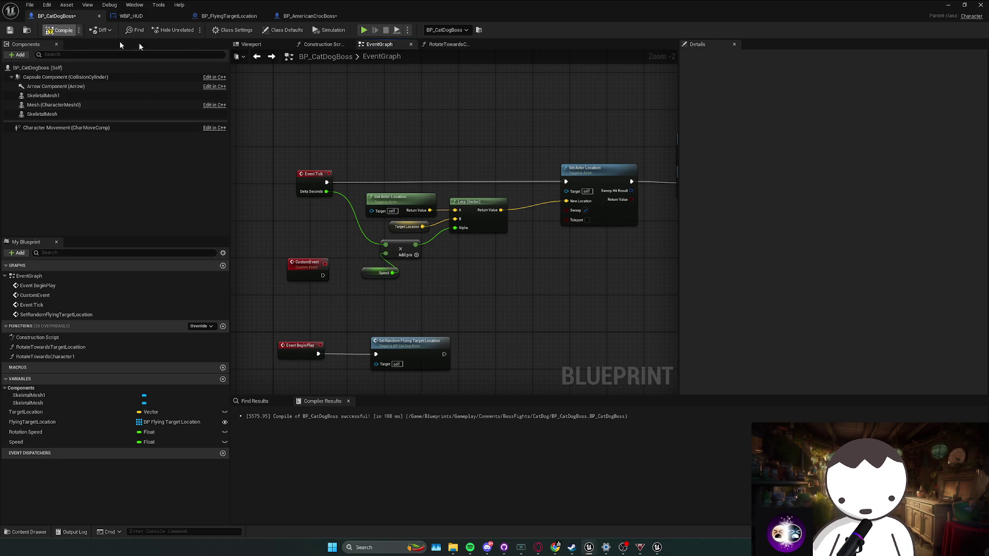
key("alt+Tab")
left_click(192, 30)
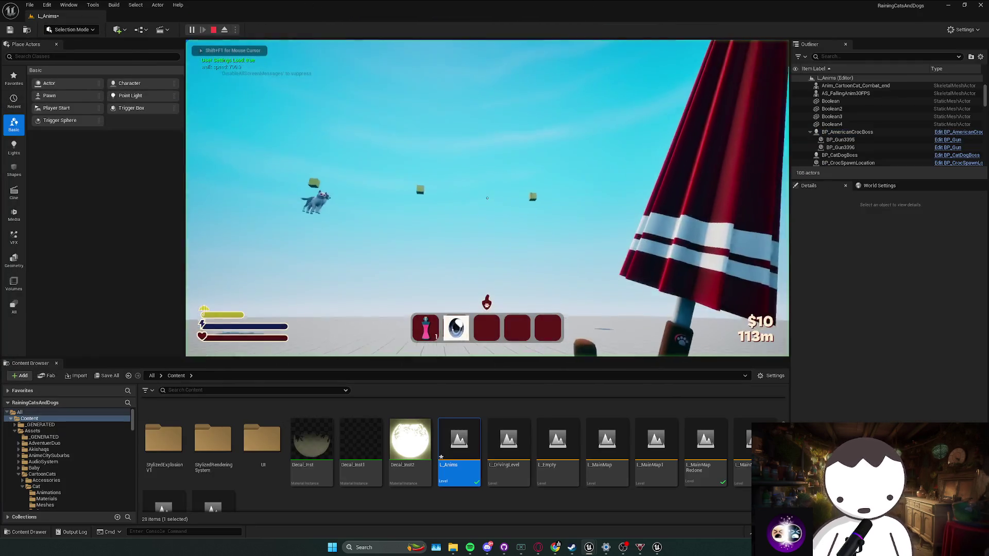
Step: Play the level twice to watch the boss fly, stopping each session, then return to BP_CatDogBoss
key("Escape")
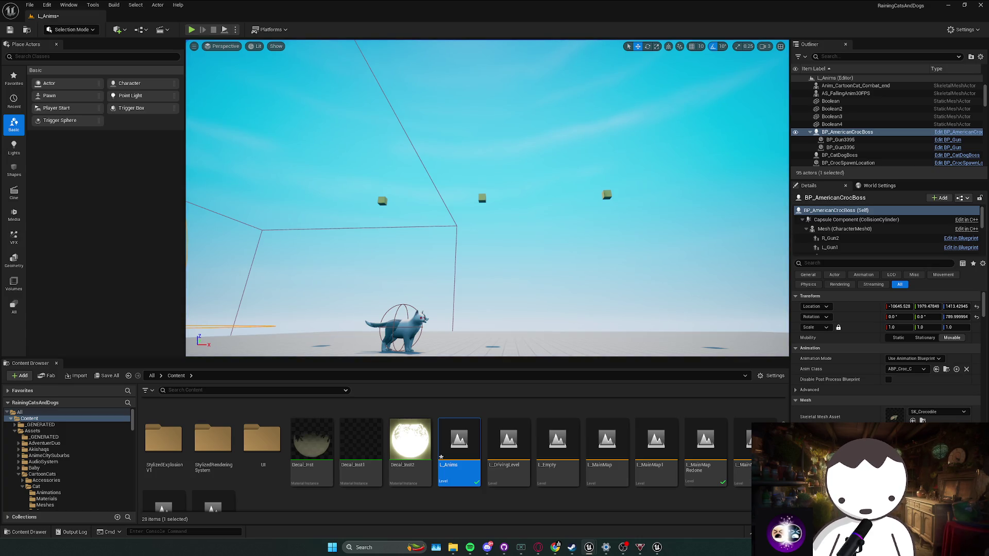
left_click(192, 30)
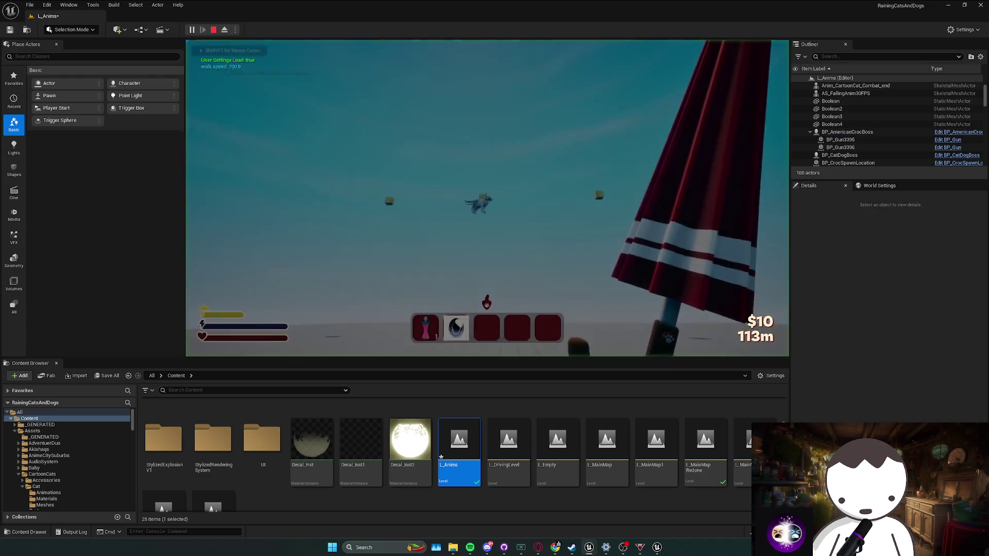
key("Escape")
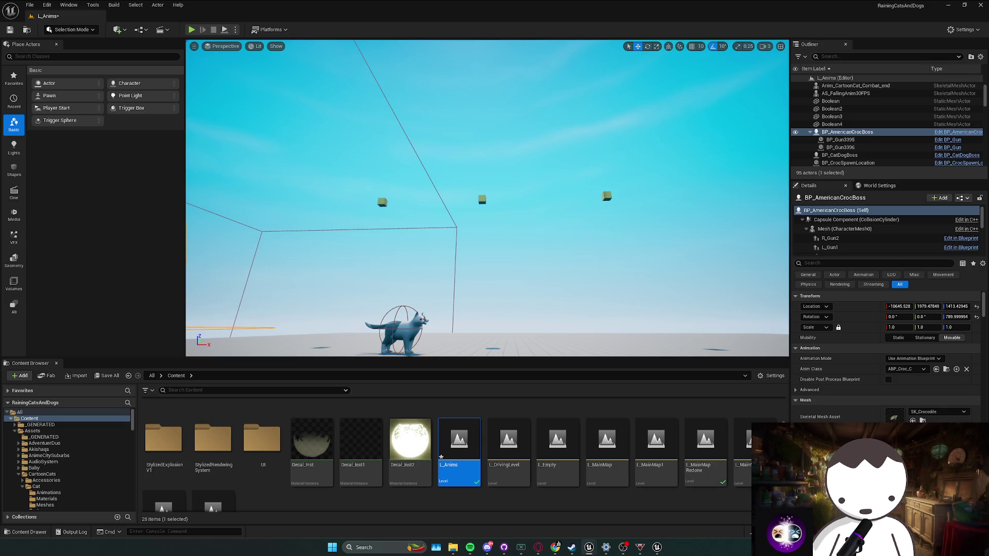
key("alt+Tab")
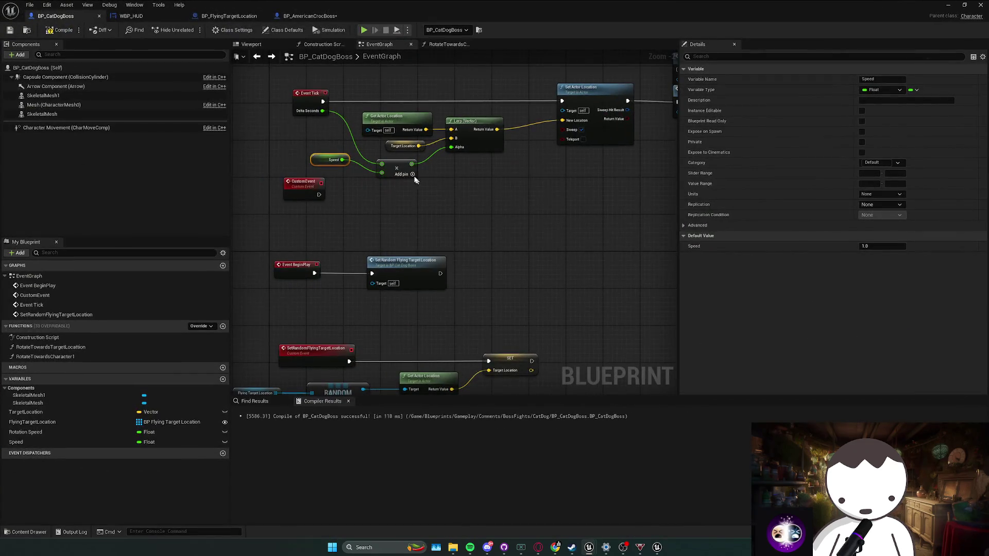
Step: Nudge the Get Actor Location, Target Location and Lerp nodes right, then switch to the Twitch Stream Manager
scroll(387, 154, "down", 2)
left_click_drag(387, 154, 497, 217)
left_click_drag(466, 176, 493, 167)
left_click(444, 232)
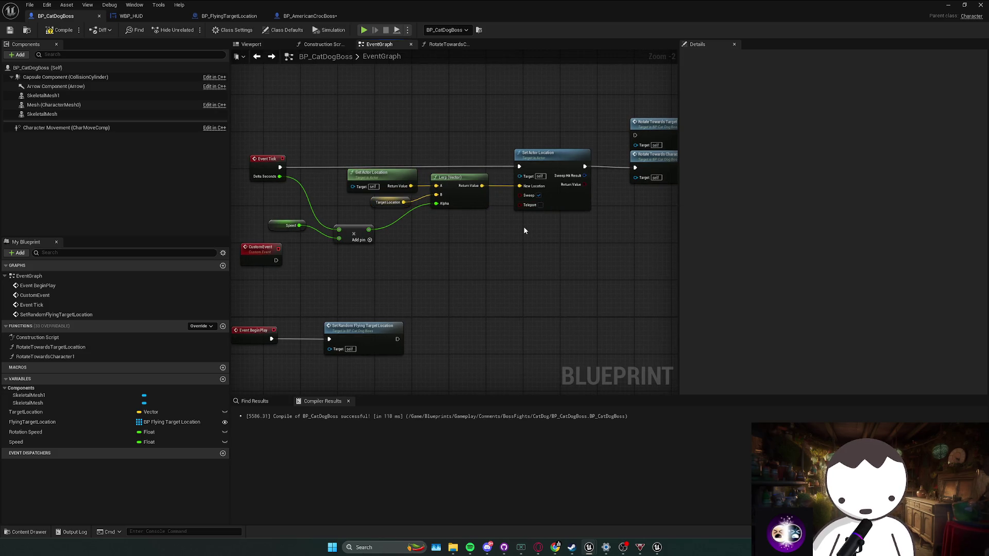
key("alt+Tab")
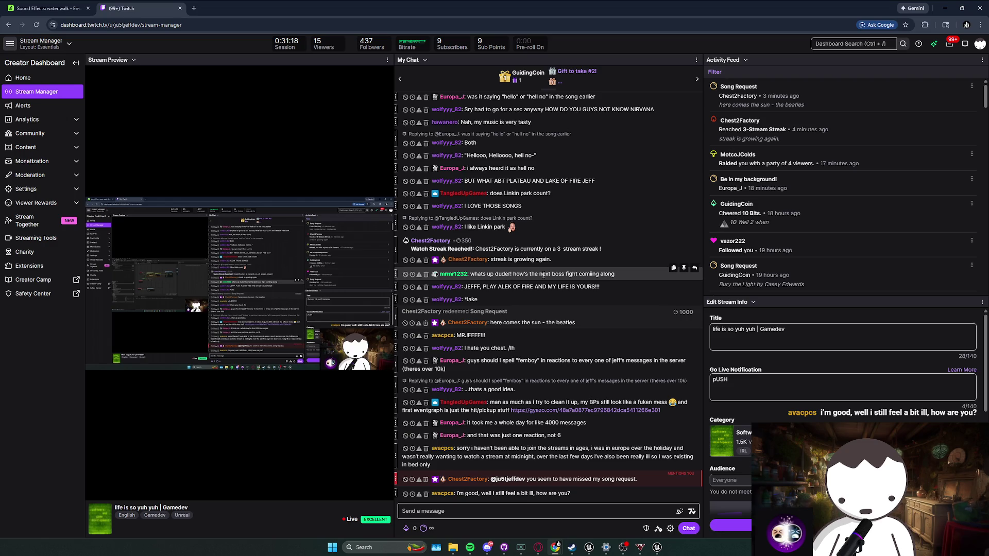
Step: Open the gyazo.com link from Twitch chat, watch the BP_BiscuitGuy clip, then return to Unreal
left_click(582, 412)
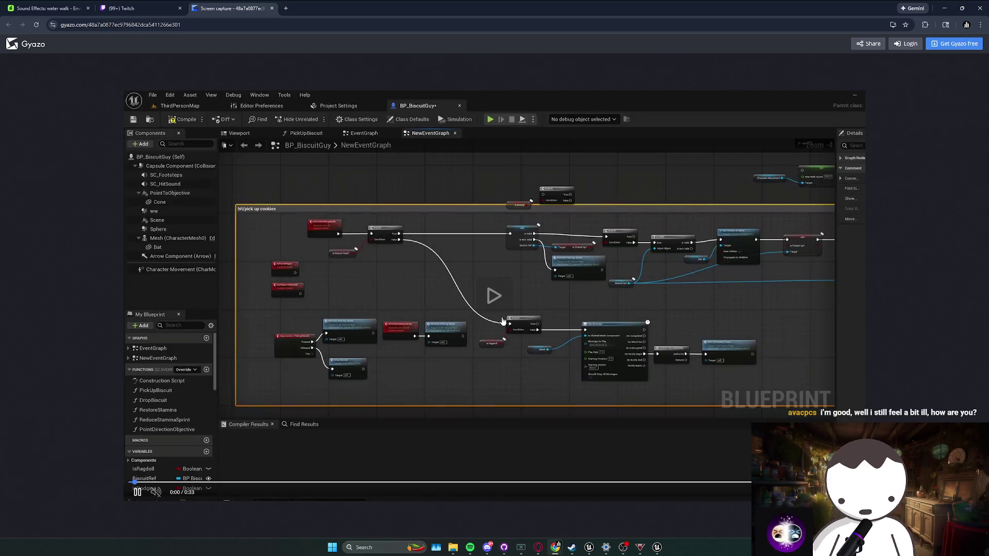
left_click(584, 396)
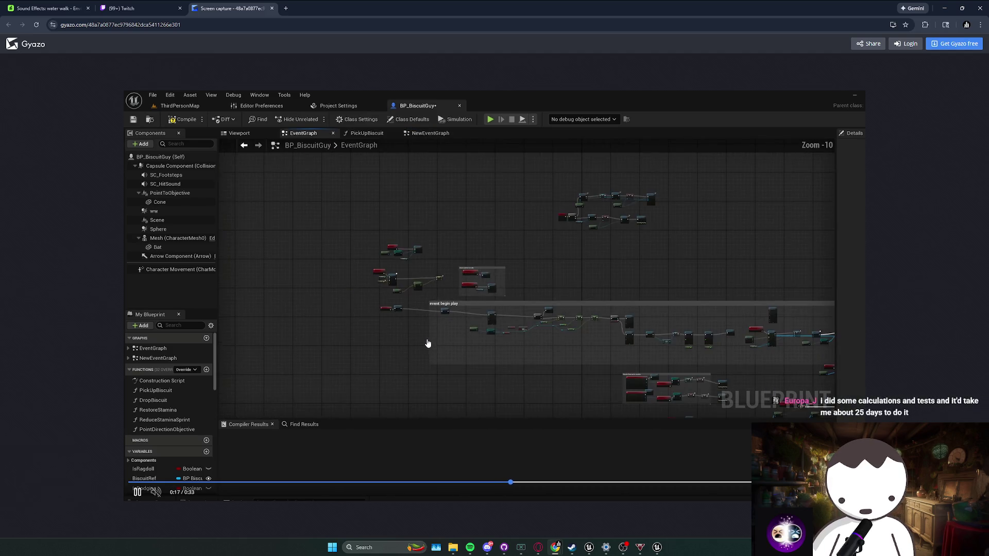
key("alt+Tab")
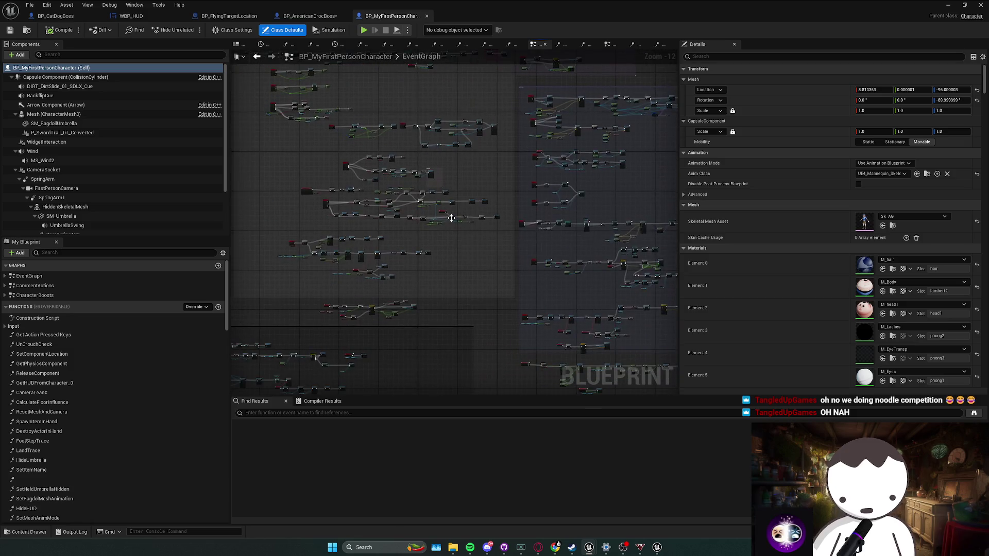
Step: Pan across the BP_MyFirstPersonCharacter event graph's node clusters, then close that Blueprint's tab
scroll(168, 162, "down", 2)
scroll(165, 160, "up", 5)
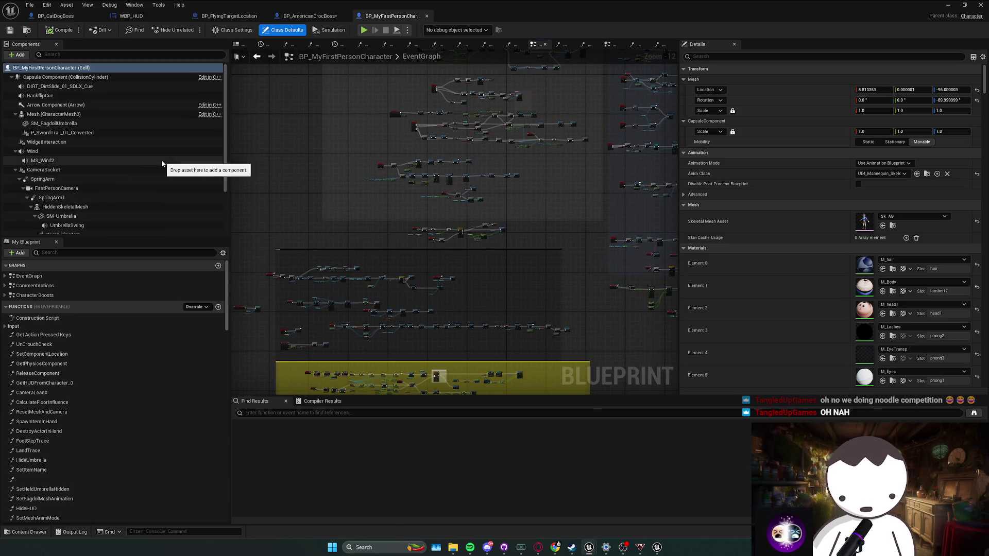
scroll(93, 165, "down", 6)
scroll(93, 165, "up", 5)
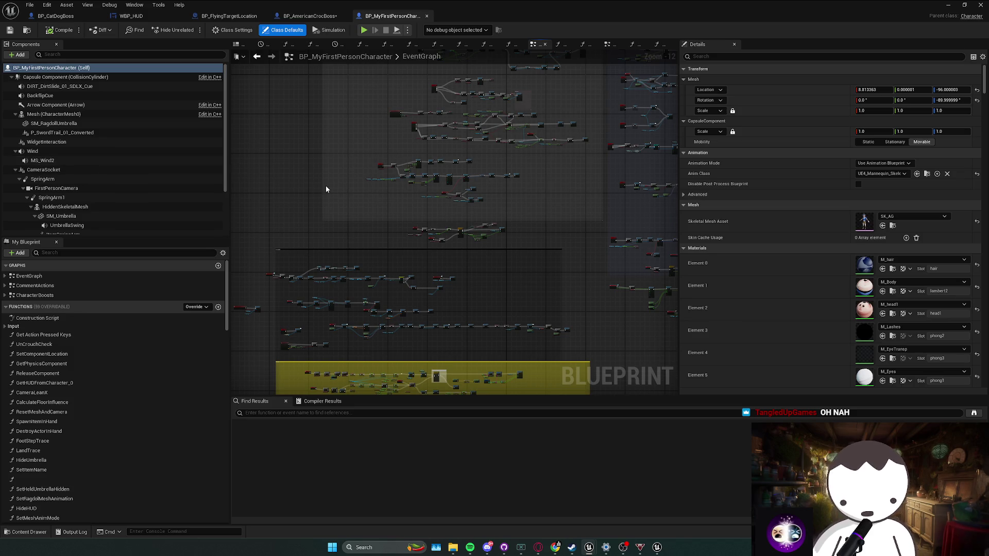
mouse_move(305, 137)
left_mouse_down()
mouse_move(364, 128)
mouse_move(517, 170)
mouse_move(435, 230)
left_mouse_up()
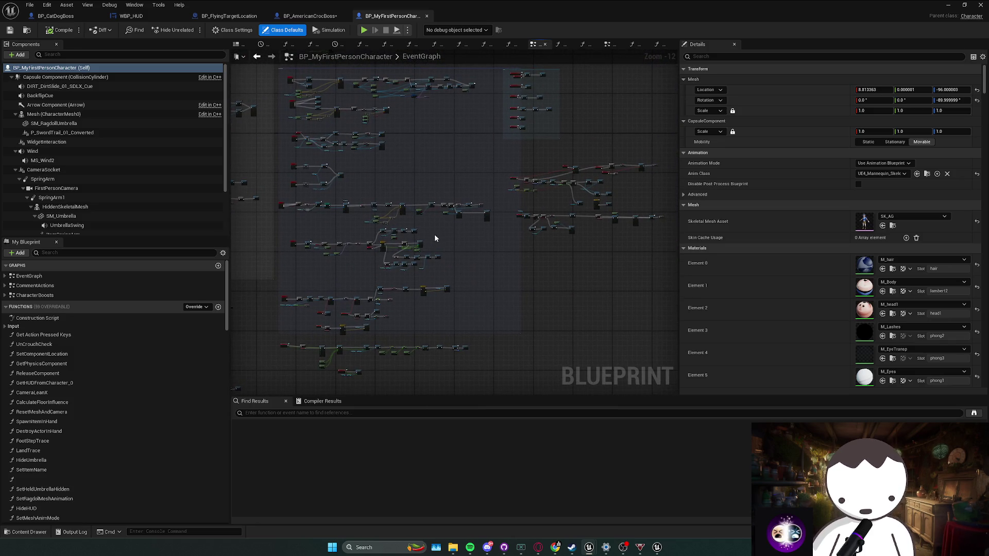
left_click_drag(515, 236, 432, 278)
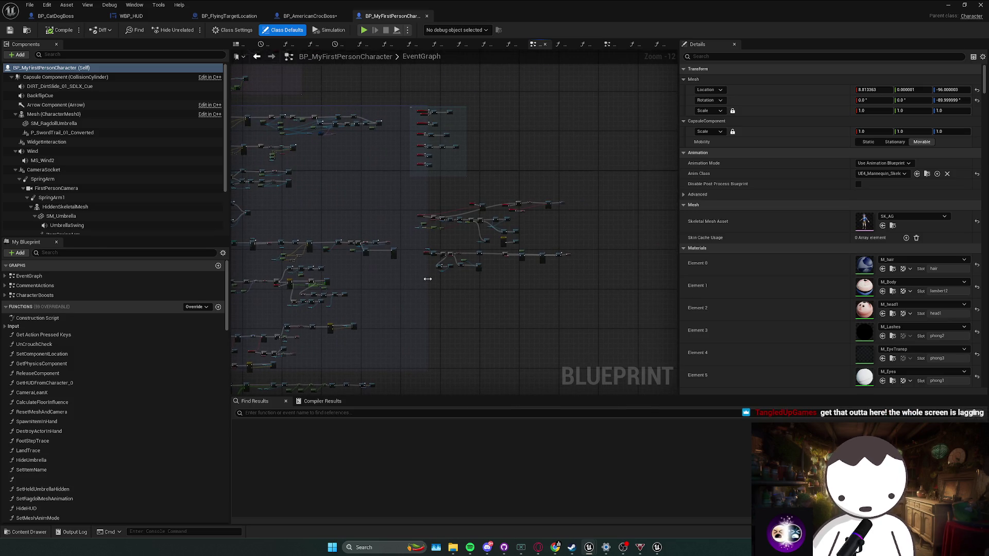
mouse_move(558, 247)
left_mouse_down()
mouse_move(597, 209)
mouse_move(434, 276)
mouse_move(476, 291)
mouse_move(309, 294)
mouse_move(361, 309)
mouse_move(379, 272)
mouse_move(665, 279)
mouse_move(360, 227)
mouse_move(558, 236)
mouse_move(391, 129)
left_mouse_up()
scroll(379, 271, "up", 4)
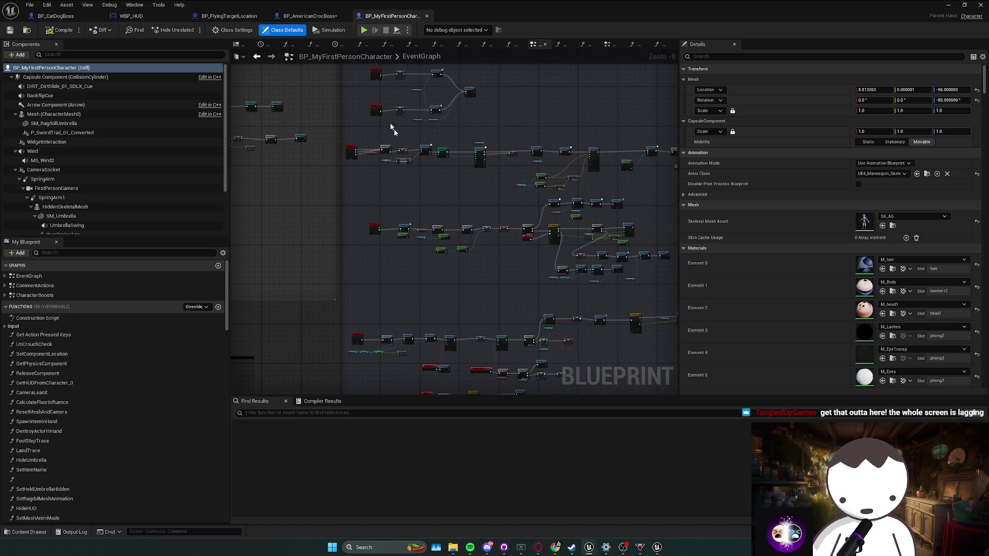
left_click(427, 16)
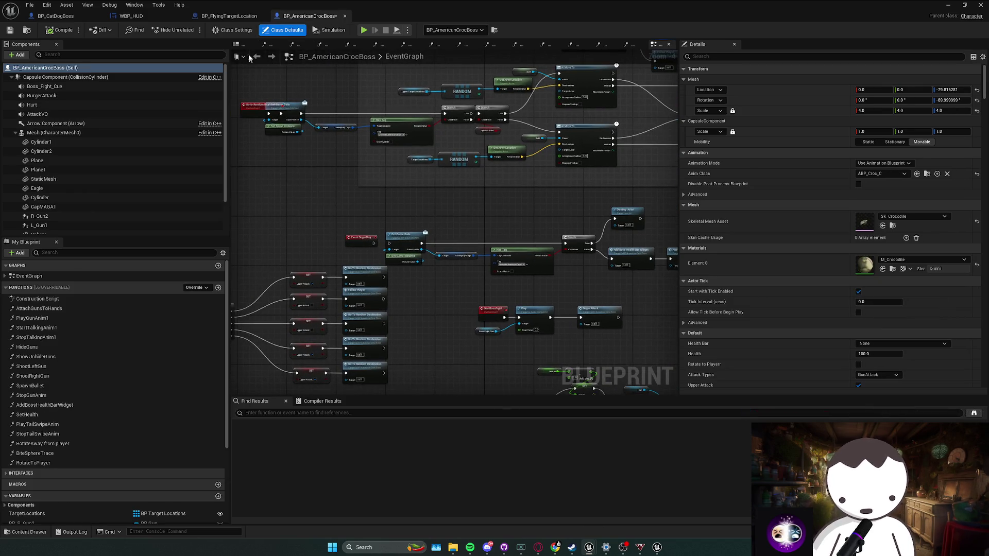
Step: Return to BP_CatDogBoss, recompile, and move the Speed and multiply nodes beside Event Tick
left_click(235, 17)
left_click(131, 16)
left_click(55, 16)
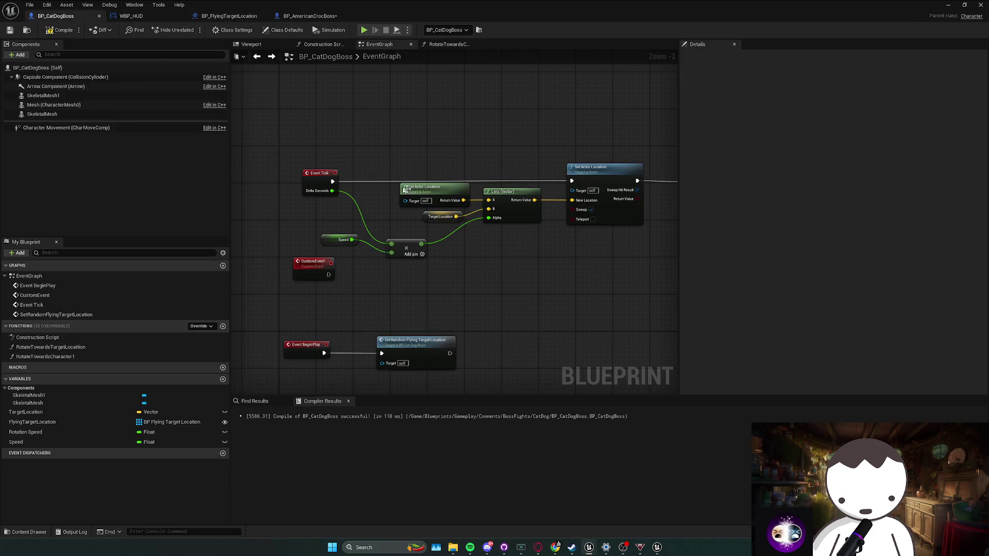
left_click(49, 30)
mouse_move(405, 246)
left_mouse_down()
mouse_move(382, 220)
mouse_move(319, 226)
left_mouse_up()
left_click_drag(387, 222, 373, 209)
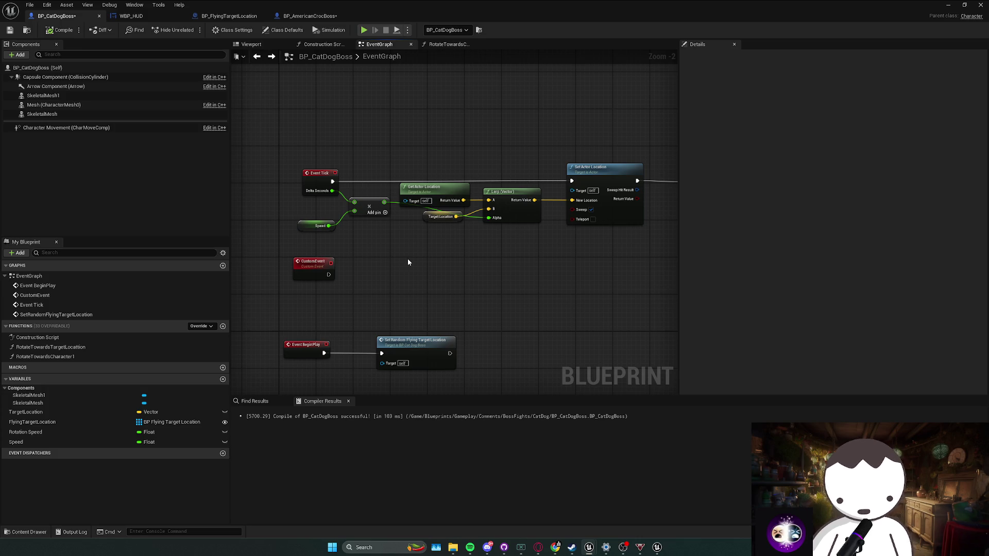
Step: Select the CustomEvent node, then select Event BeginPlay with Set Random Flying Target Location
mouse_move(471, 269)
left_mouse_down()
mouse_move(371, 257)
mouse_move(301, 236)
left_mouse_up()
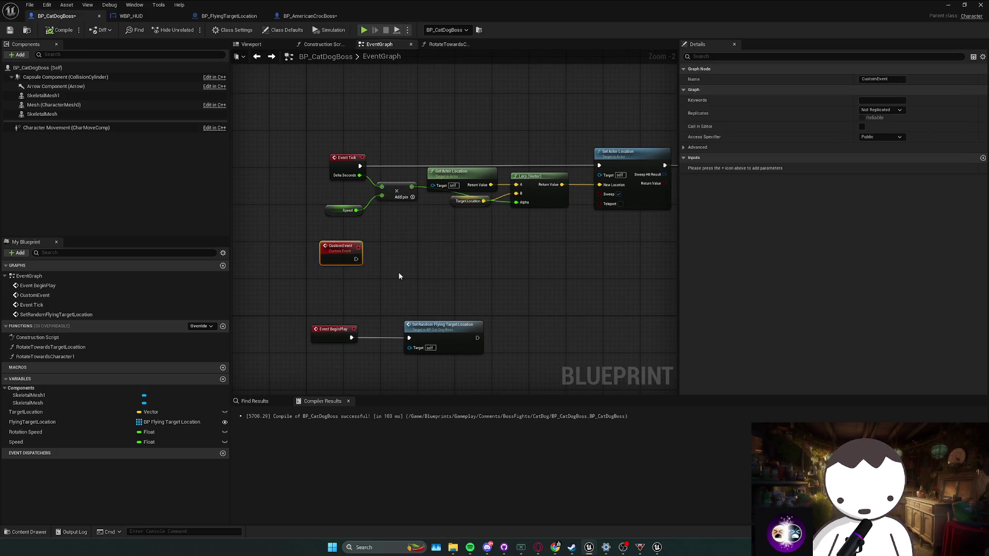
left_click(382, 247)
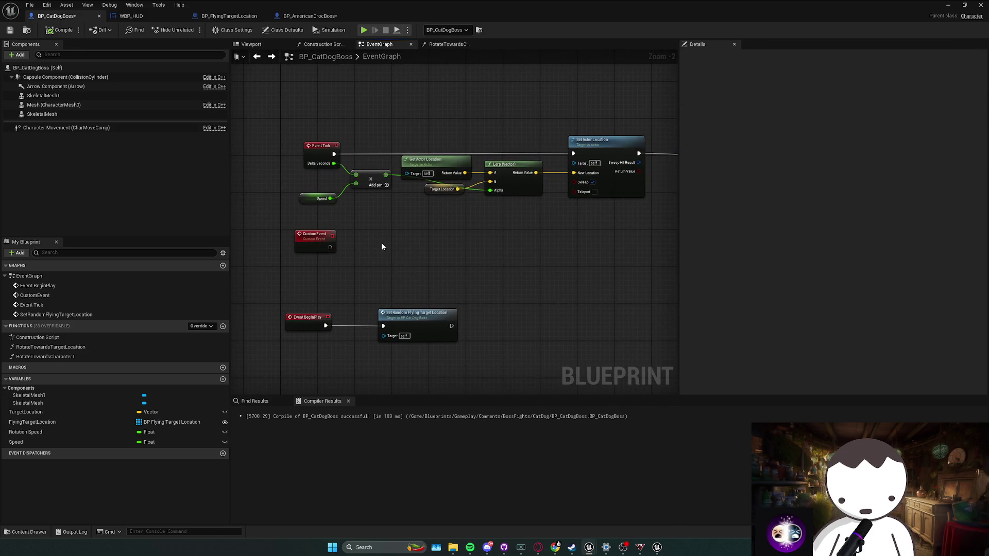
left_click(300, 242)
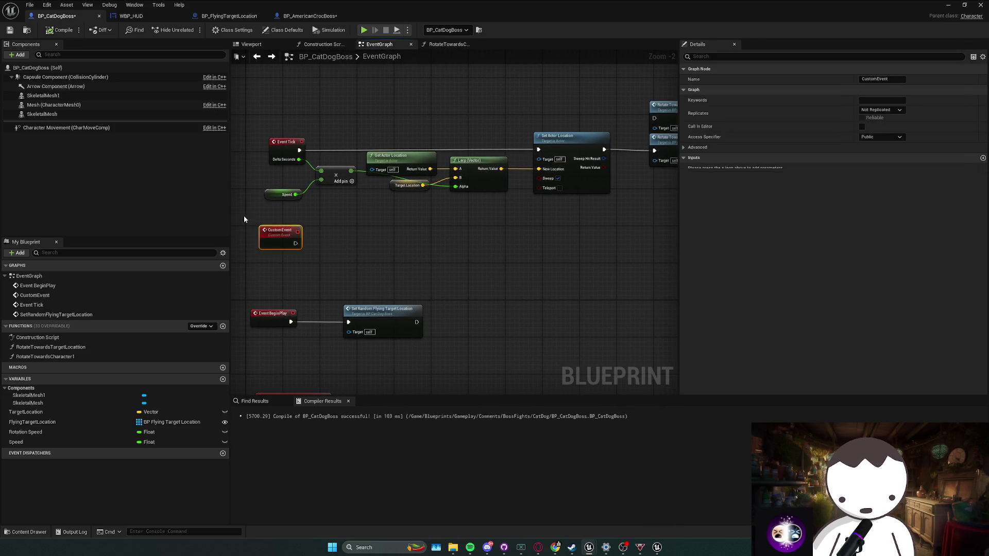
left_click_drag(399, 260, 316, 221)
left_click_drag(361, 247, 396, 263)
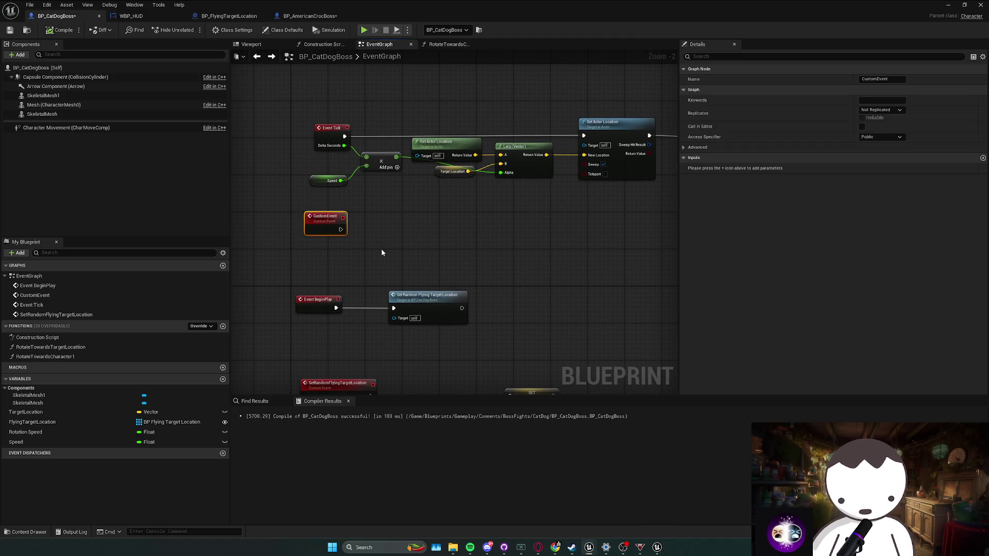
scroll(381, 252, "up", 2)
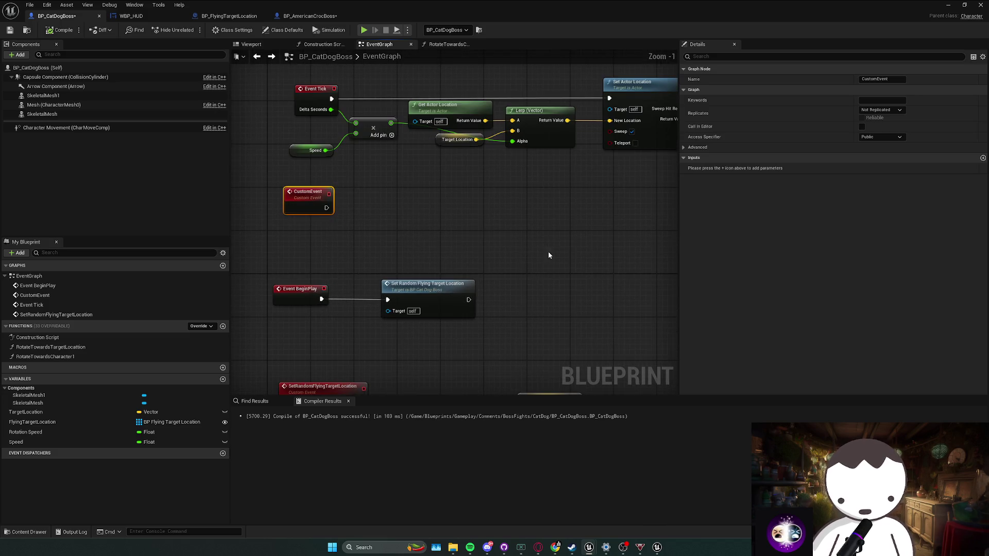
scroll(548, 253, "down", 2)
left_click_drag(453, 262, 330, 318)
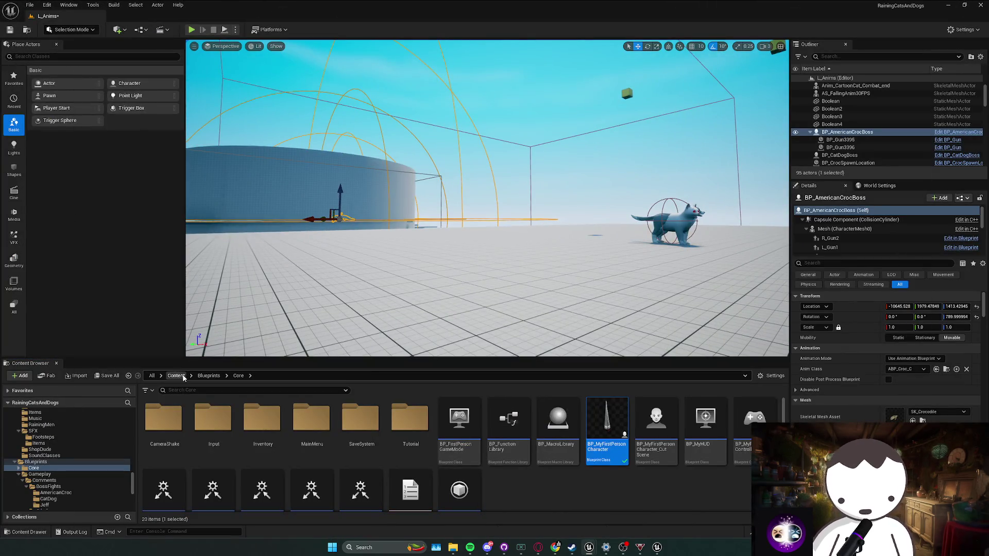
Step: Open the SLOWED_NOTOUCH level from the Content folder, saving the pending Blueprint and level changes
left_click(176, 376)
scroll(484, 468, "down", 2)
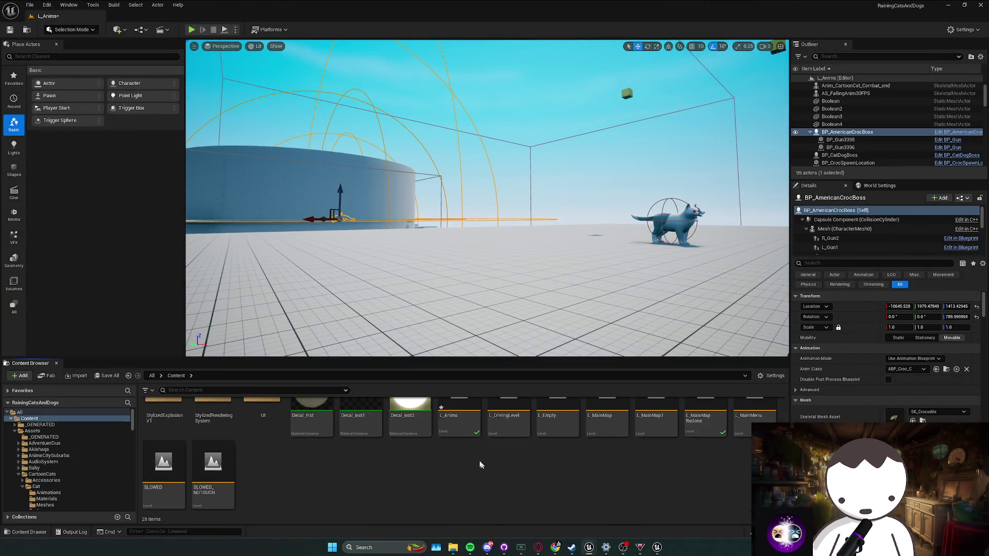
scroll(485, 467, "up", 2)
double_click(705, 438)
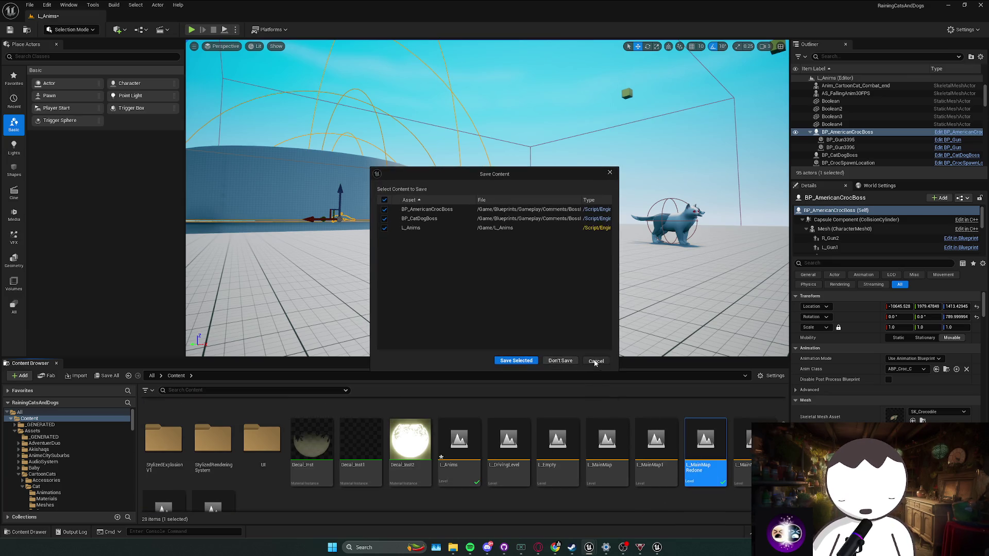
left_click(596, 361)
scroll(361, 453, "down", 2)
double_click(213, 466)
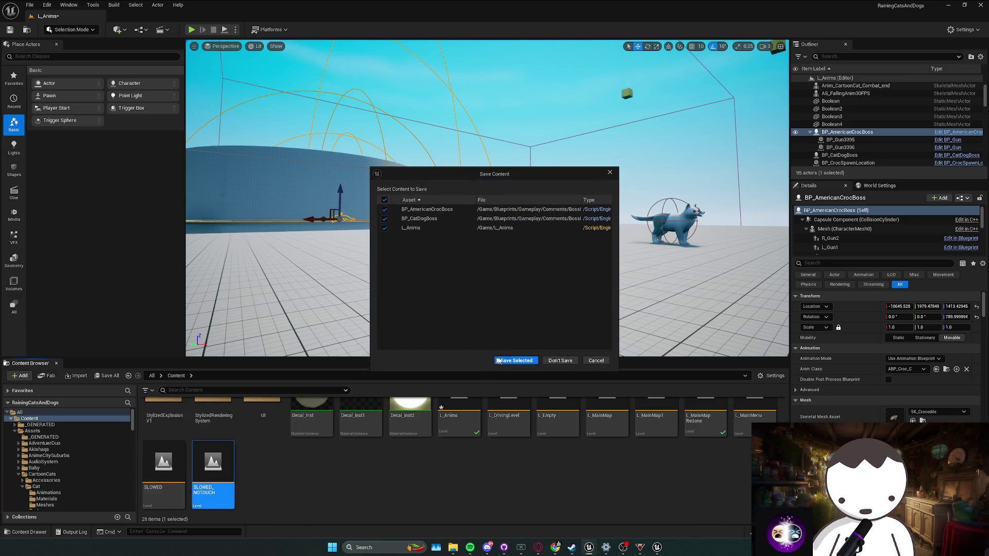
left_click(546, 361)
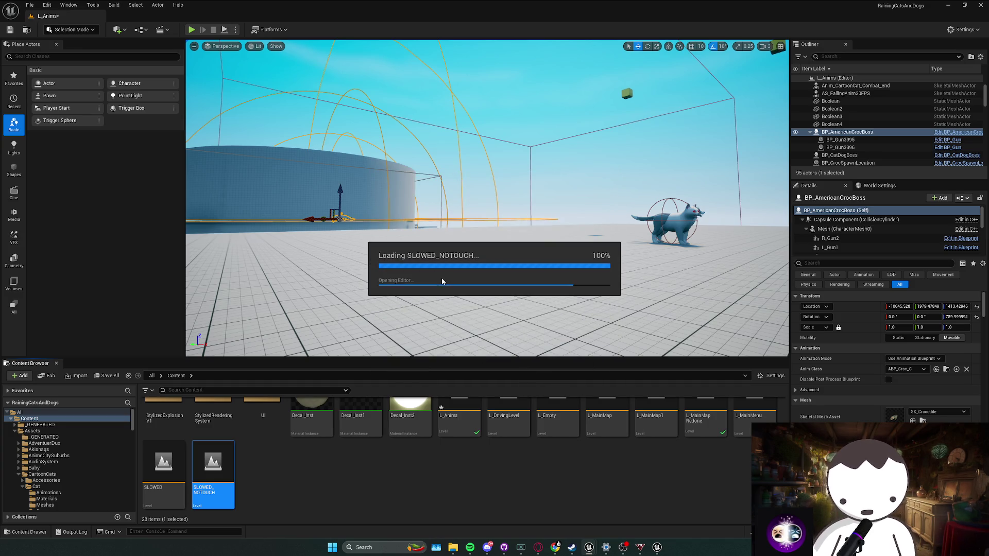
key("w")
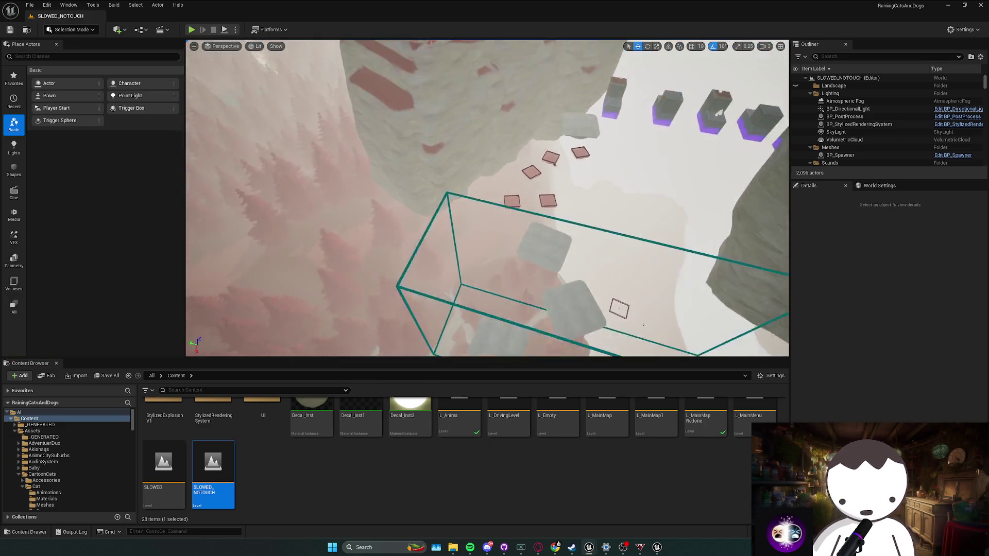
scroll(487, 197, "down", 1)
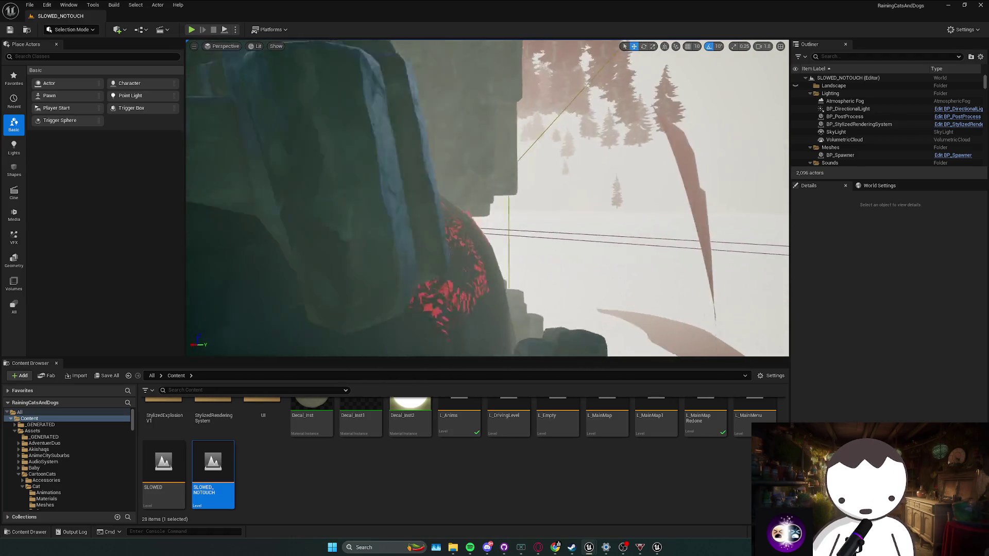
scroll(486, 197, "down", 3)
scroll(486, 197, "down", 1)
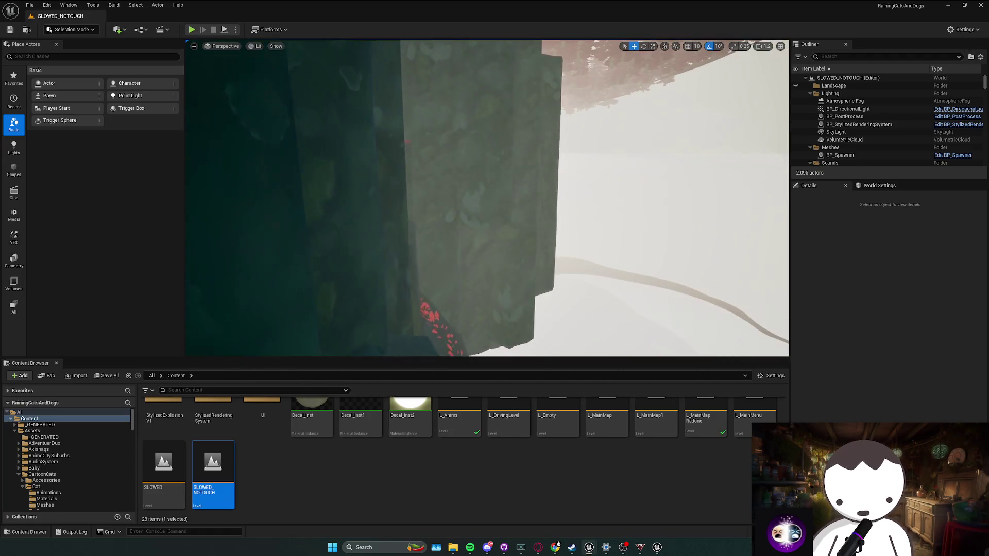
scroll(486, 198, "up", 3)
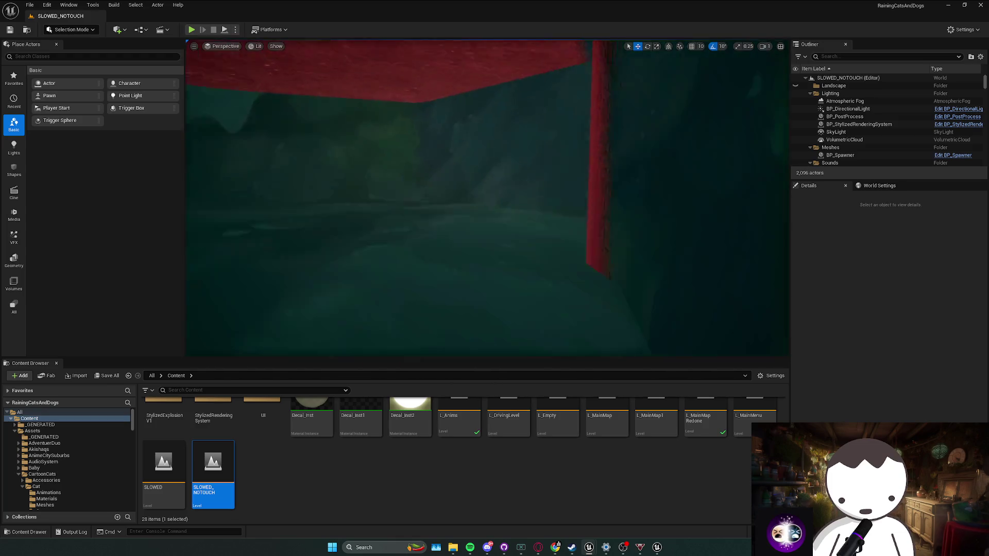
scroll(487, 198, "up", 2)
key("w")
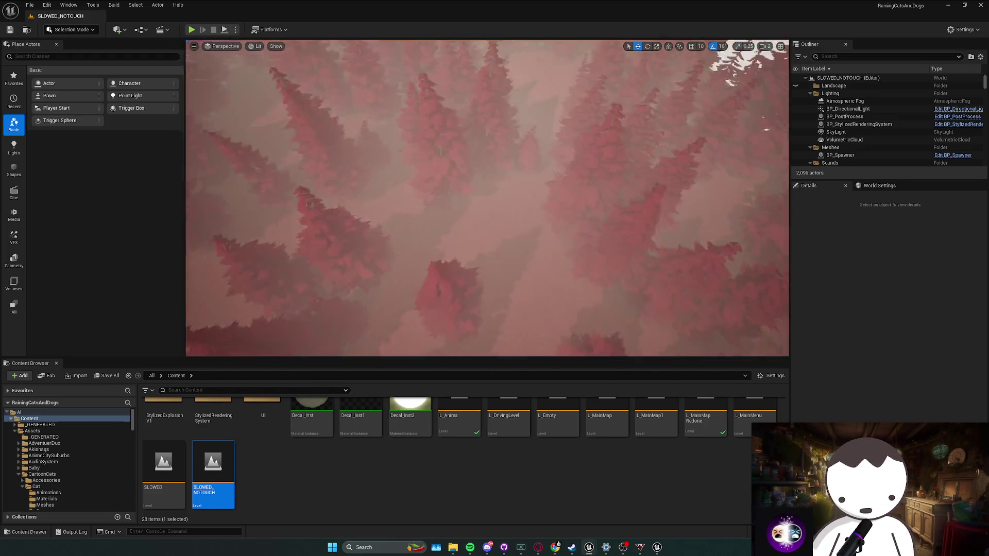
key("w")
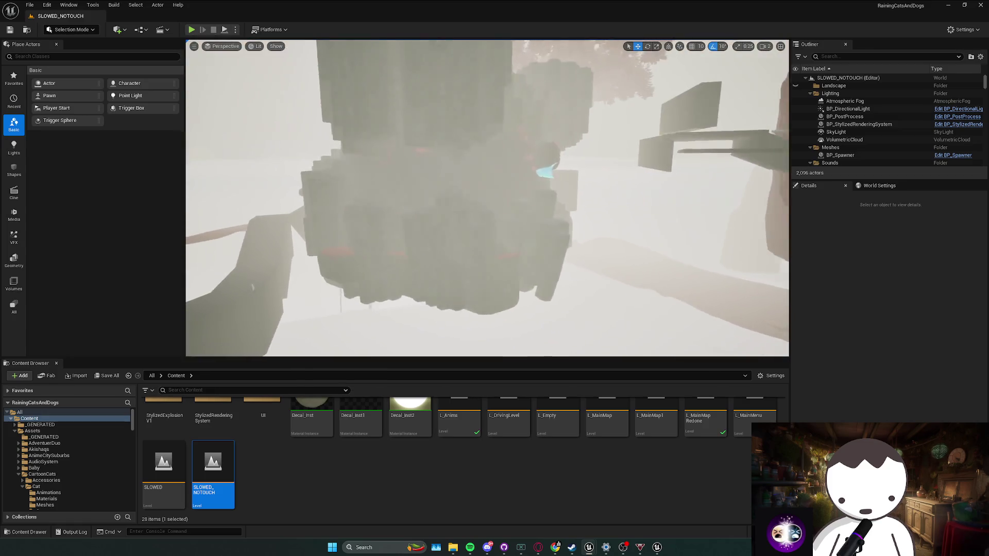
key("w")
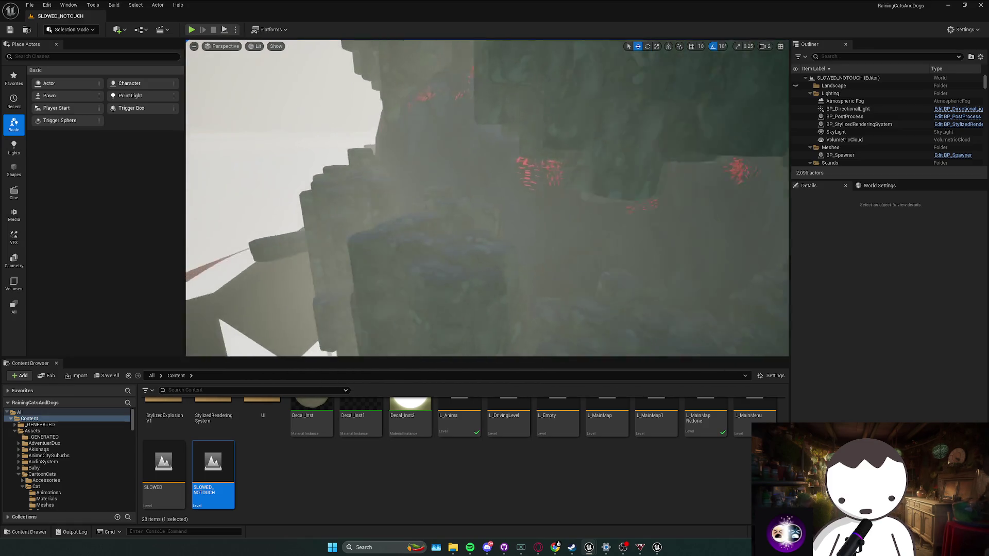
key("w")
scroll(462, 259, "down", 1)
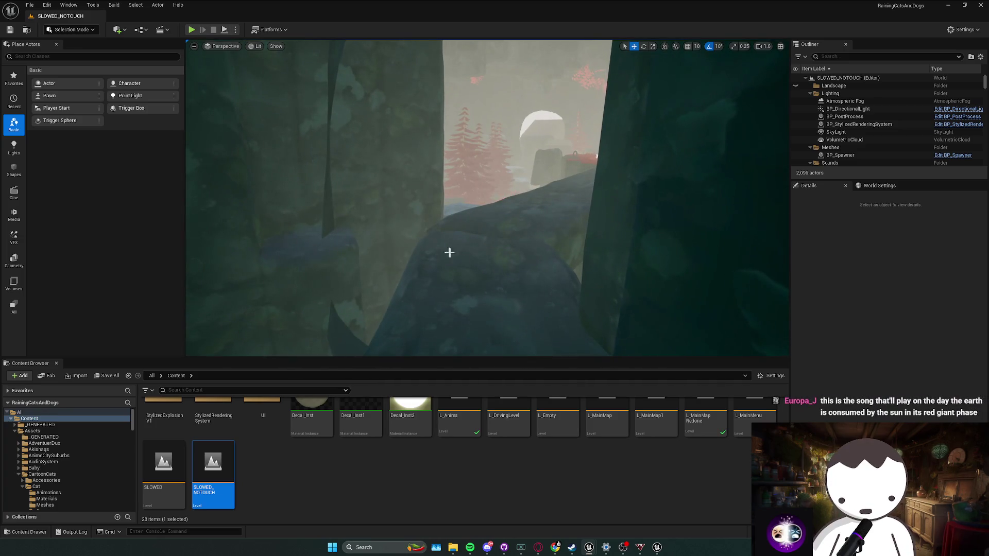
left_click(191, 29)
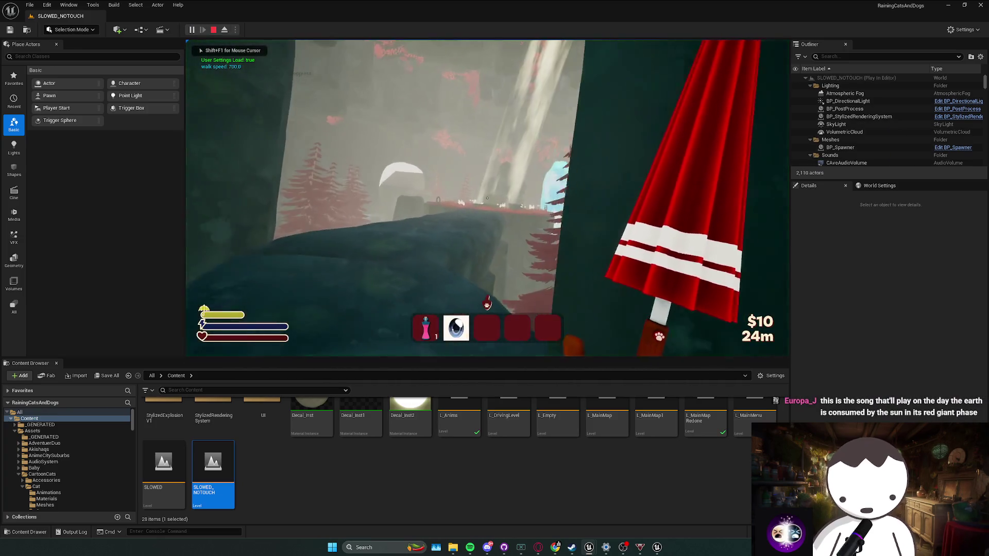
key("w")
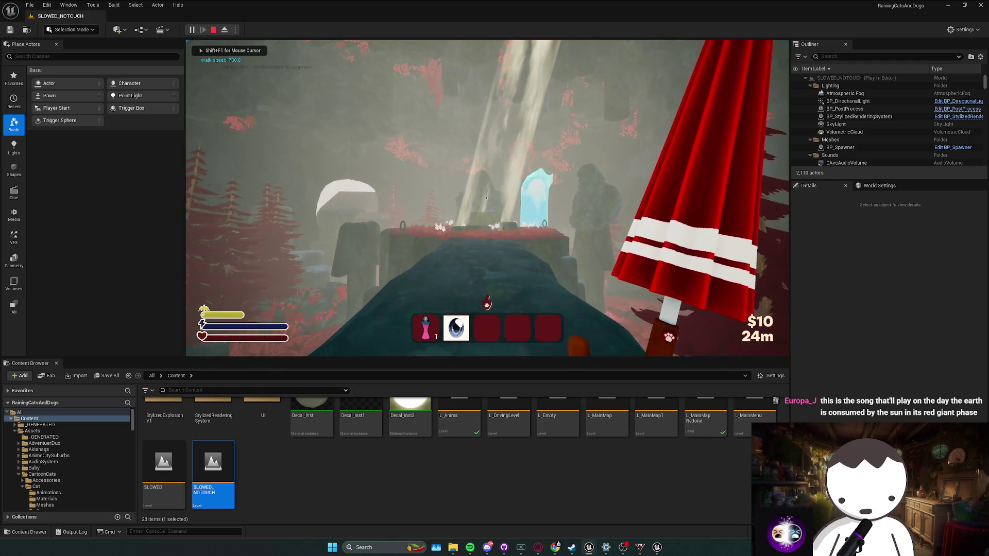
key("F11")
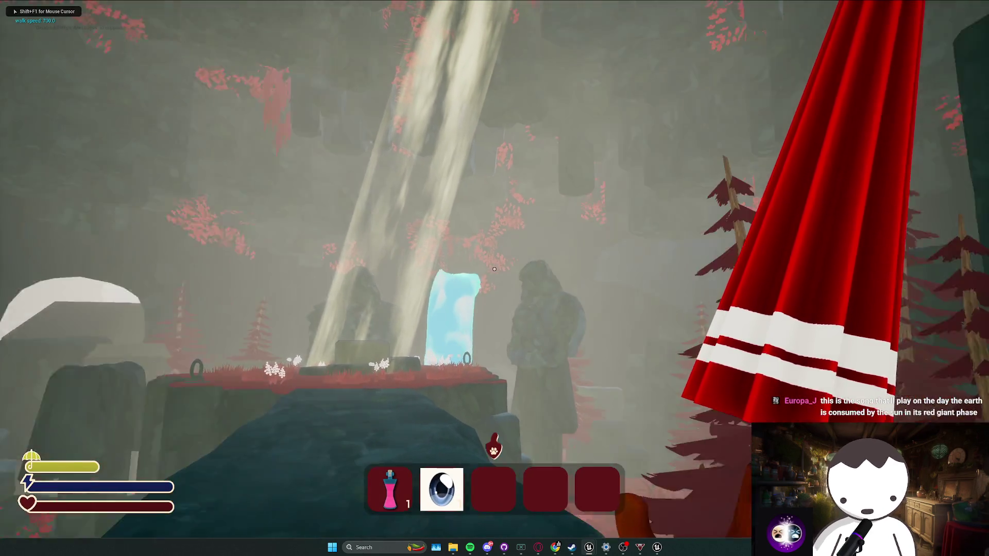
key("w")
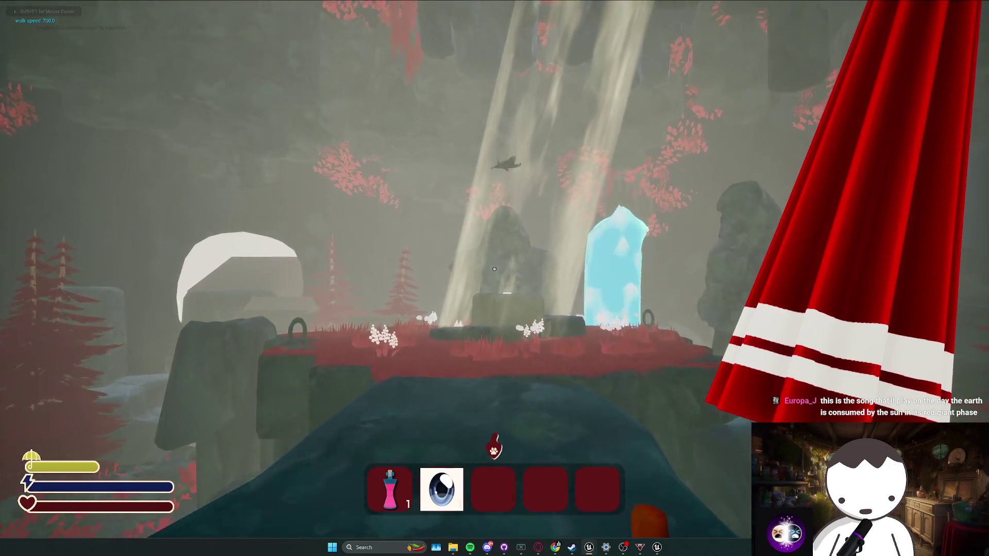
key("w")
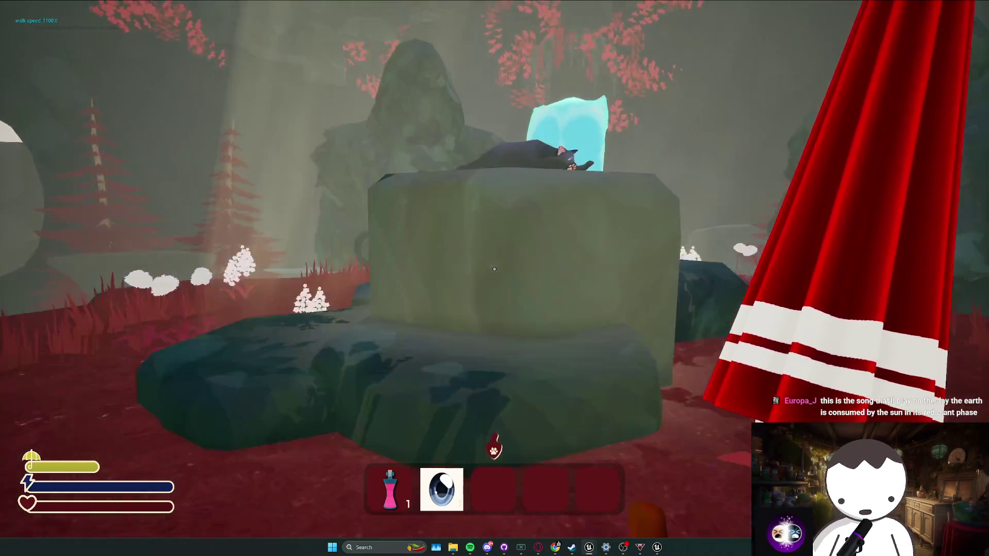
key("space")
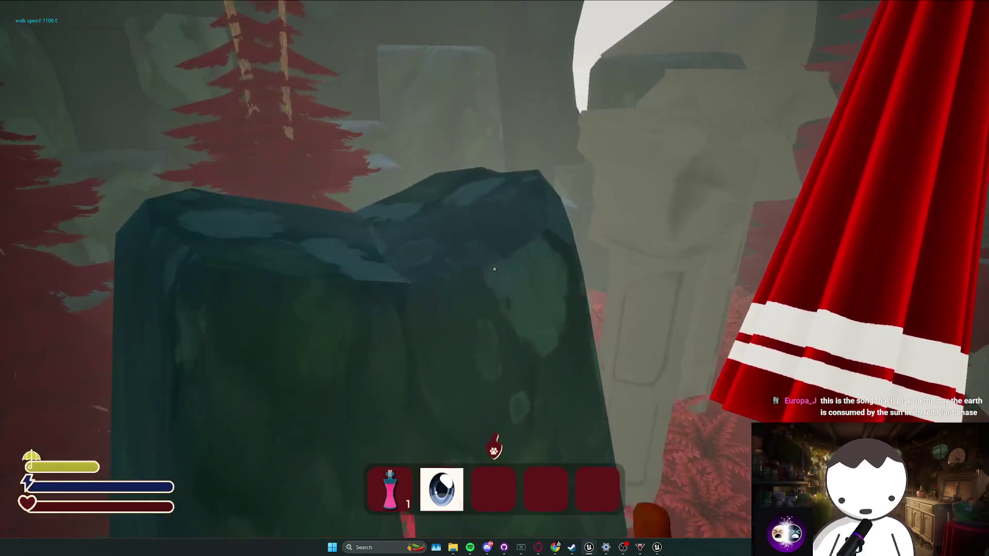
key("w")
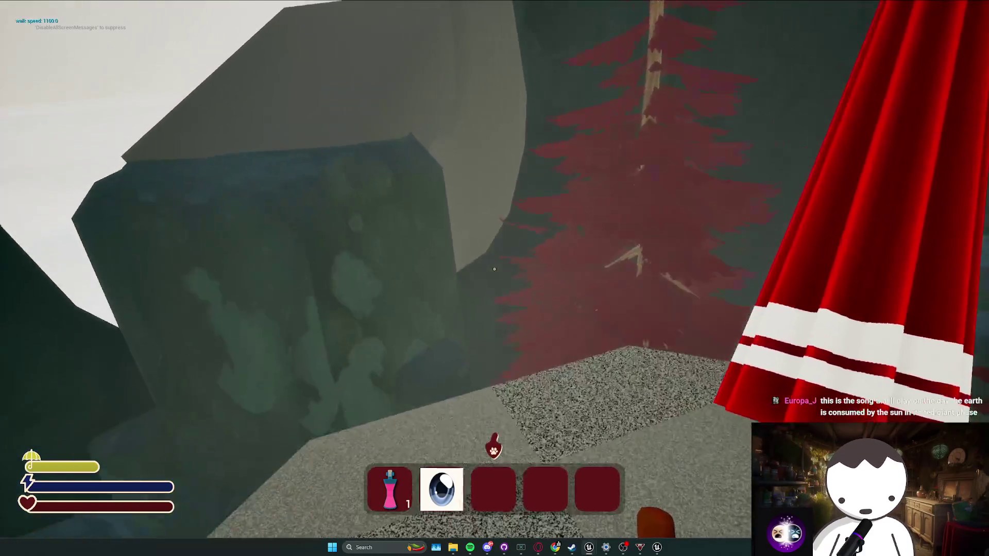
key("w")
key("w")
key("Escape")
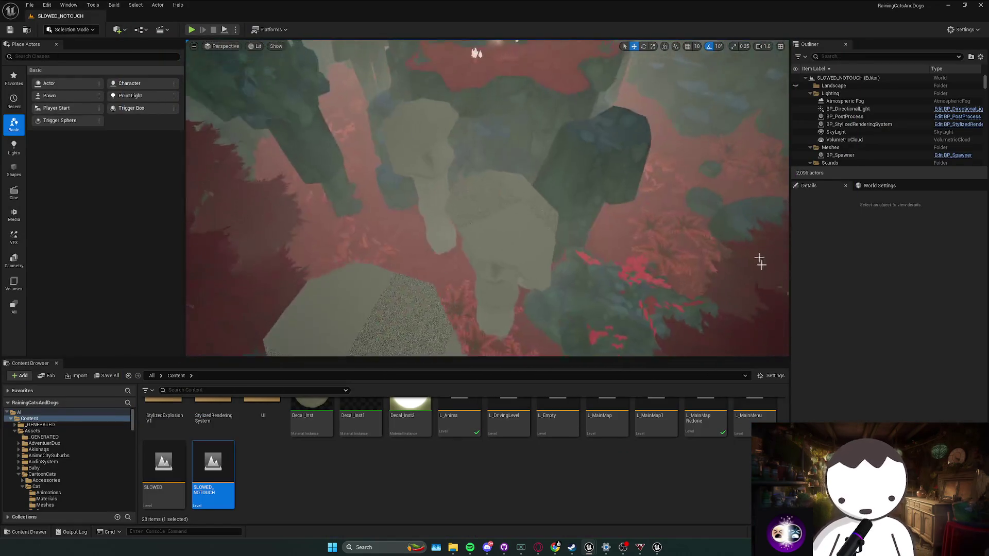
Step: Reopen L_Anims from the Content Browser and fly the view down to the cat-dog boss
double_click(469, 420)
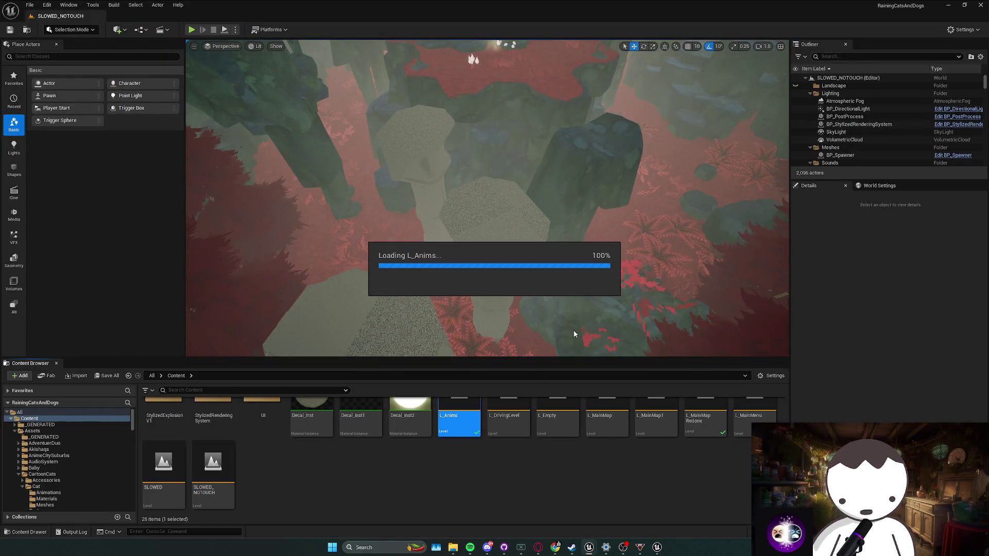
double_click(705, 420)
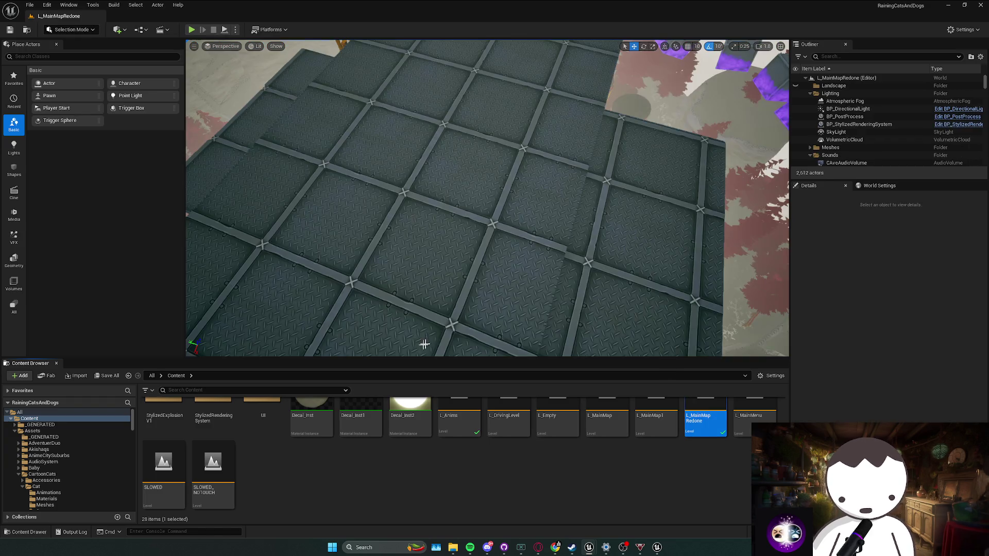
double_click(459, 420)
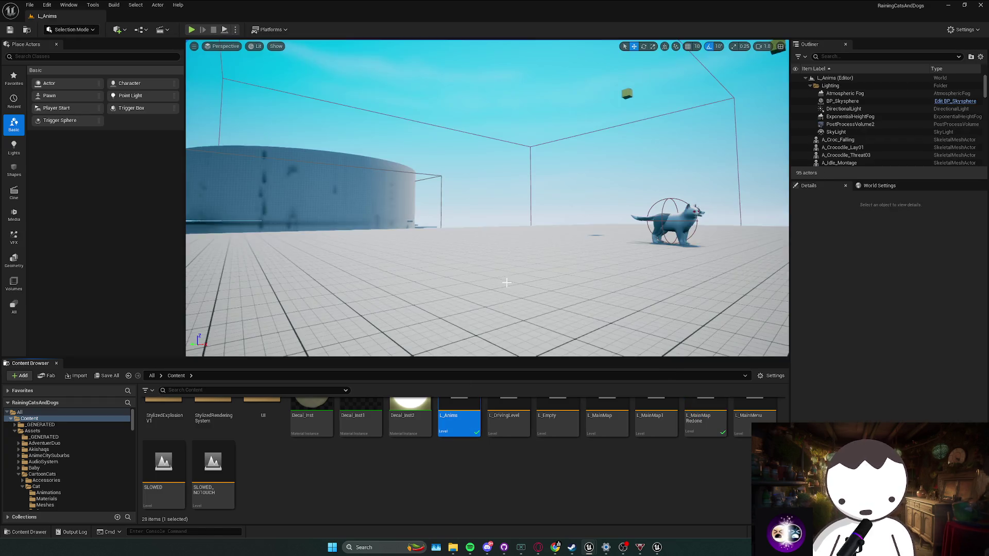
mouse_move(507, 283)
left_mouse_down()
mouse_move(510, 274)
mouse_move(371, 274)
mouse_move(370, 327)
mouse_move(370, 296)
left_mouse_up()
scroll(510, 289, "up", 2)
scroll(510, 283, "down", 2)
right_click(489, 193)
Step: Edit BP_CatDogBoss from the viewport menu and restore its editor to a floating window
left_click(522, 230)
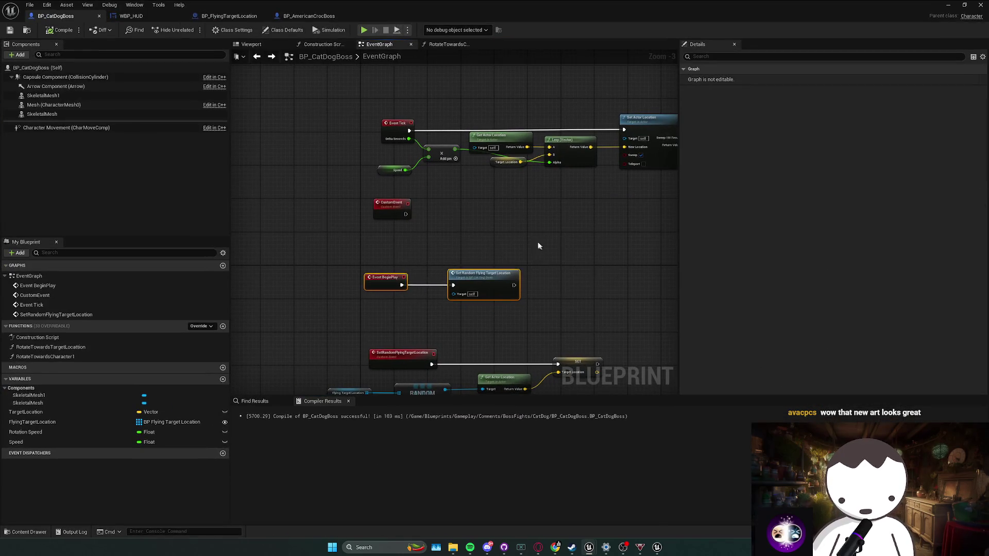
left_click_drag(540, 246, 489, 210)
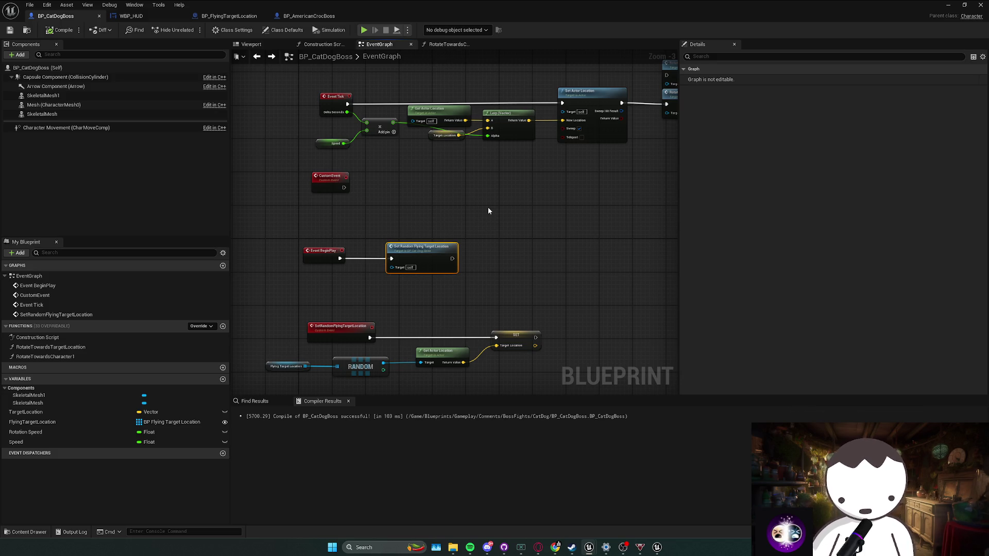
double_click(215, 4)
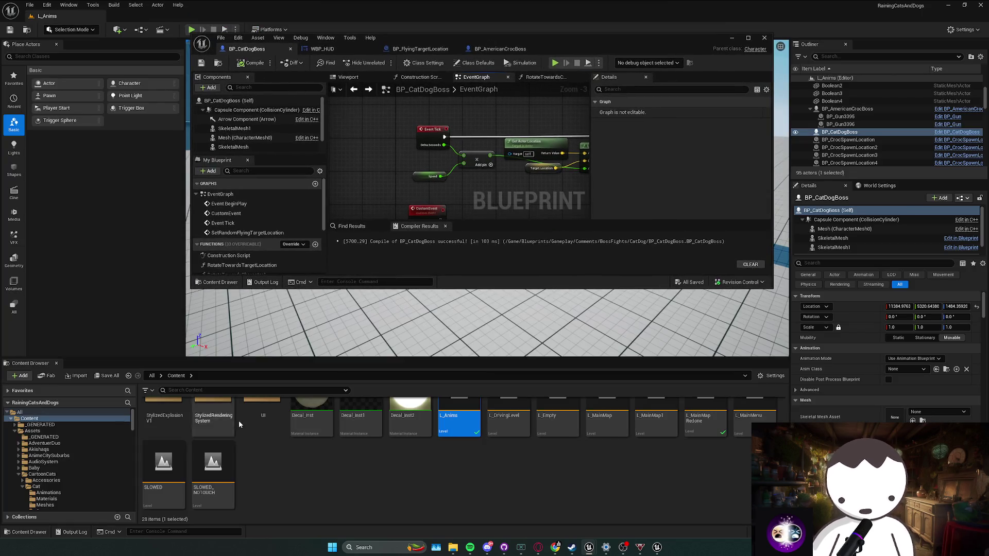
Step: Open BP_MyFirstPersonCharacter from Content/Blueprints/Core and show it full-size
scroll(238, 422, "up", 3)
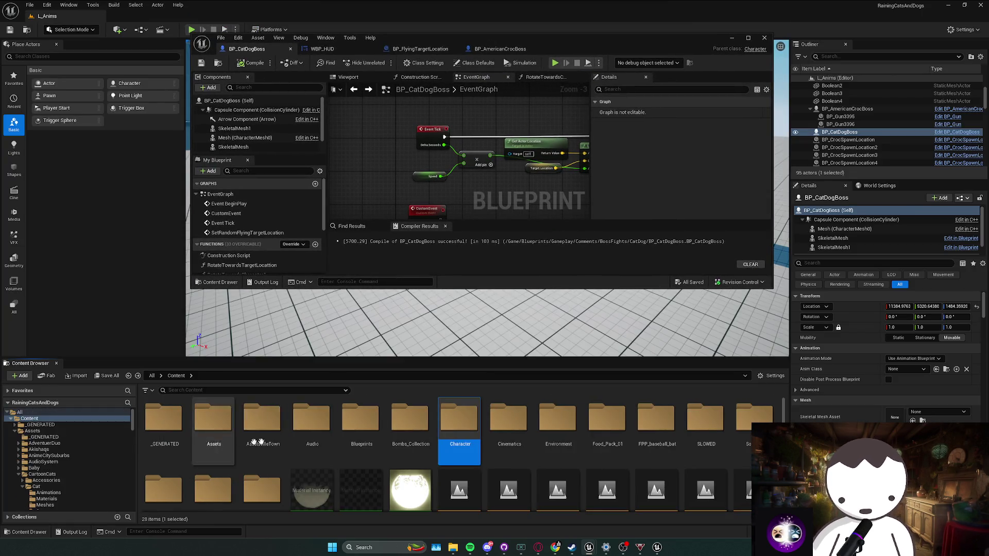
left_click(349, 438)
double_click(350, 438)
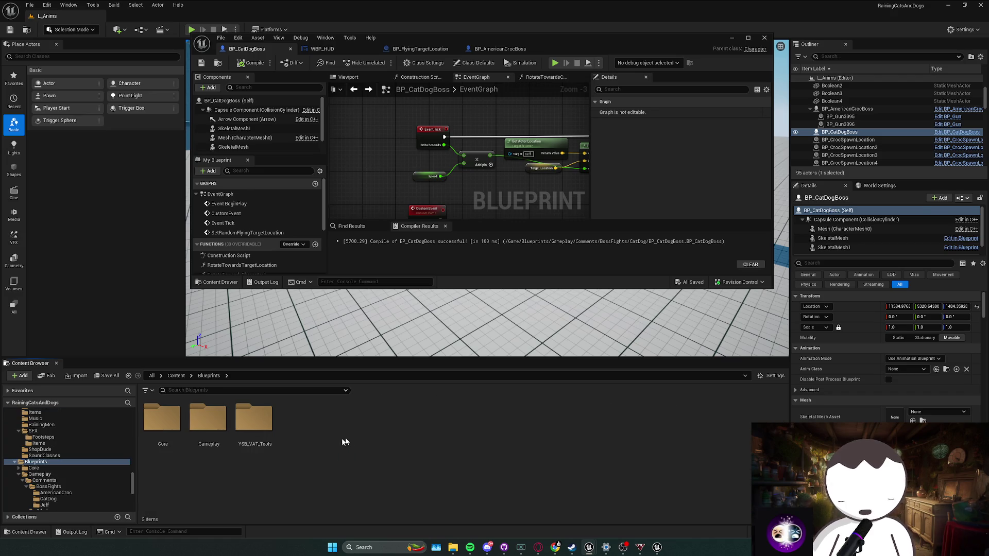
double_click(163, 417)
left_click(617, 455)
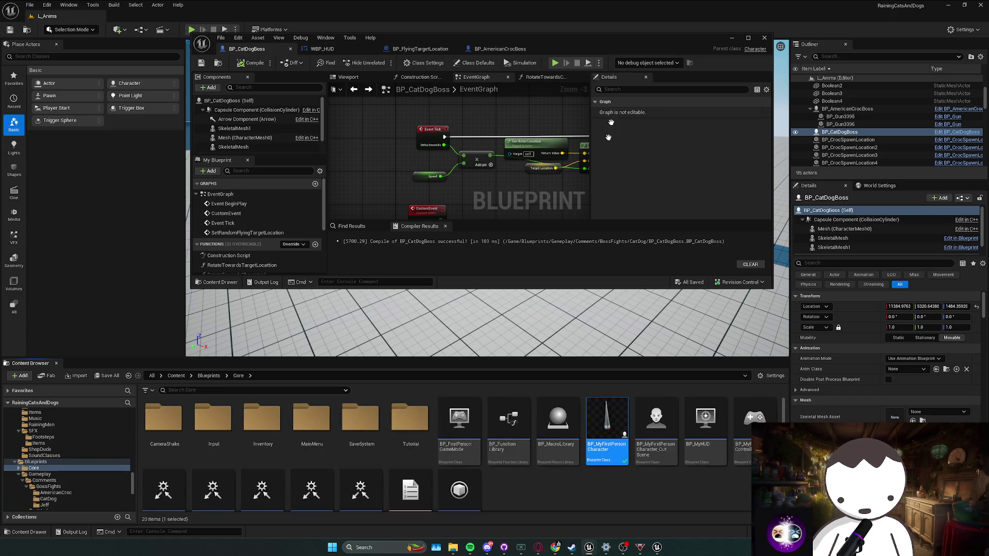
left_click_drag(638, 50, 642, 1)
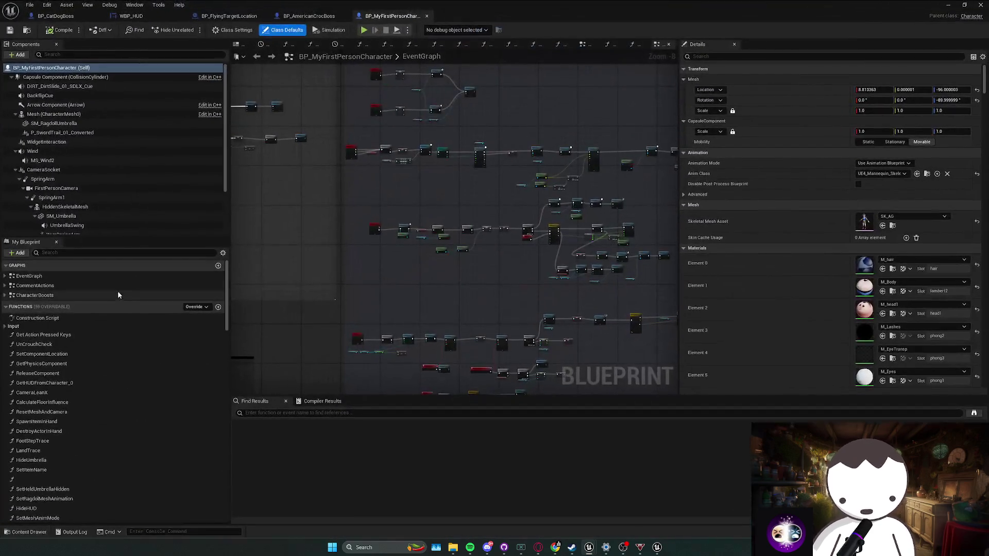
Step: Browse the first-person character's event graph and functions
scroll(116, 335, "down", 3)
scroll(116, 335, "up", 1)
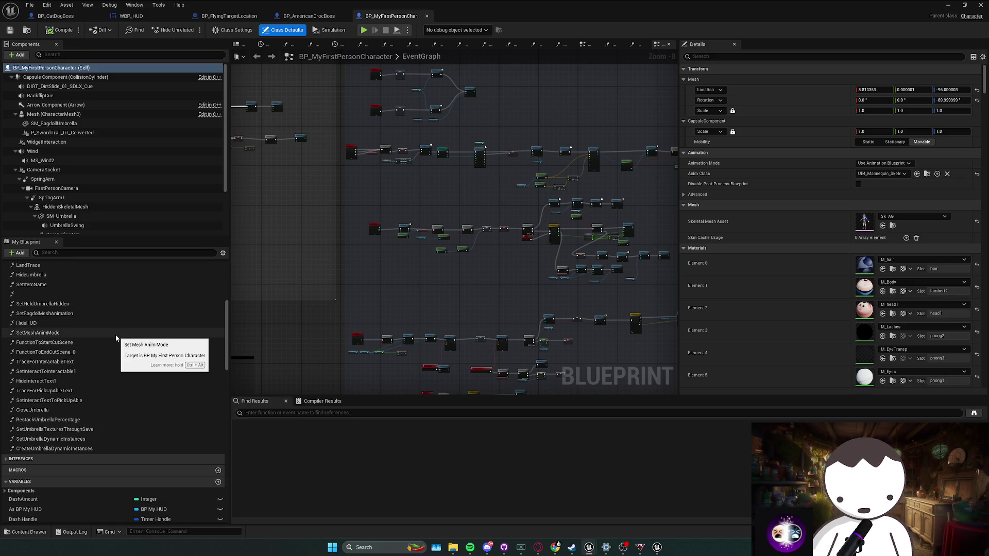
scroll(116, 335, "up", 1)
scroll(114, 335, "up", 3)
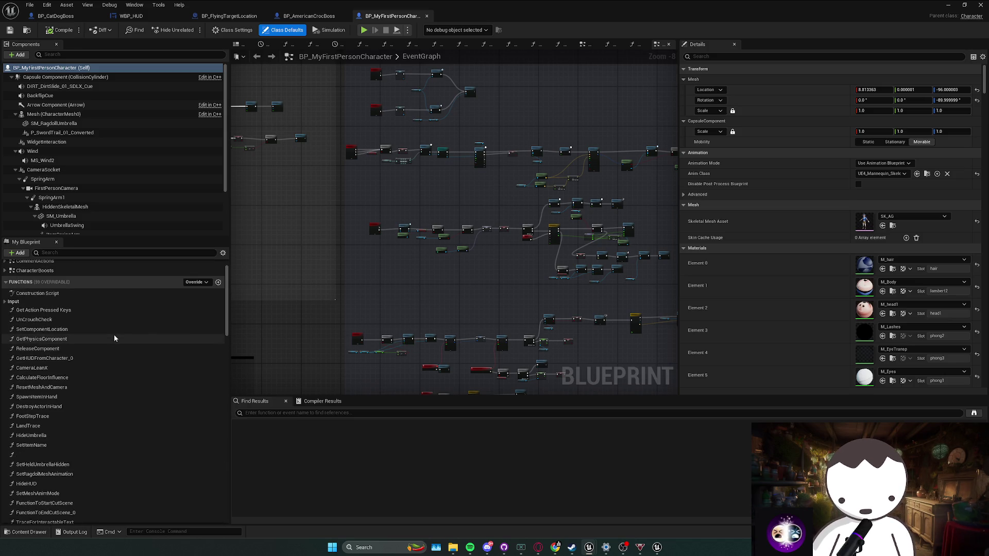
scroll(418, 304, "down", 3)
mouse_move(417, 304)
left_mouse_down()
mouse_move(435, 335)
mouse_move(387, 315)
mouse_move(416, 373)
mouse_move(601, 355)
mouse_move(520, 231)
mouse_move(340, 186)
mouse_move(374, 219)
mouse_move(366, 250)
left_mouse_up()
scroll(367, 251, "up", 1)
scroll(107, 358, "up", 4)
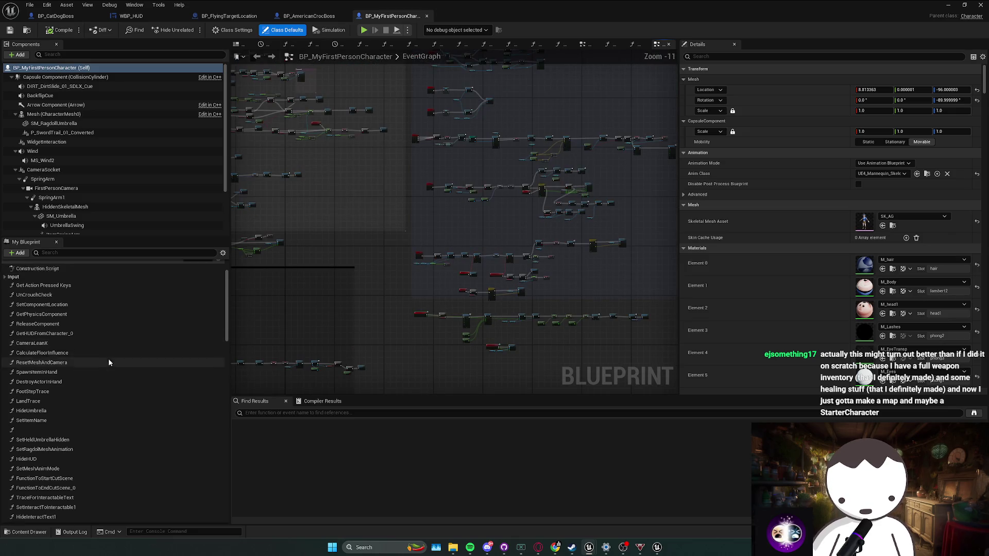
scroll(91, 381, "down", 5)
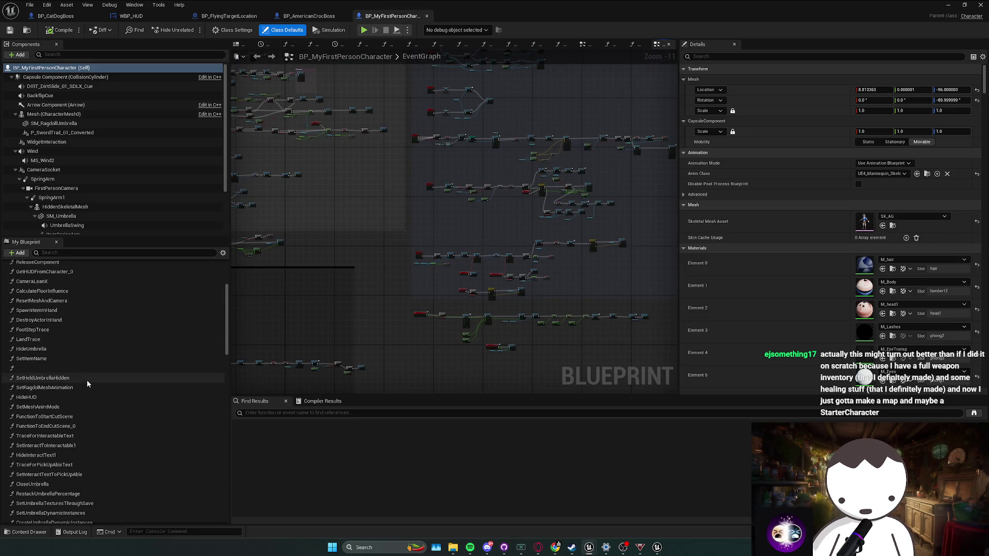
scroll(89, 381, "up", 3)
scroll(429, 327, "down", 1)
mouse_move(429, 327)
left_mouse_down()
mouse_move(402, 258)
mouse_move(353, 289)
mouse_move(598, 225)
mouse_move(277, 146)
left_mouse_up()
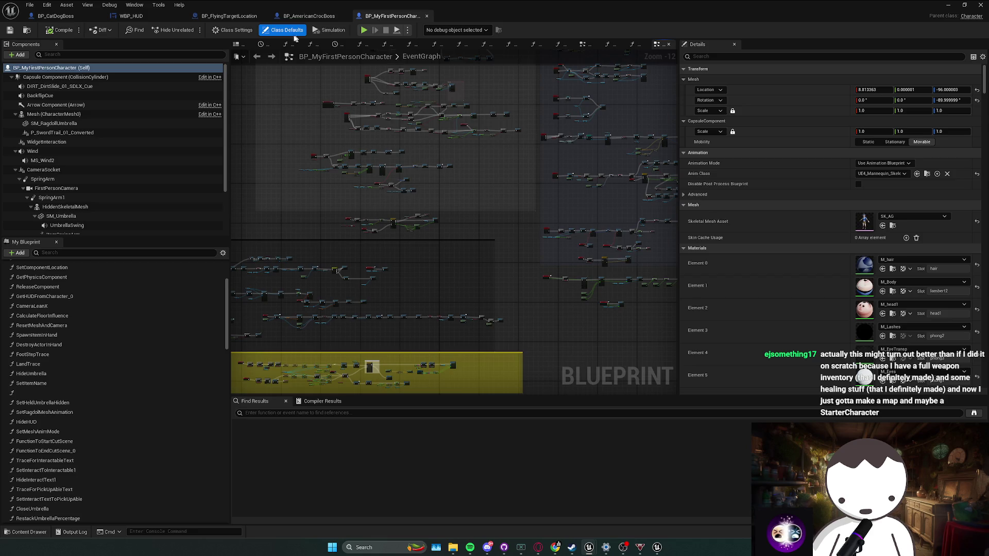
Step: Close the BP_AmericanCrocBoss blueprint and return to the BP_CatDogBoss event graph
left_click(332, 17)
left_click(345, 16)
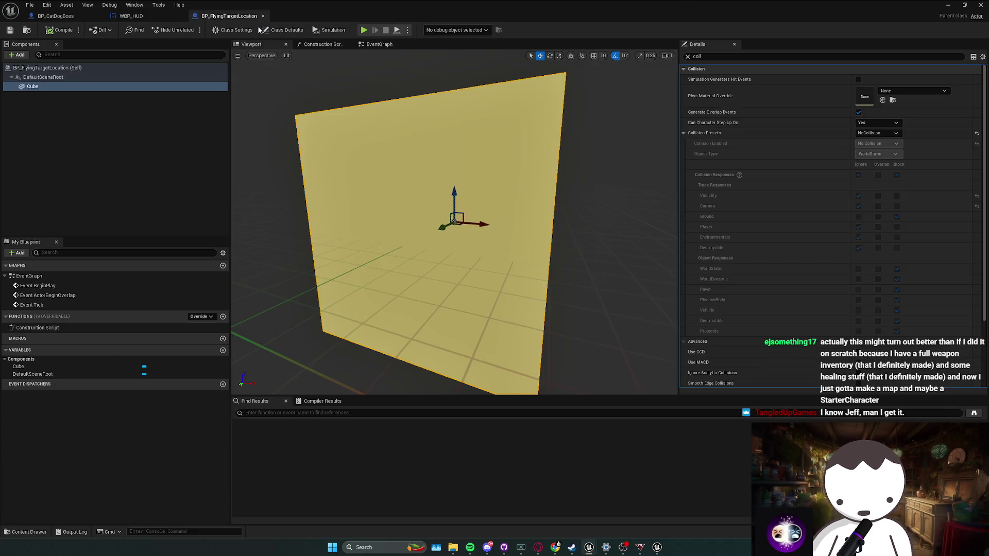
left_click(56, 16)
left_click_drag(400, 181, 396, 182)
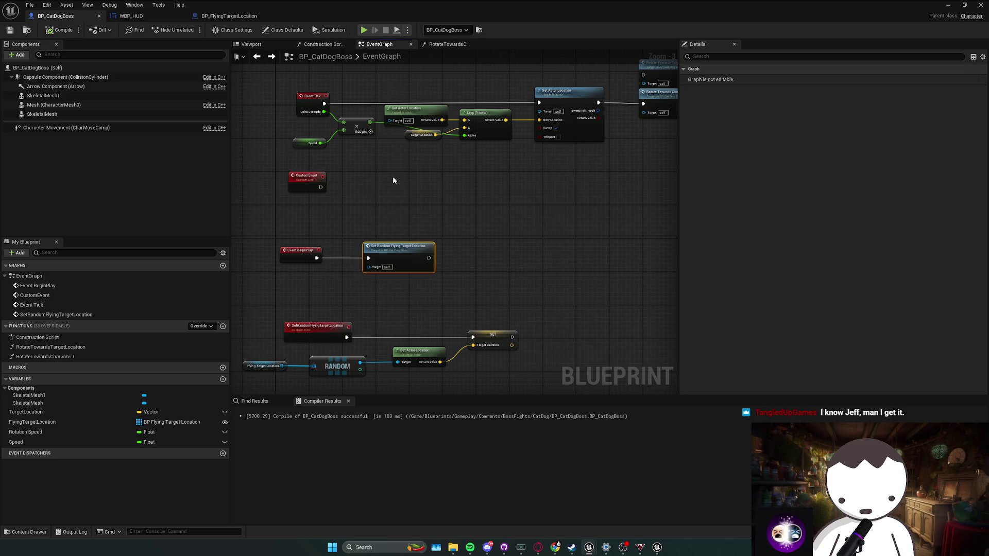
Step: Review the BeginPlay and Tick movement nodes (Target Location, Lerp, Set Actor Location)
left_click_drag(392, 174, 404, 127)
left_click_drag(449, 164, 300, 221)
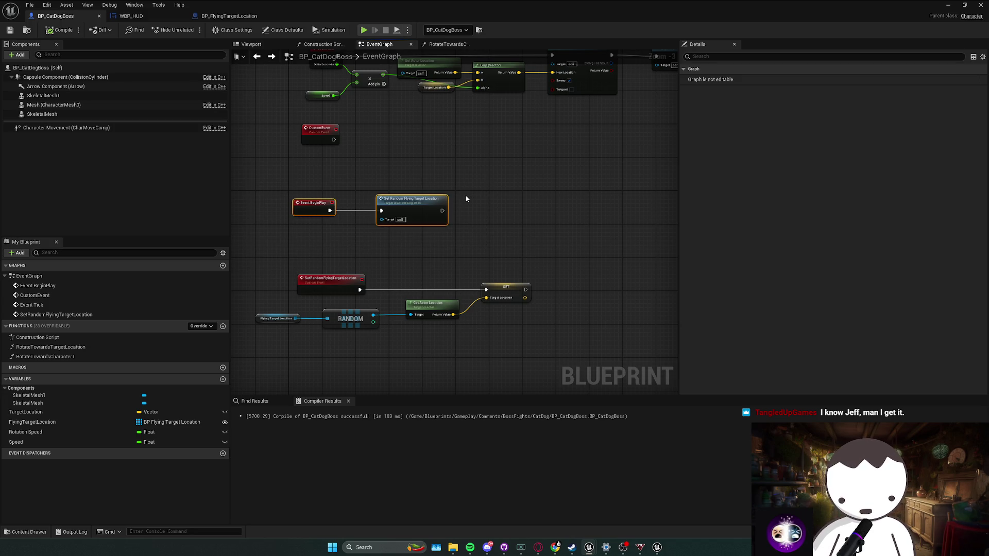
mouse_move(480, 195)
left_mouse_down()
mouse_move(463, 202)
mouse_move(463, 242)
left_mouse_up()
left_click(480, 196)
mouse_move(288, 276)
left_mouse_down()
mouse_move(464, 223)
mouse_move(427, 221)
left_mouse_up()
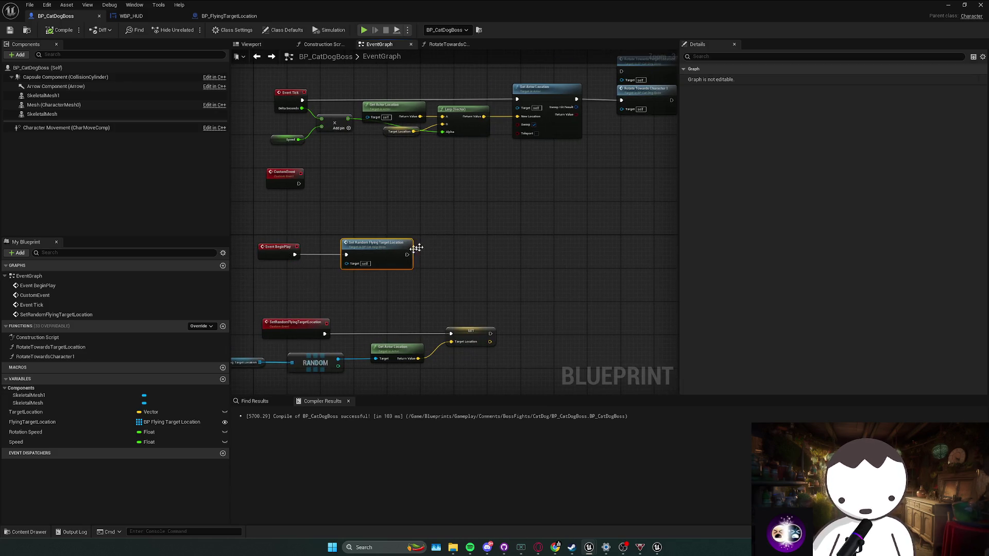
left_click_drag(540, 173, 474, 202)
left_click(328, 174)
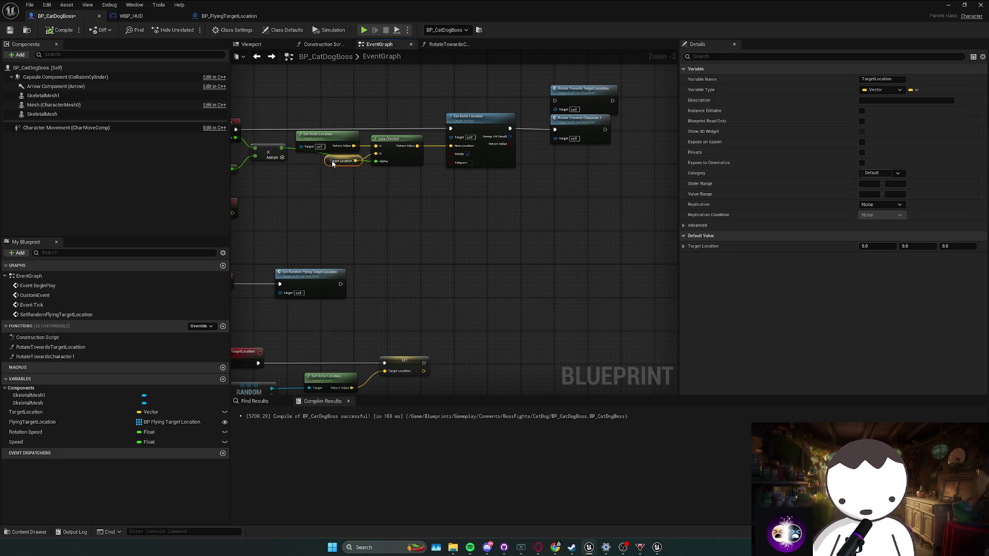
left_click(386, 183)
mouse_move(386, 183)
left_mouse_down()
mouse_move(462, 212)
mouse_move(408, 178)
mouse_move(417, 186)
mouse_move(354, 211)
left_mouse_up()
left_click(465, 196)
mouse_move(513, 222)
left_mouse_down()
mouse_move(417, 239)
mouse_move(466, 177)
left_mouse_up()
scroll(466, 177, "down", 1)
mouse_move(397, 225)
left_mouse_down()
mouse_move(439, 191)
mouse_move(435, 180)
left_mouse_up()
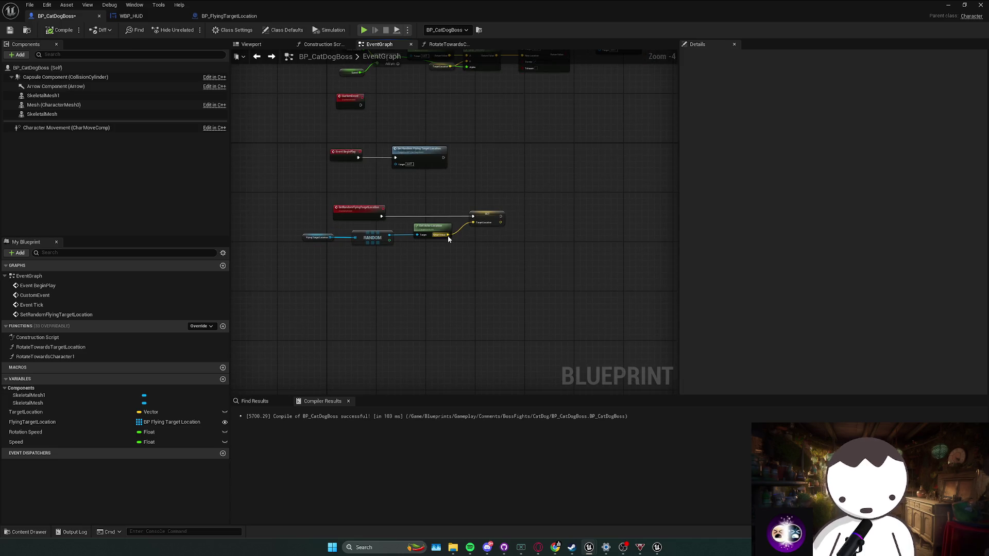
Step: Add a Set Timer by Event node bound to the SetRandomFlyingTargetLocation event
right_click(436, 266)
type("get")
key("BackSpace")
key("BackSpace")
key("BackSpace")
type("set timer")
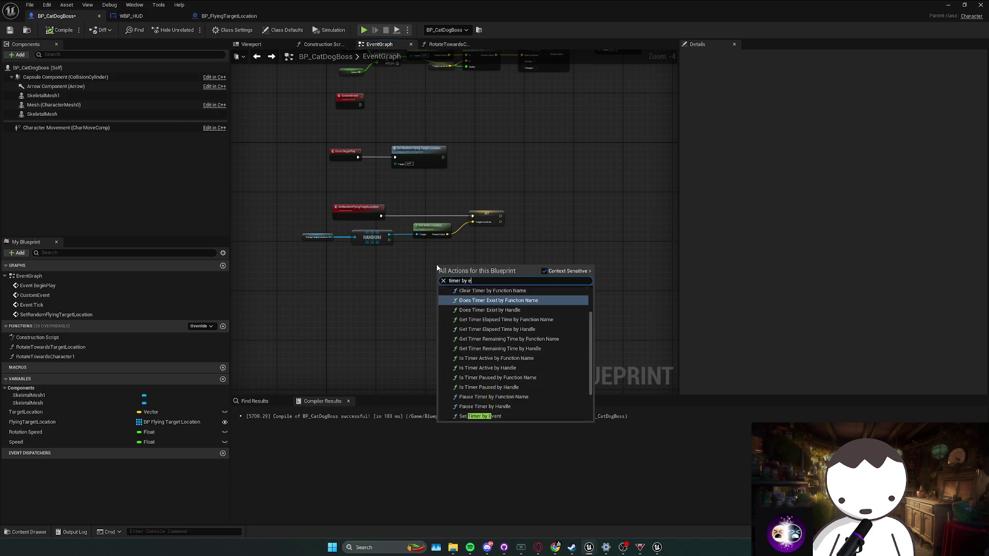
key("Return")
mouse_move(434, 265)
left_mouse_down()
mouse_move(553, 188)
mouse_move(546, 156)
mouse_move(448, 196)
left_mouse_up()
left_click_drag(381, 211, 382, 211)
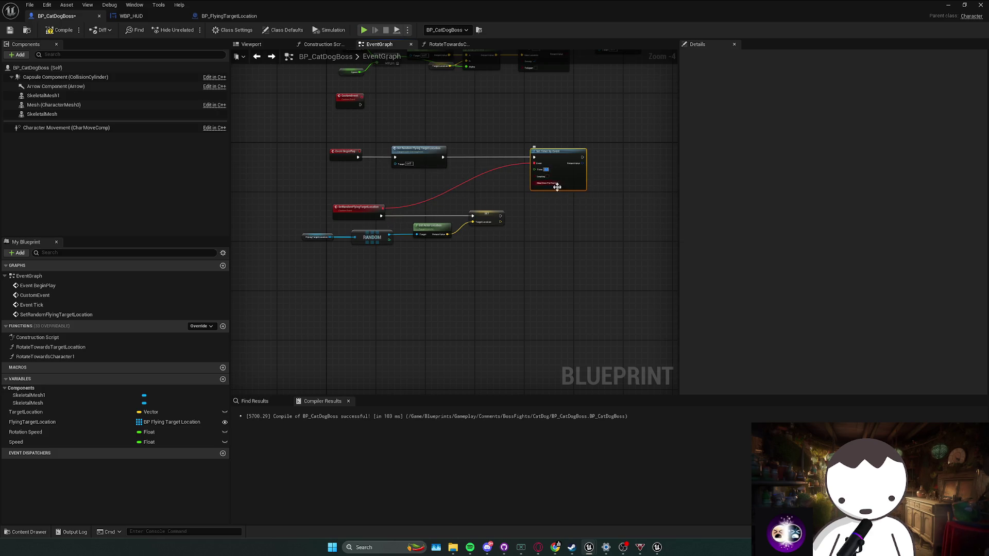
key("alt+Tab")
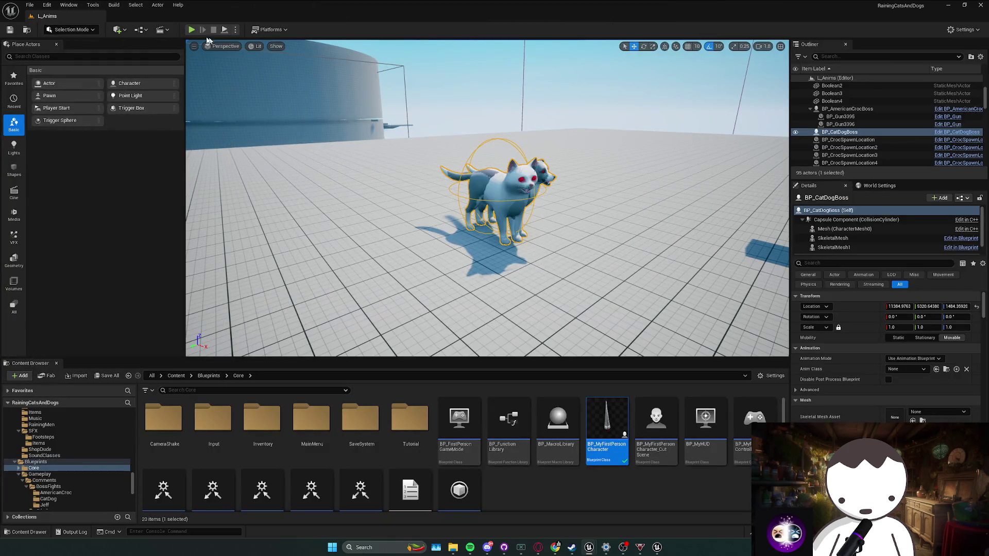
Step: Play-test L_Anims three times to watch the cat-dog boss hover in the sky
left_click(192, 30)
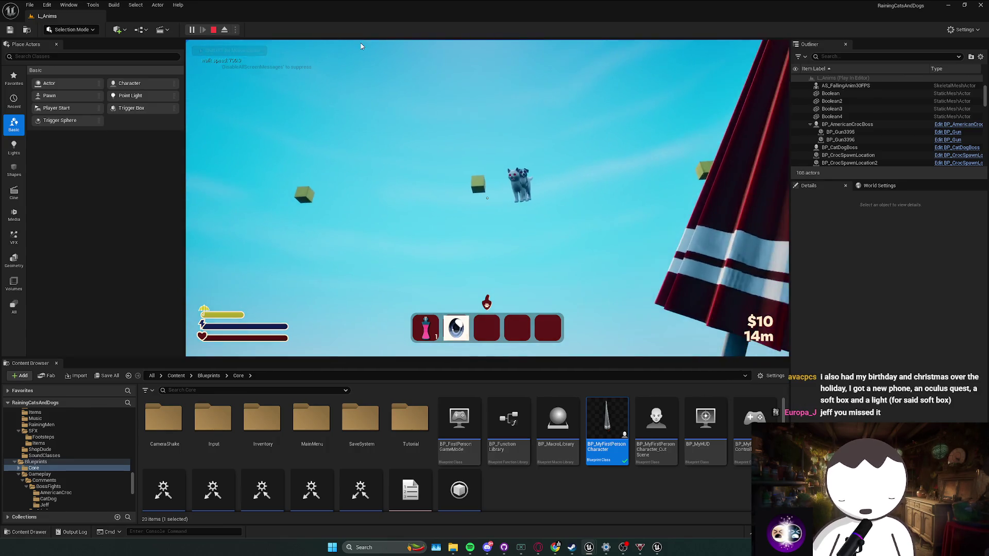
key("Escape")
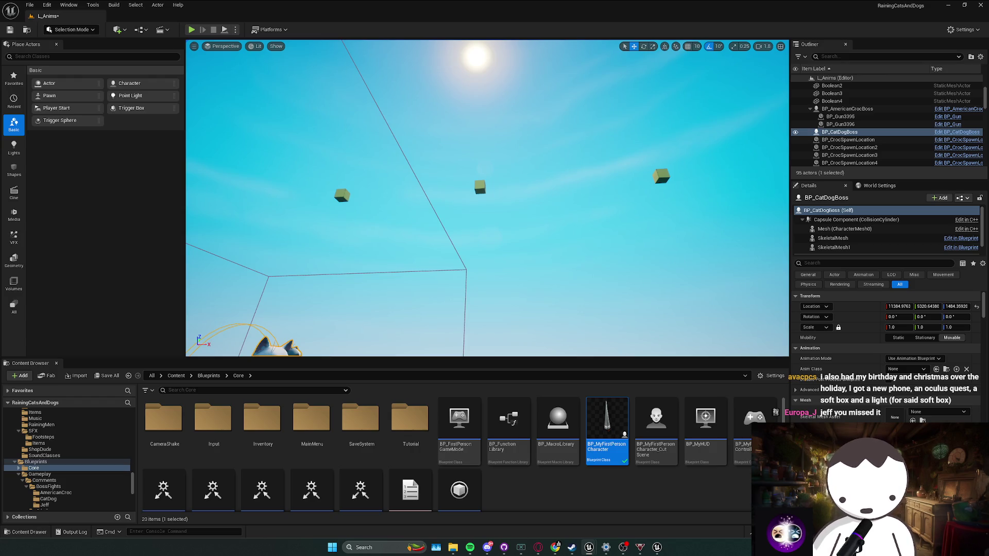
left_click(192, 30)
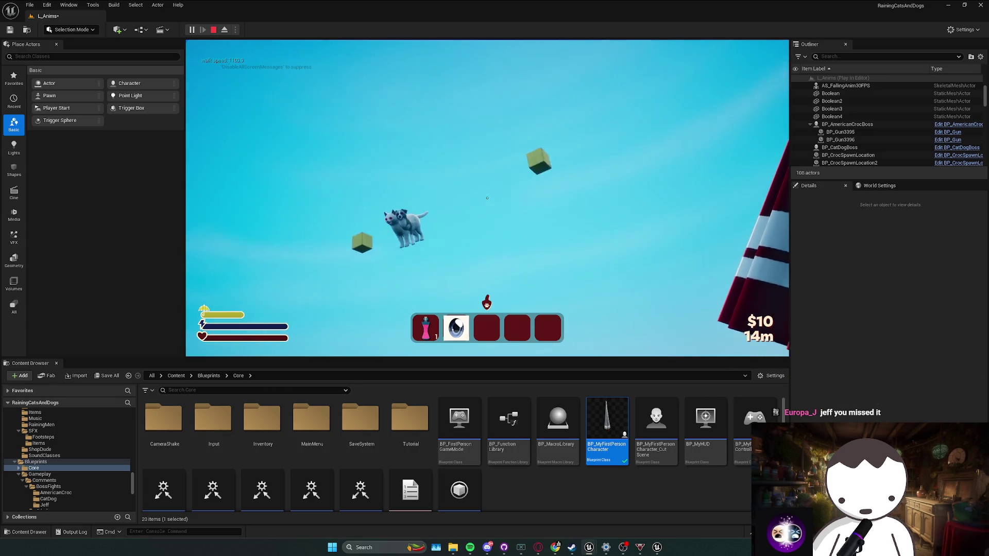
key("Escape")
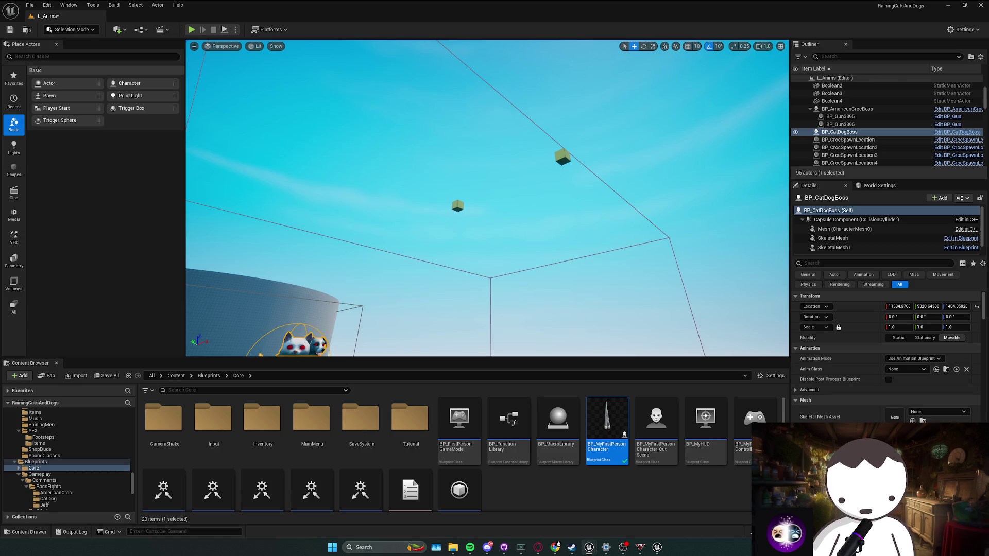
left_click(193, 32)
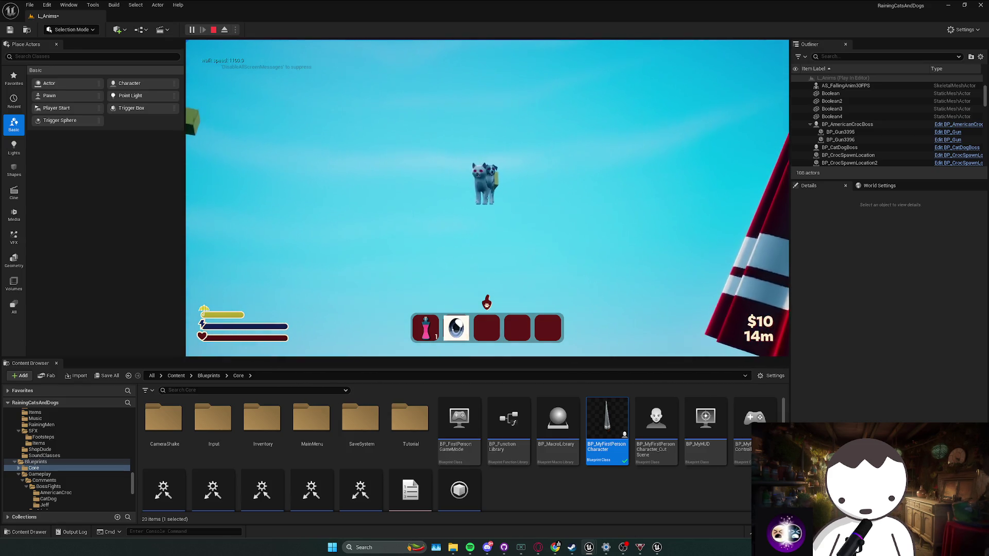
key("Escape")
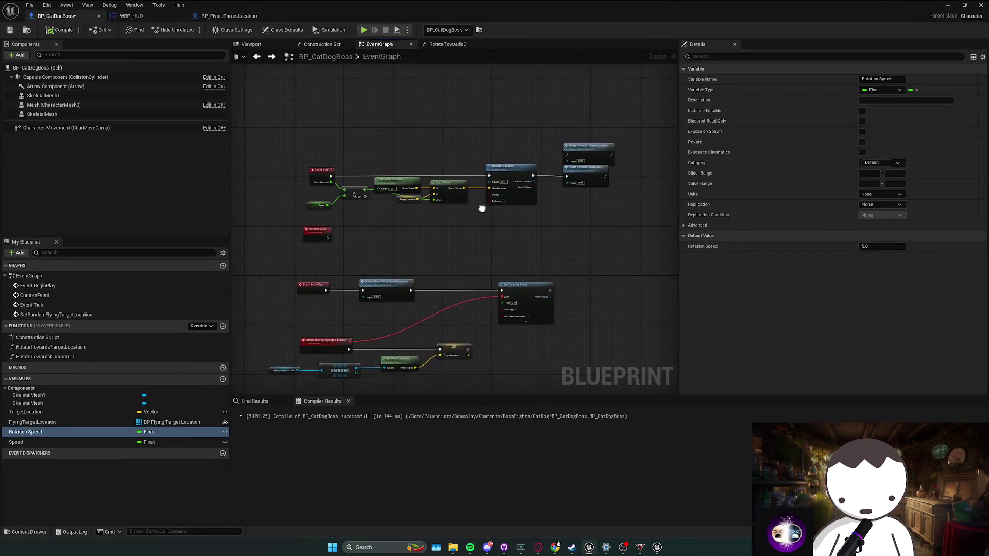
key("alt+Tab")
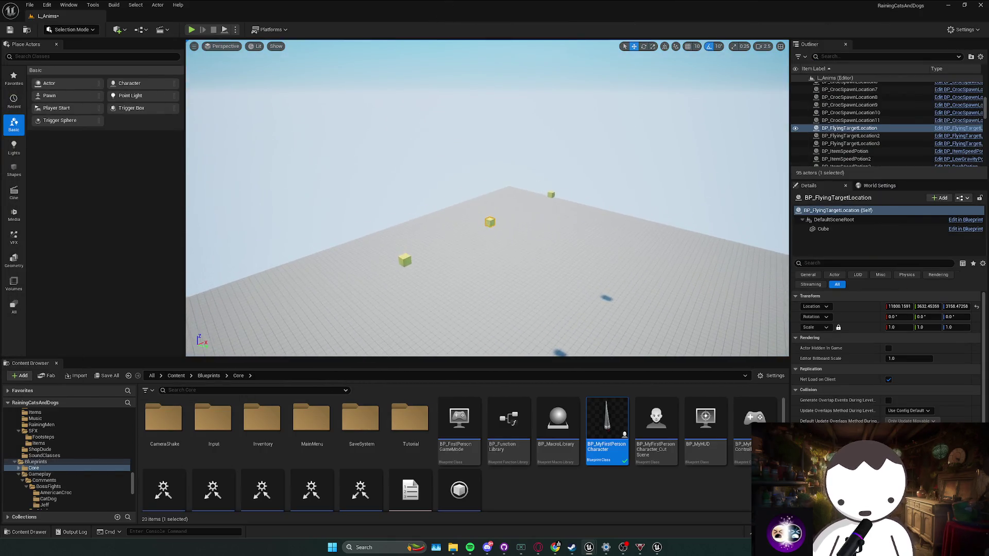
Step: Move one flying target cube to a new spot on the floor
left_click(466, 200)
left_click_drag(455, 198, 406, 183)
left_click(532, 159)
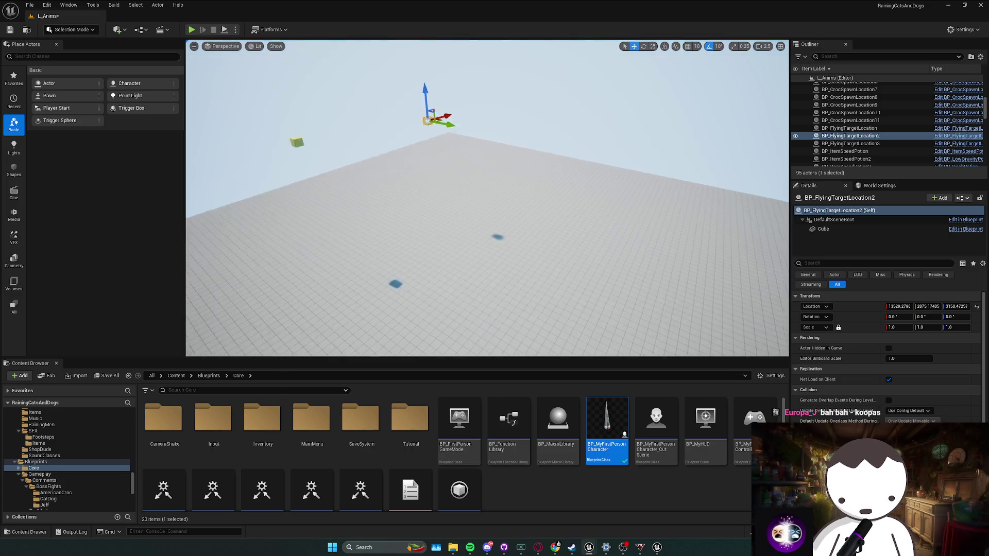
left_click_drag(356, 150, 372, 168)
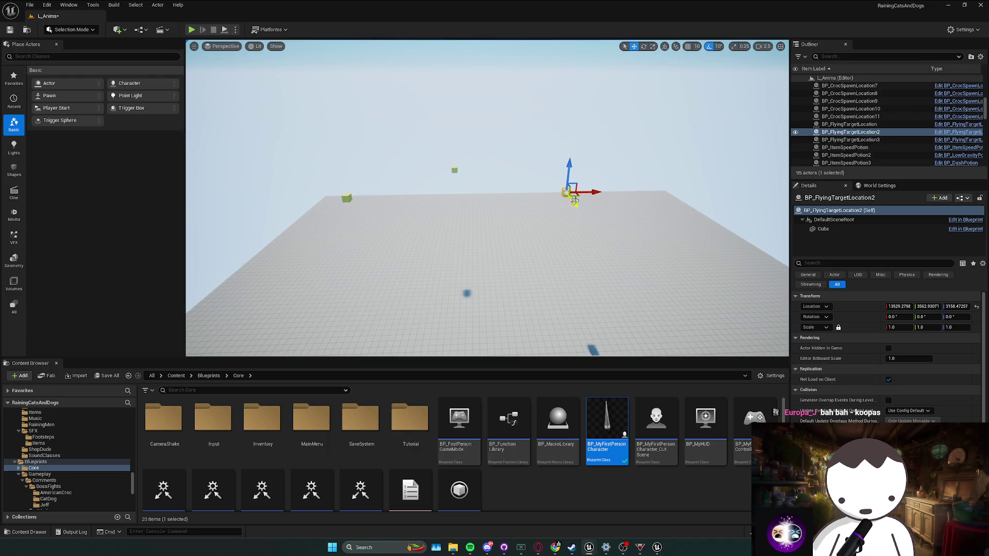
scroll(575, 201, "down", 3)
Step: Alt-drag two copies of the target cube to new spots, then focus on the boss
left_click(478, 118)
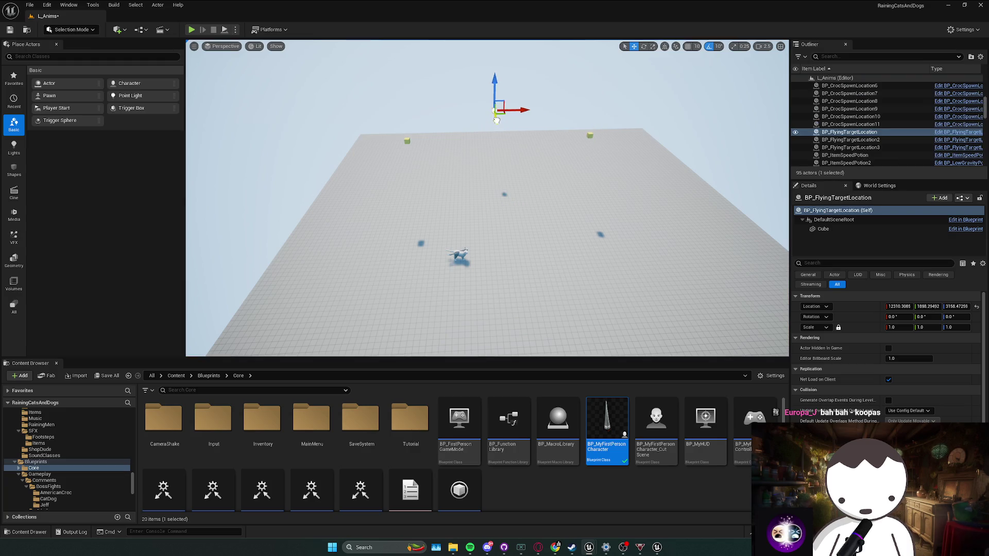
mouse_move(496, 119)
left_mouse_down()
mouse_move(405, 143)
mouse_move(398, 132)
mouse_move(402, 199)
left_mouse_up()
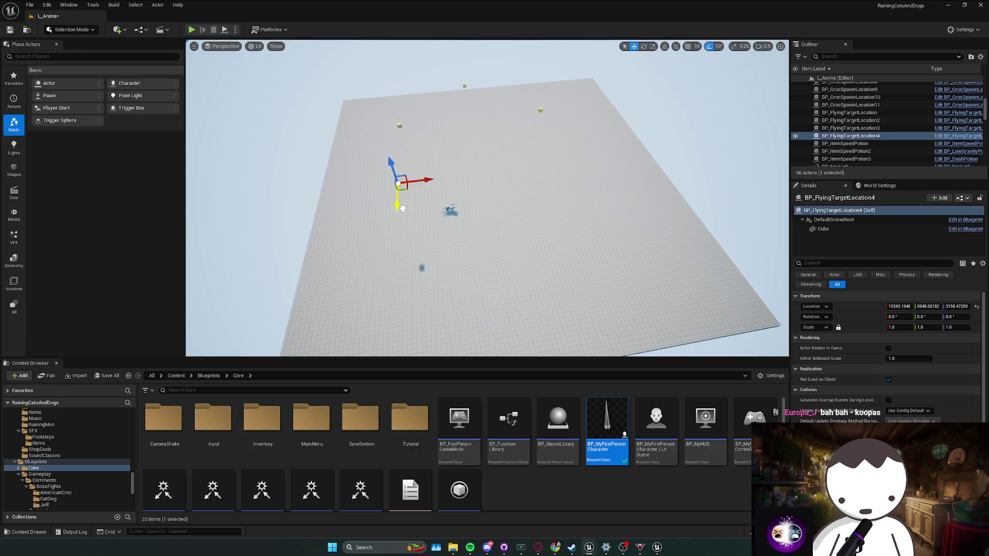
left_click(465, 87)
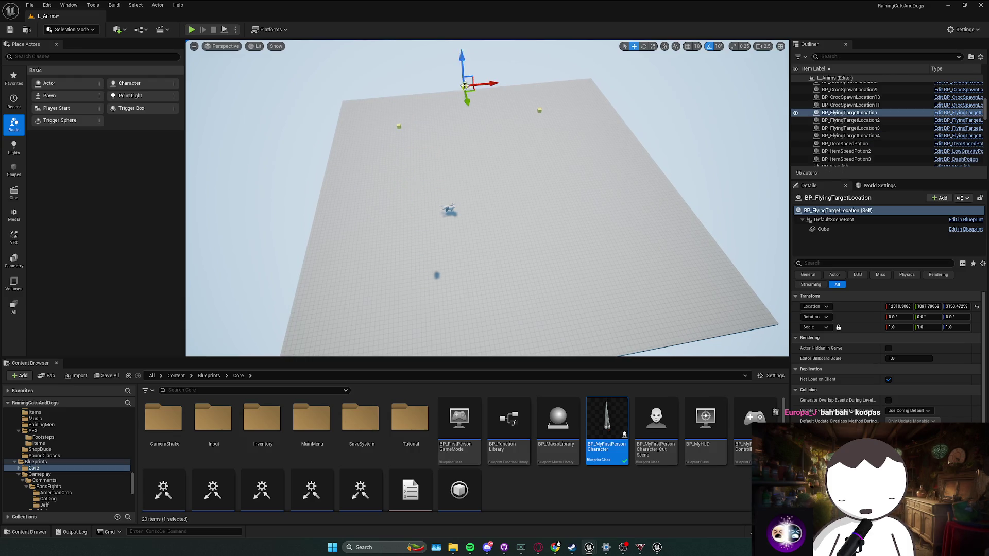
mouse_move(468, 100)
left_mouse_down()
mouse_move(483, 192)
mouse_move(551, 159)
mouse_move(564, 192)
left_mouse_up()
left_click(462, 148)
key("f")
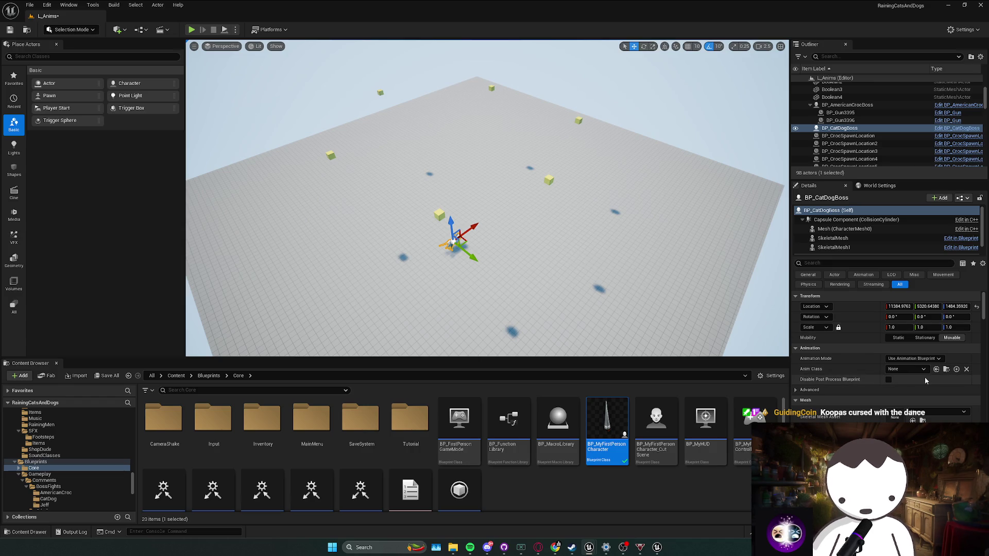
Step: Save L_Anims with Ctrl+S and switch to the BP_CatDogBoss Blueprint editor
scroll(802, 395, "down", 3)
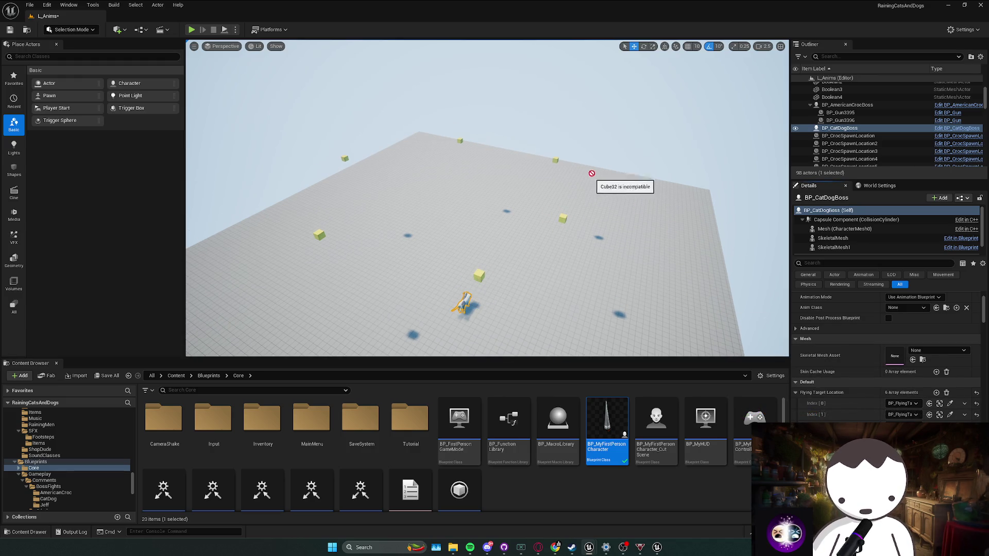
key("ctrl+s")
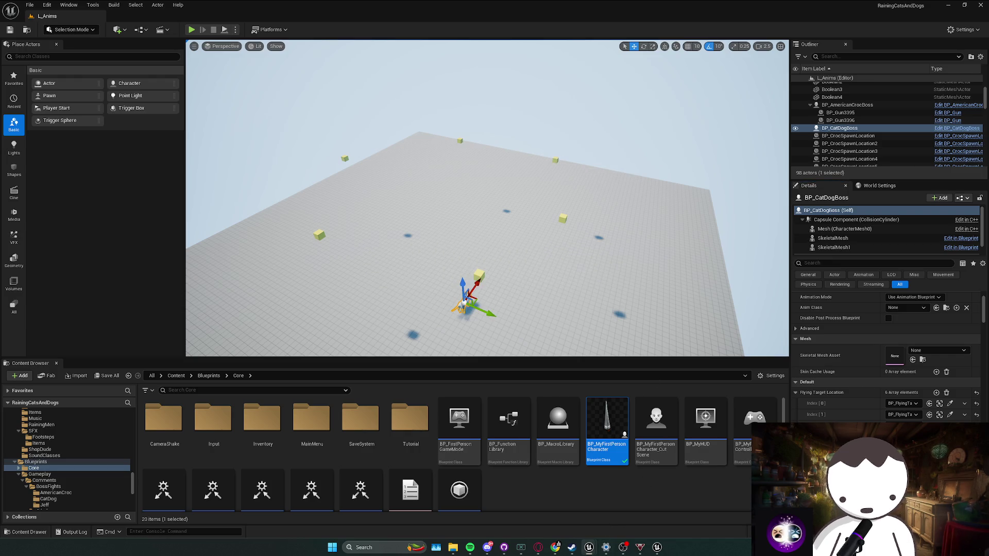
mouse_move(555, 546)
mouse_move(601, 508)
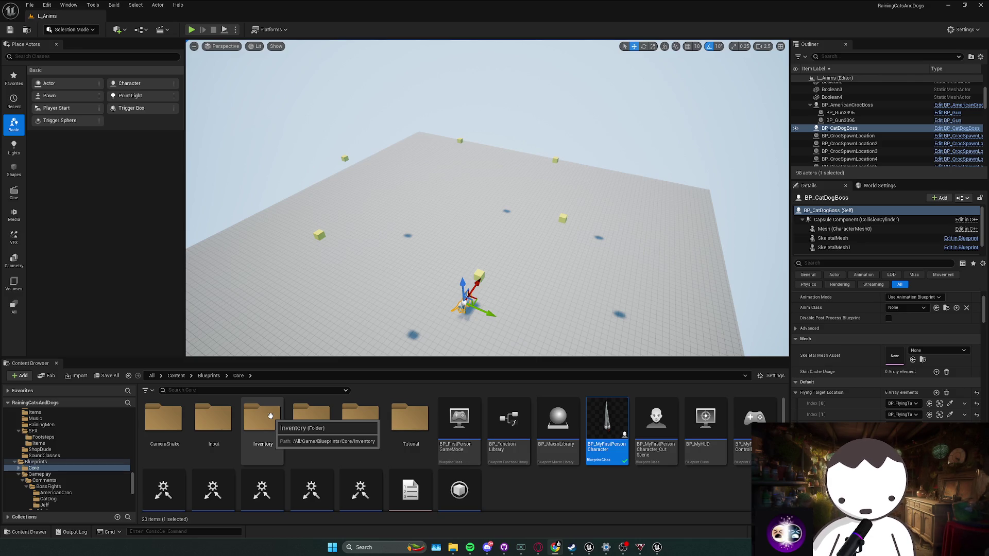
scroll(270, 416, "down", 2)
left_click(948, 4)
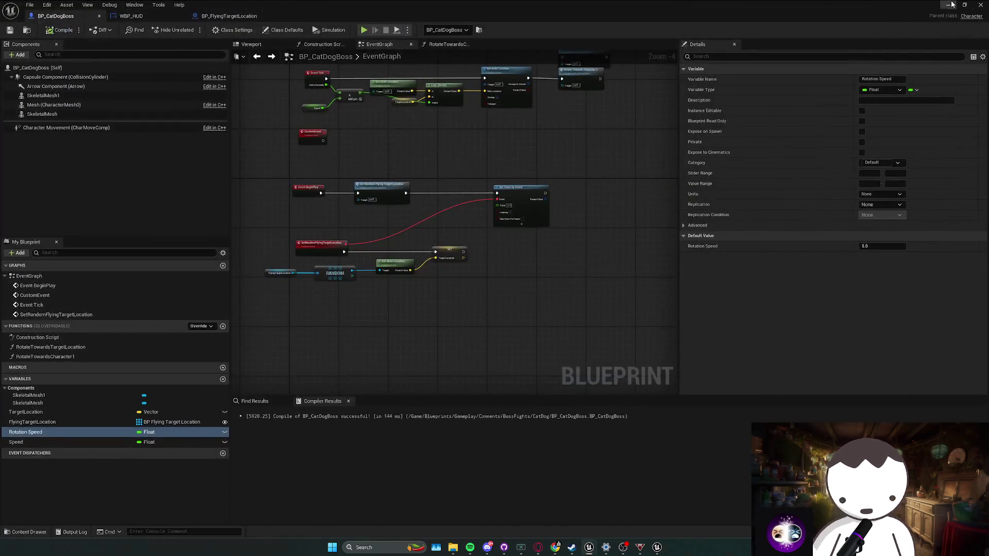
Step: Minimize the Blueprint editor and play-test the level briefly
left_click(949, 4)
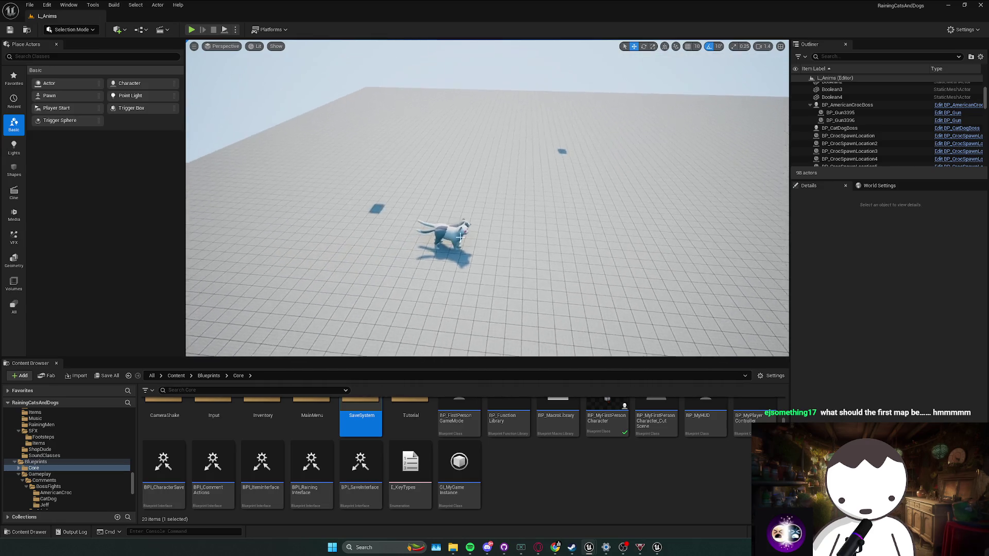
scroll(473, 245, "down", 2)
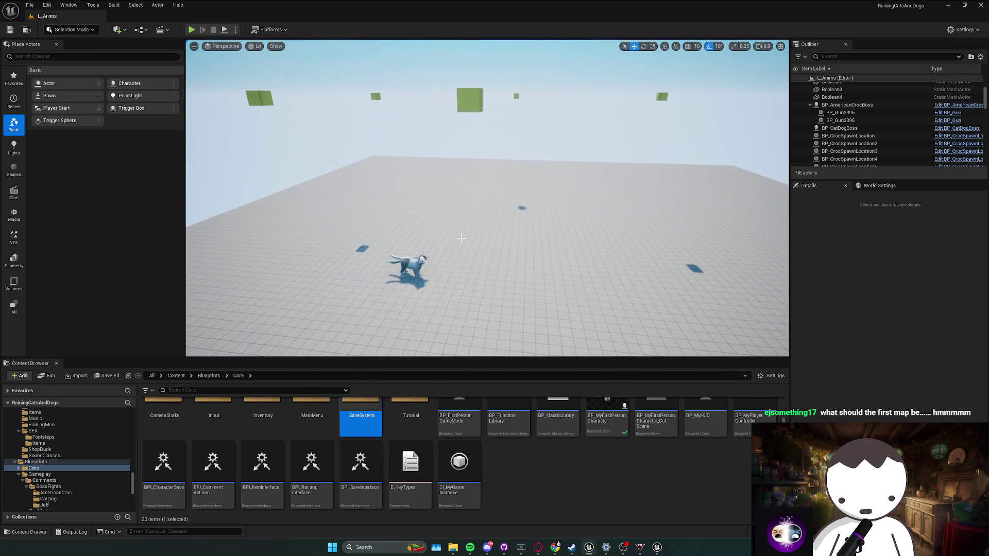
left_click(191, 29)
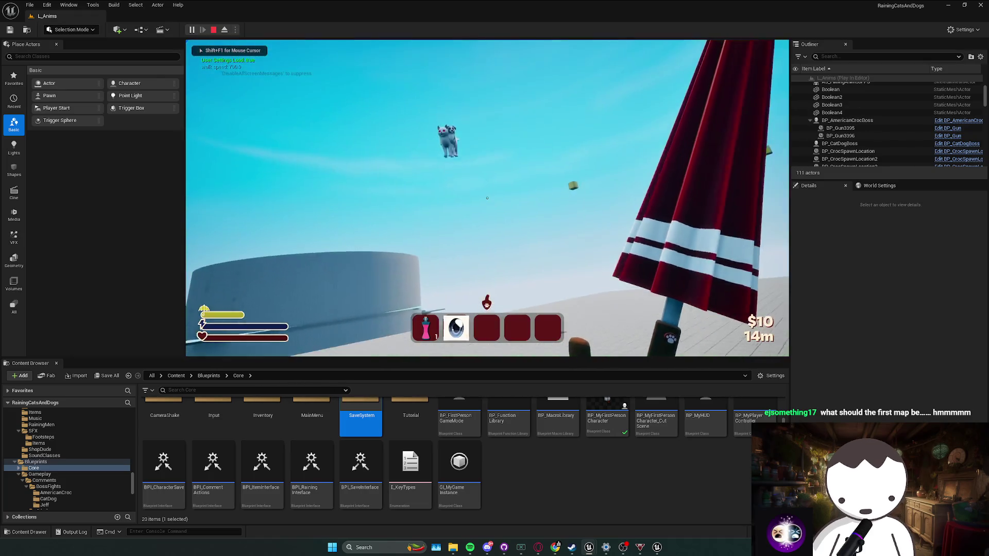
key("shift")
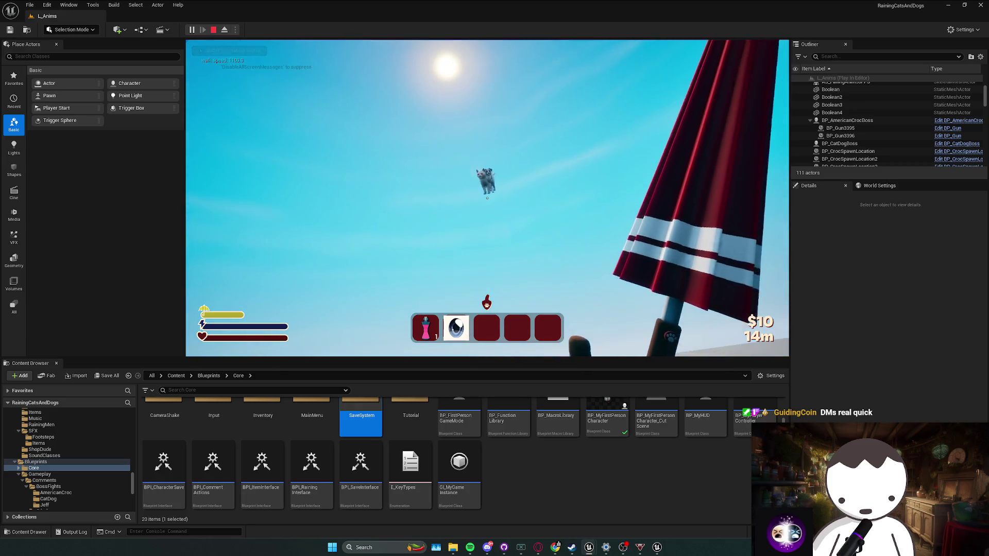
key("Escape")
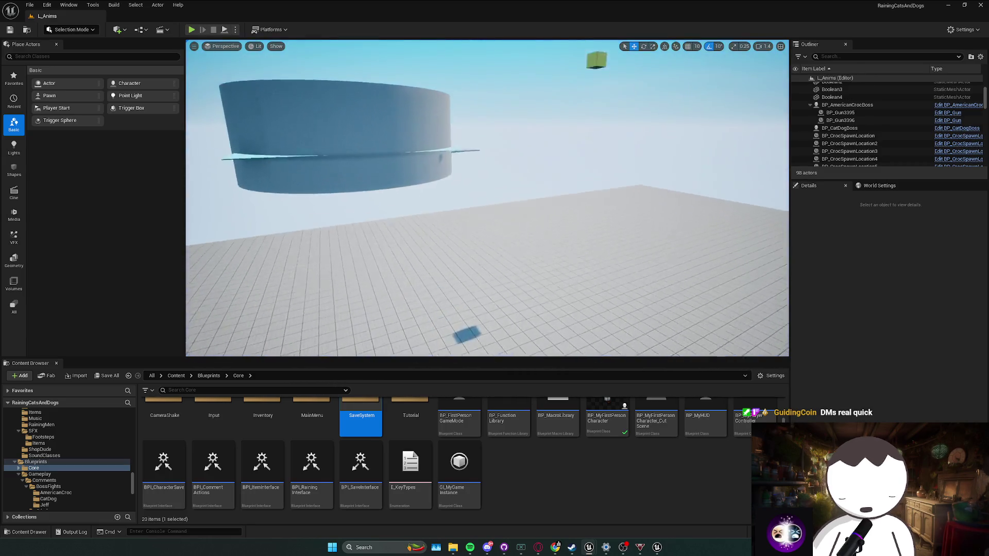
Step: Duplicate the Boolean4 cylinder wall and scale Cube32 up to about 120 on X
left_click(306, 119)
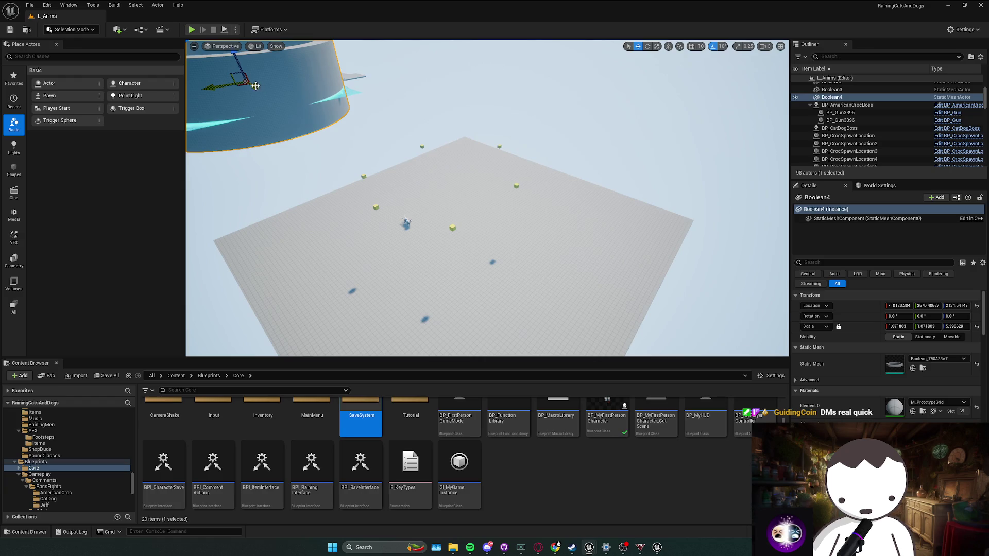
key("ctrl+d")
key("f")
scroll(487, 197, "down", 1)
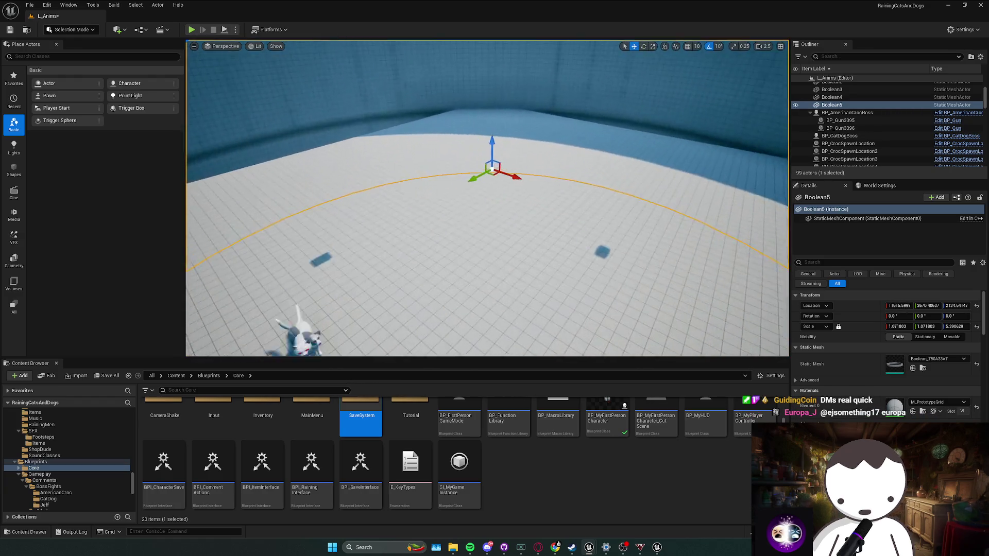
left_click(358, 106)
key("r")
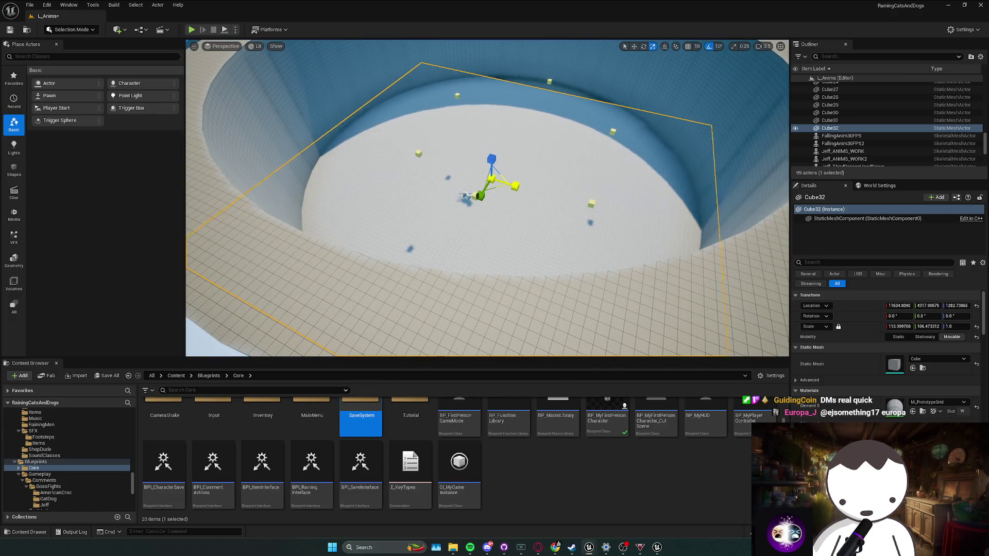
mouse_move(514, 187)
left_mouse_down()
mouse_move(479, 204)
mouse_move(484, 177)
left_mouse_up()
key("w")
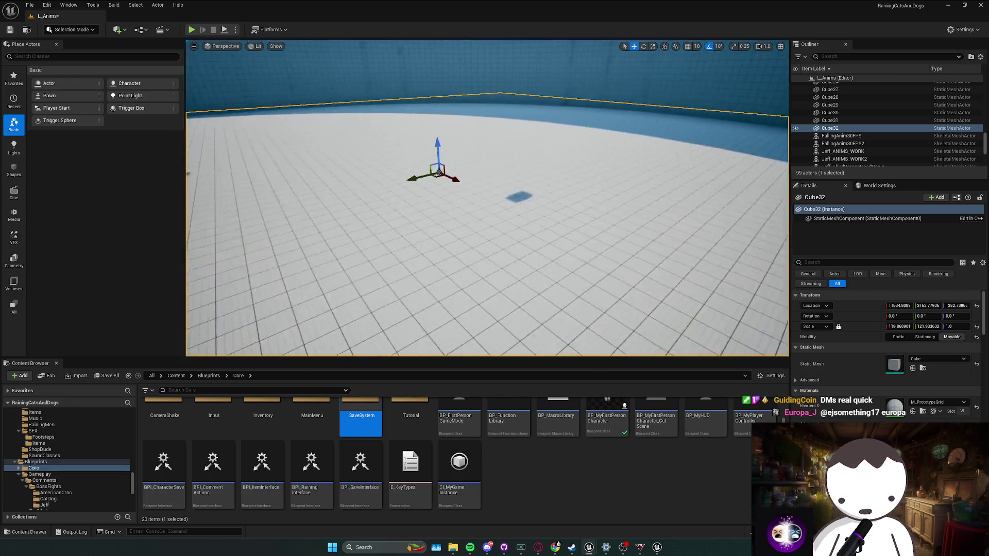
Step: Play-test again with Alt+P, sprinting to follow the flying boss
key("alt+p")
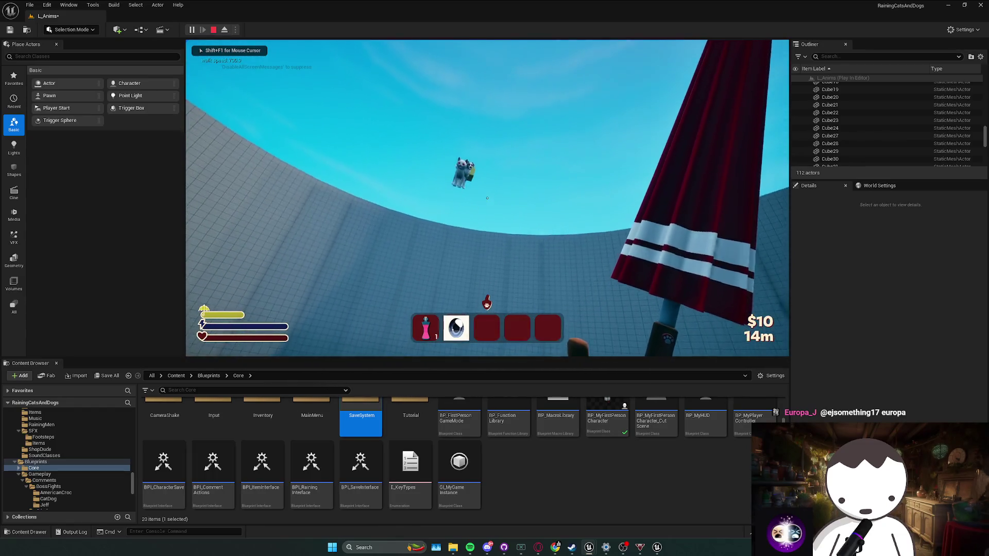
key("shift")
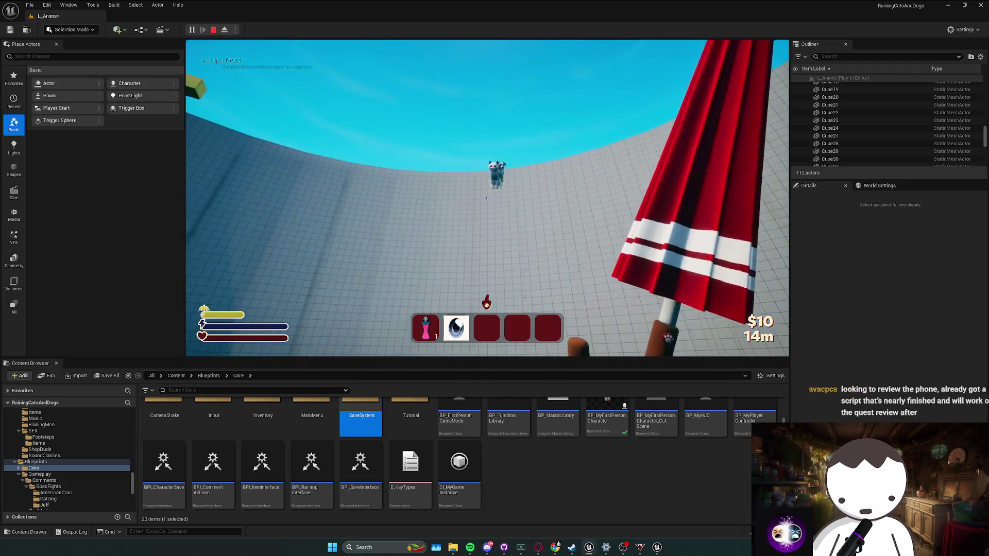
key("Escape")
Step: Look up 'epic' in Windows Search, dismiss it, and bring Spotify to the front
left_click(374, 547)
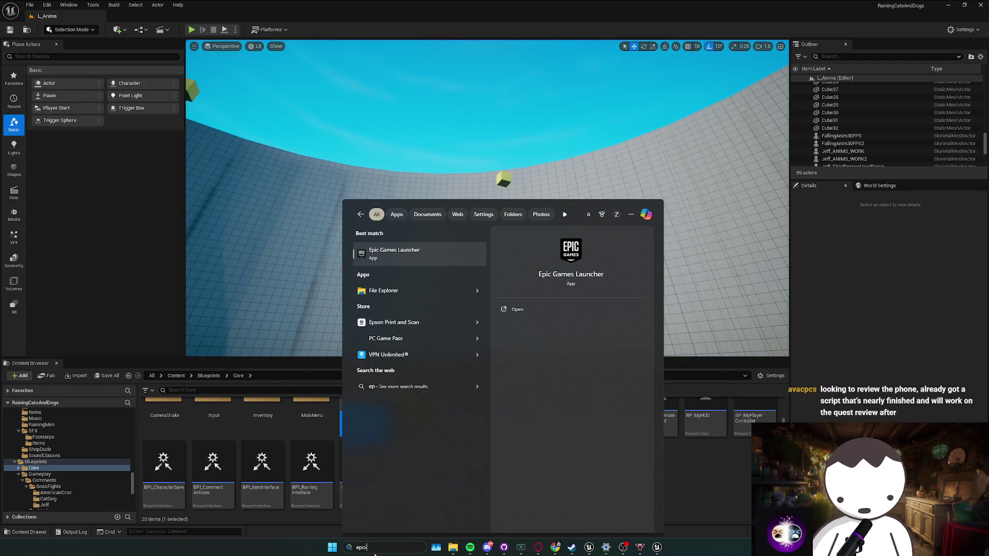
key("Escape")
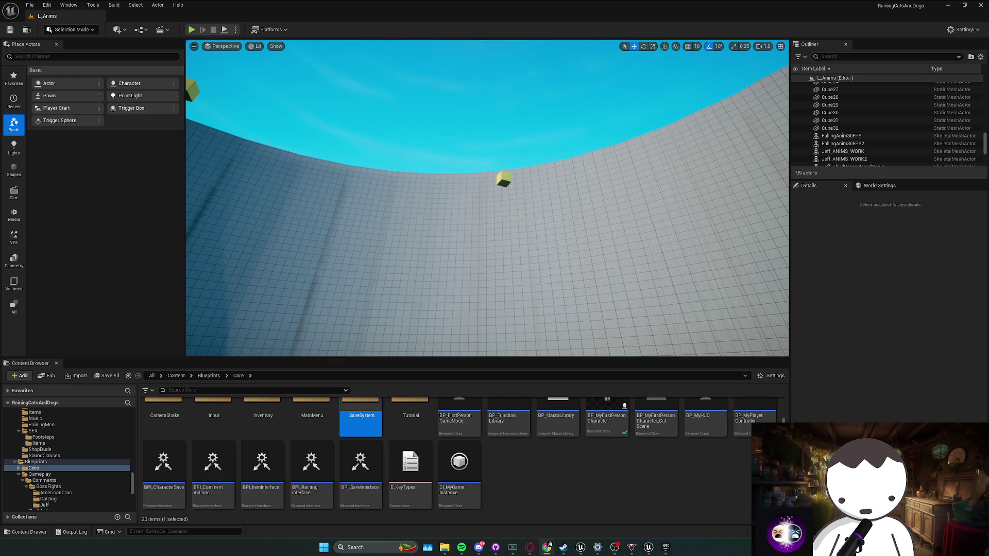
key("alt+Tab")
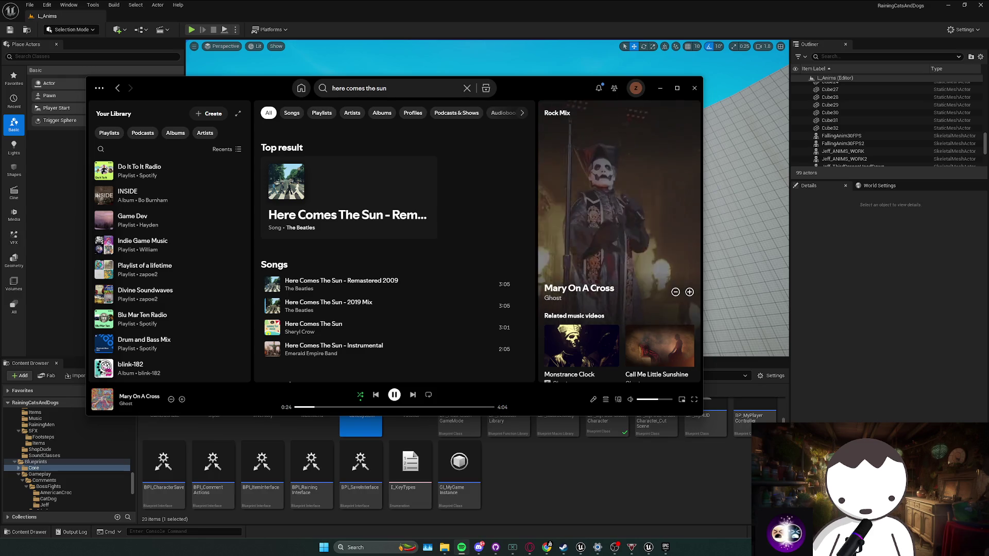
Step: Skip Spotify to the next track, Linger, and minimize the player
left_click(413, 395)
left_click(587, 471)
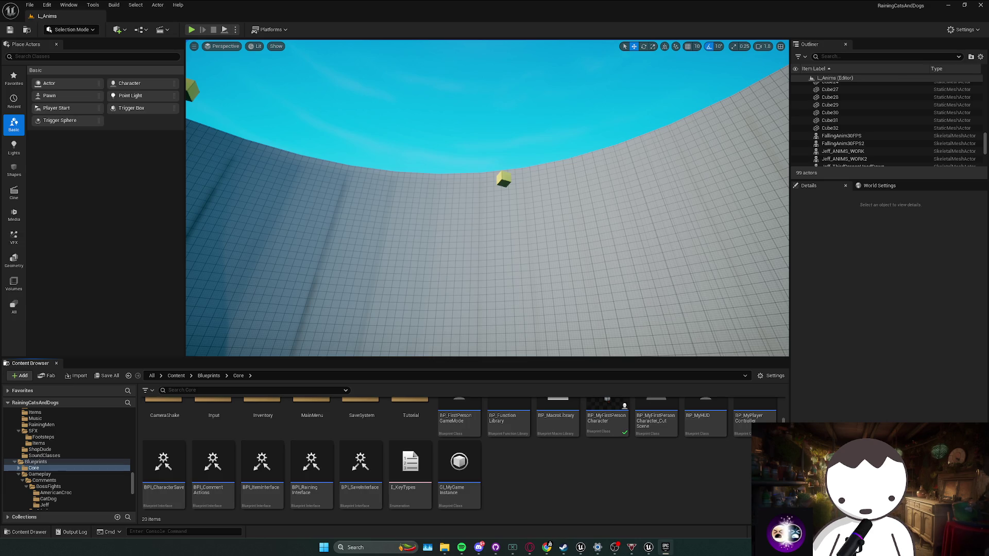
Step: Refresh the Fab Library and search it for 'wing'
scroll(527, 278, "down", 2)
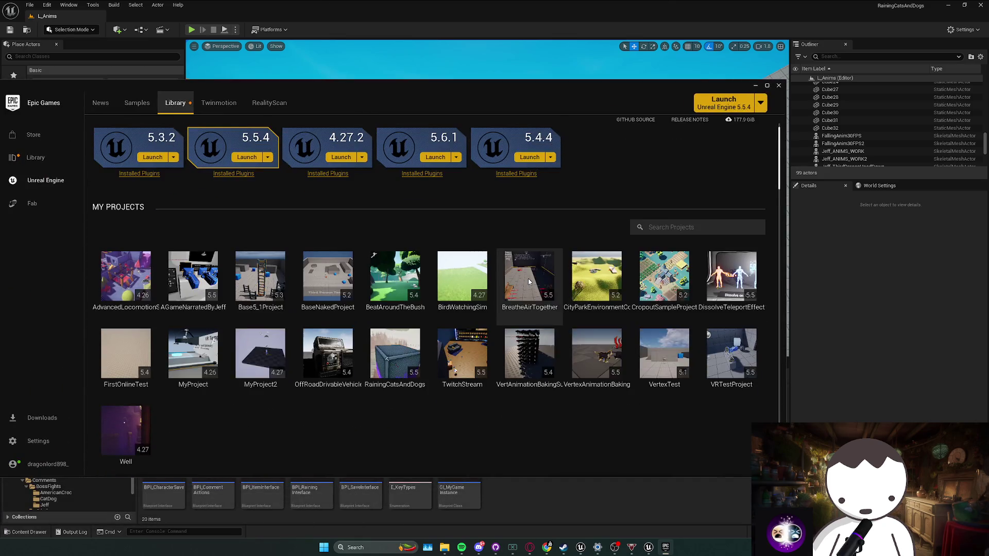
scroll(527, 277, "down", 1)
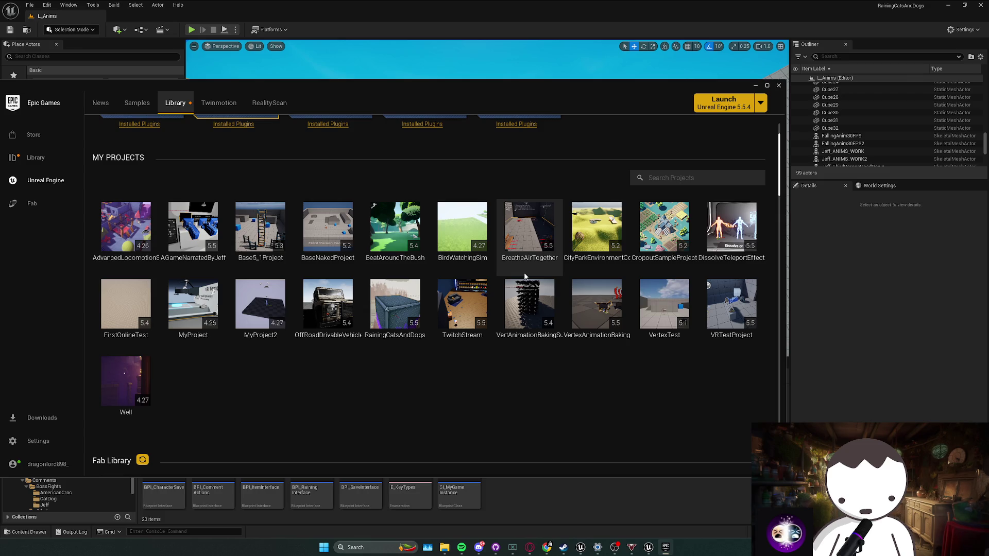
scroll(530, 281, "down", 3)
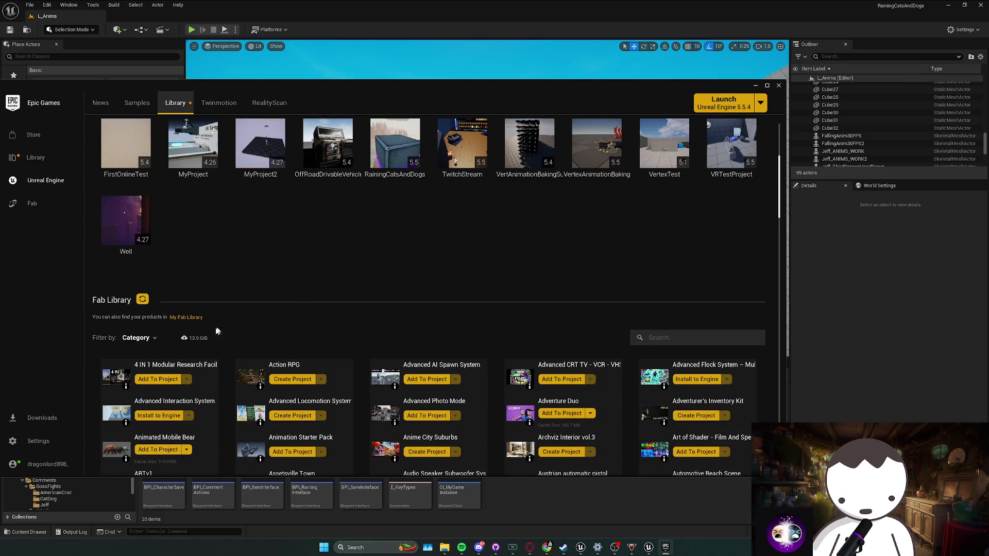
left_click(142, 301)
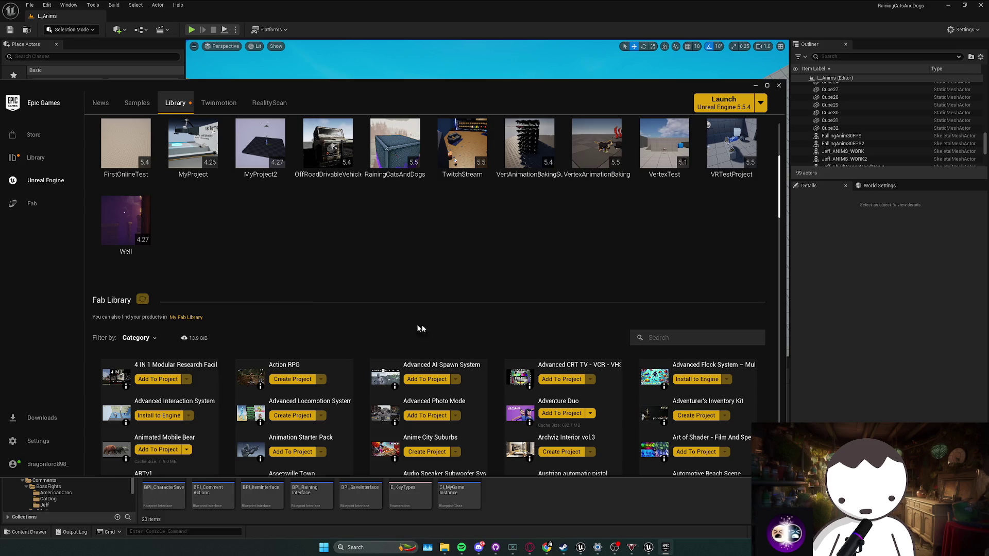
type("wing")
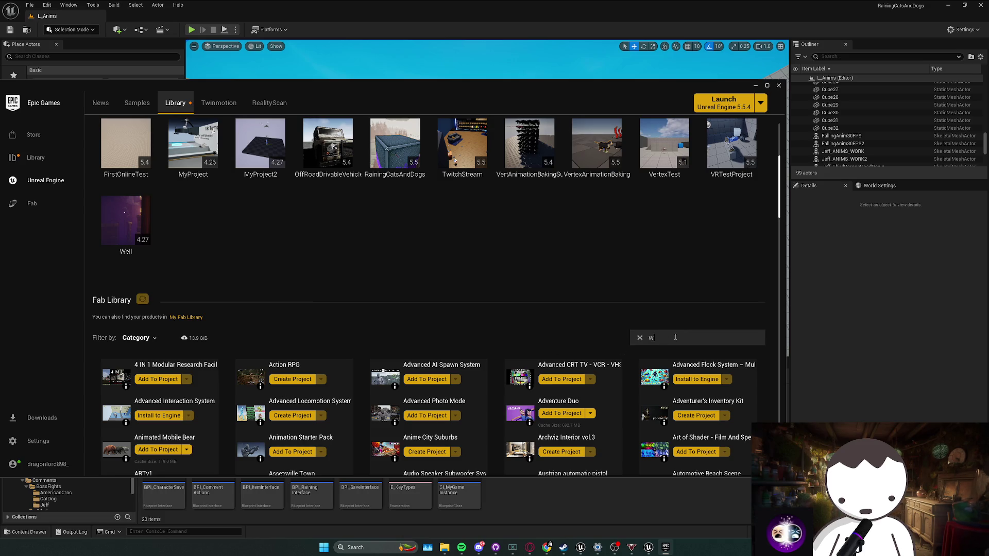
Step: Add the External Wings Set to the RainingCatsAndDogs project and return to Unreal
left_click(154, 379)
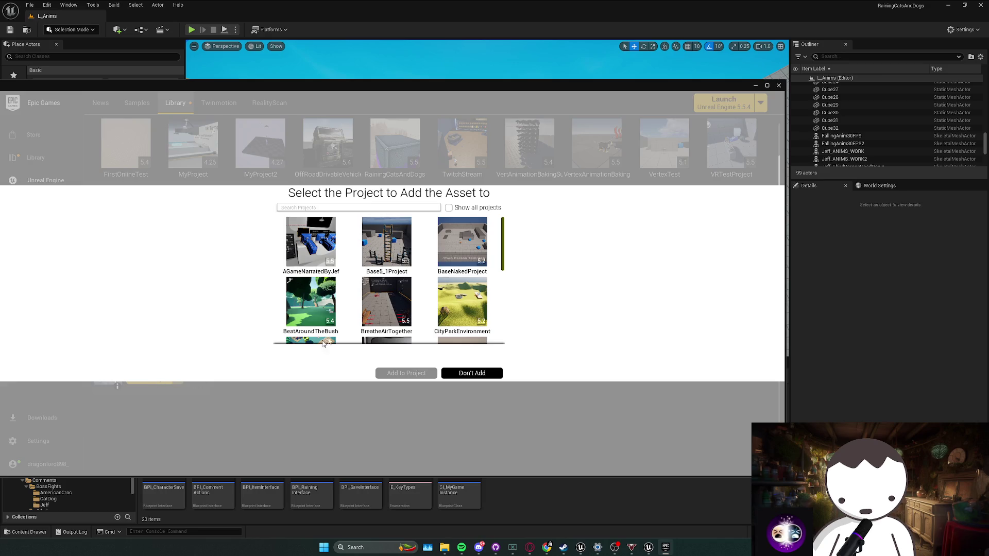
scroll(428, 283, "down", 5)
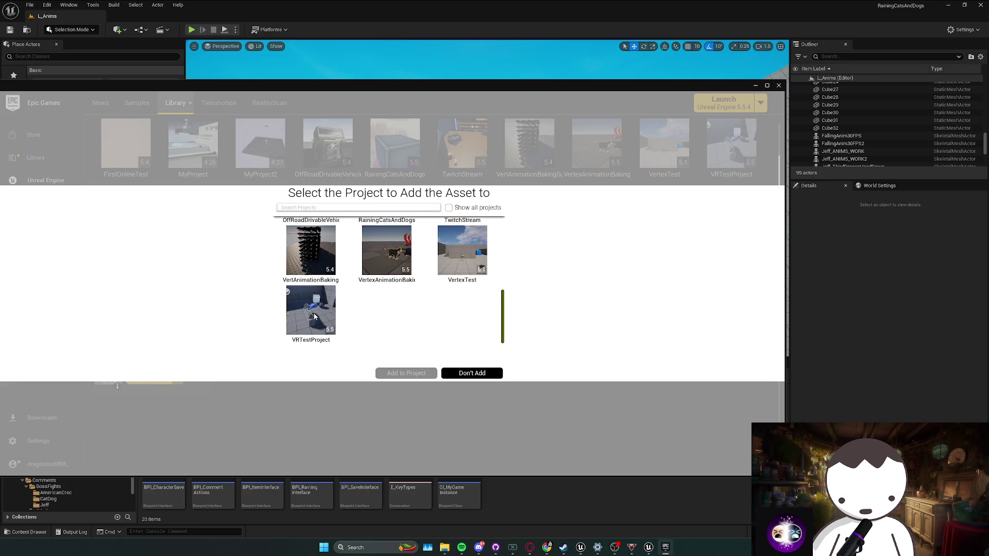
scroll(397, 312, "up", 2)
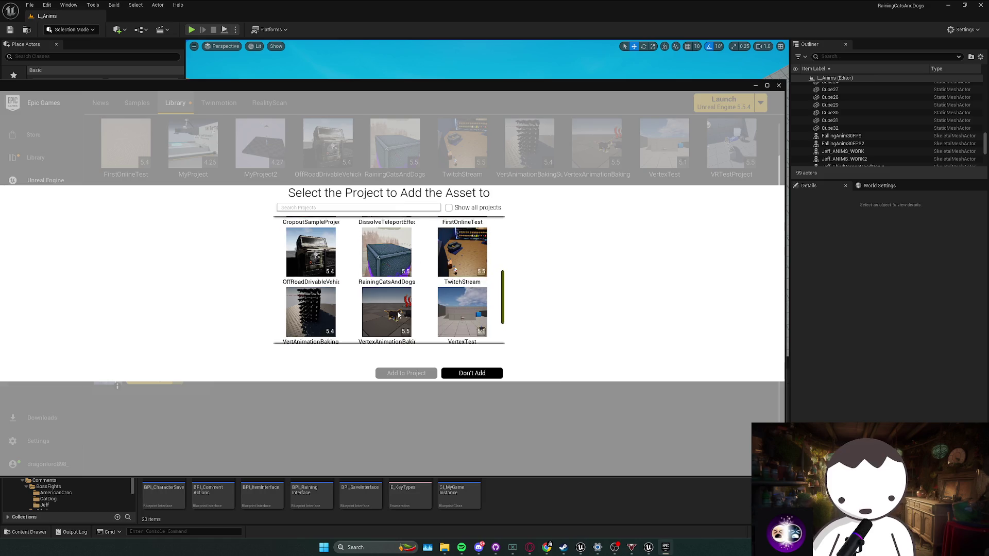
left_click(386, 240)
left_click(406, 373)
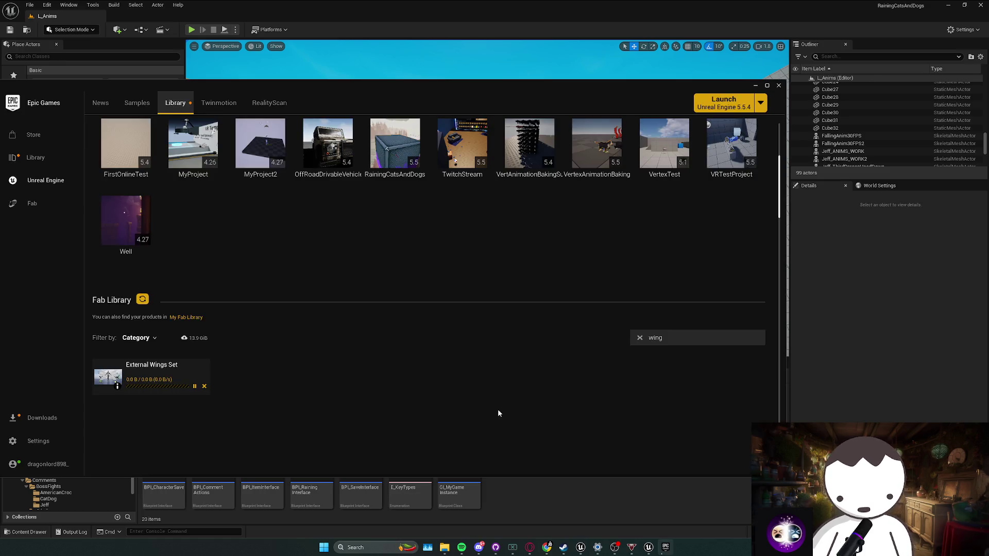
left_click(536, 512)
scroll(247, 448, "up", 2)
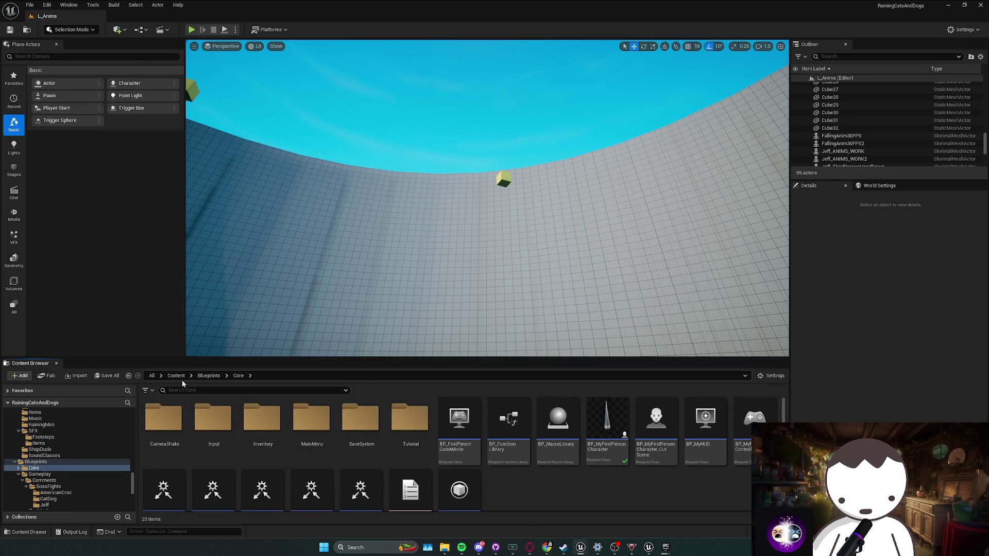
Step: Open the Overview level from Content > ExternalWing > Overview
left_click(176, 375)
scroll(407, 453, "down", 2)
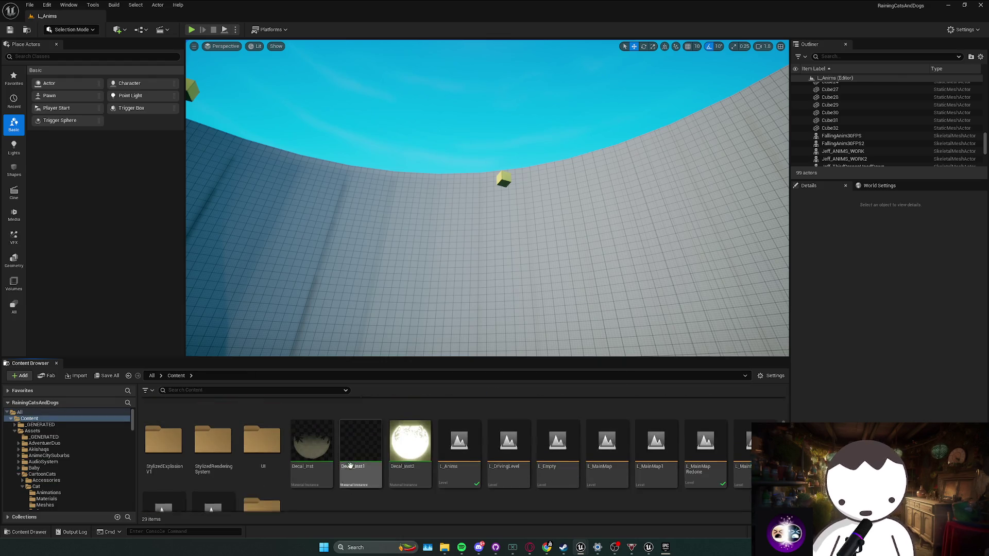
scroll(300, 492, "down", 2)
left_click(265, 472)
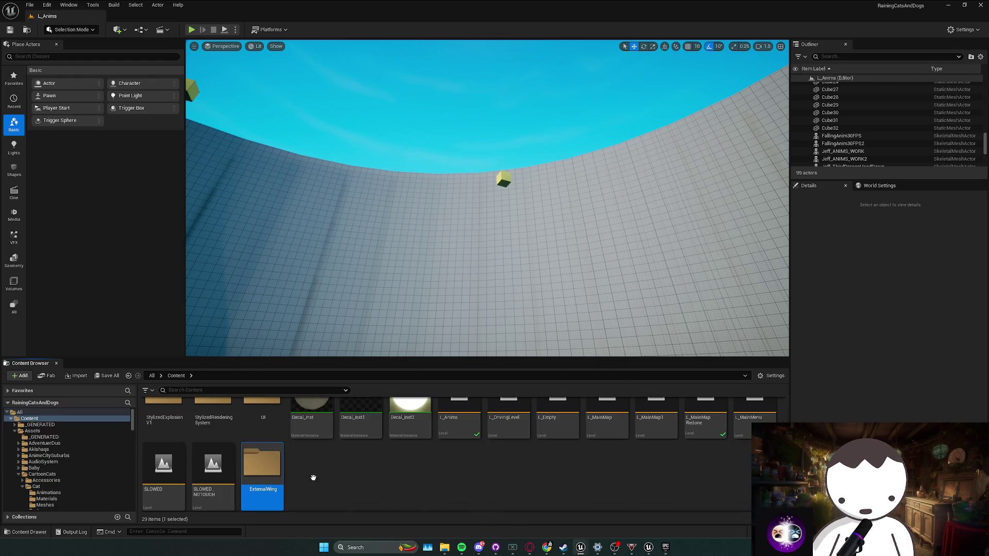
key("Return")
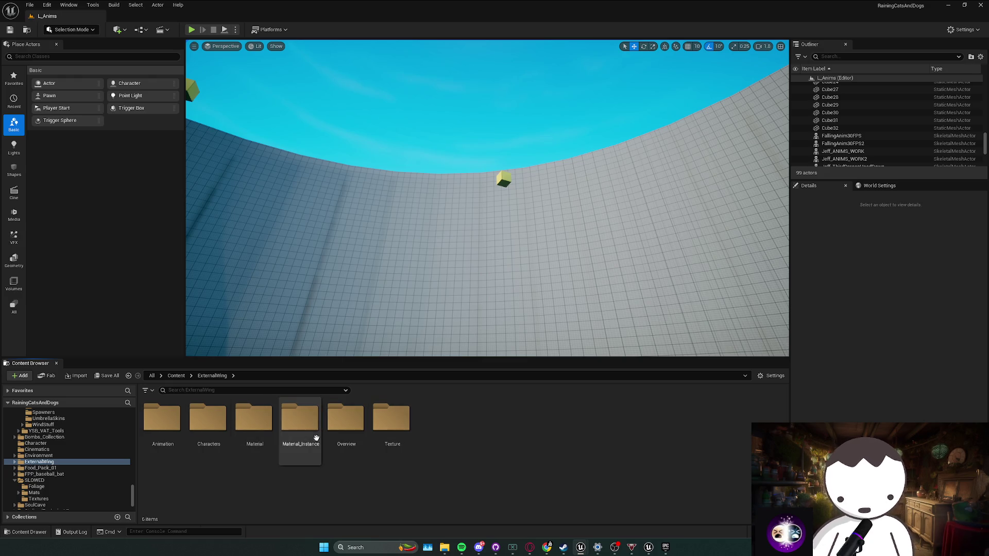
double_click(345, 420)
left_click(157, 451)
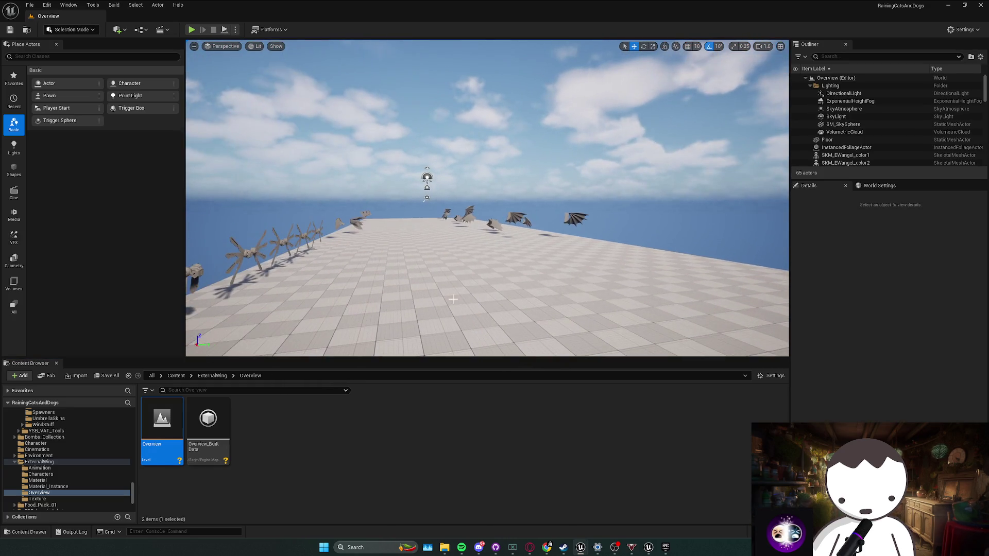
left_click_drag(453, 299, 450, 299)
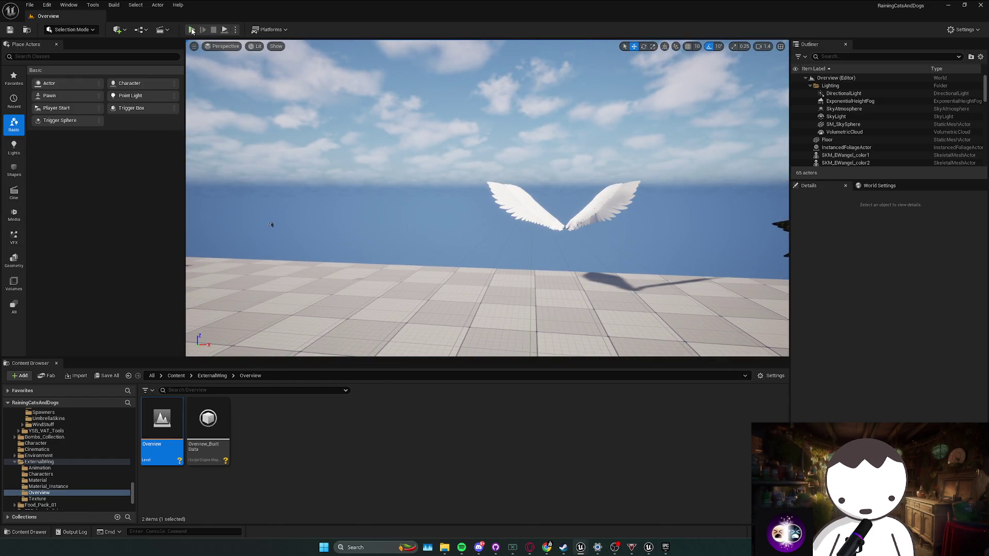
Step: Play the Overview level twice to watch the wing demo, stopping each session
left_click(191, 30)
key("Escape")
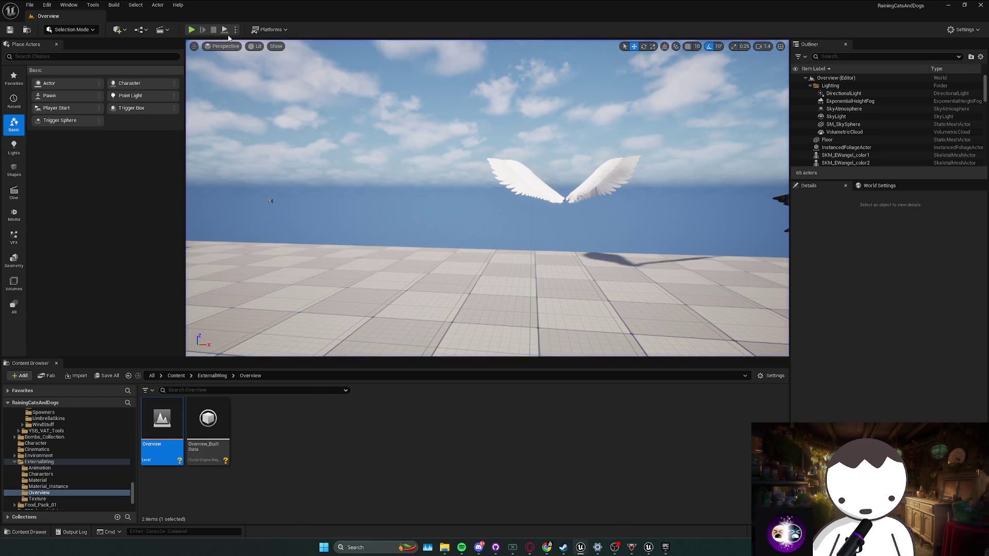
left_click(224, 30)
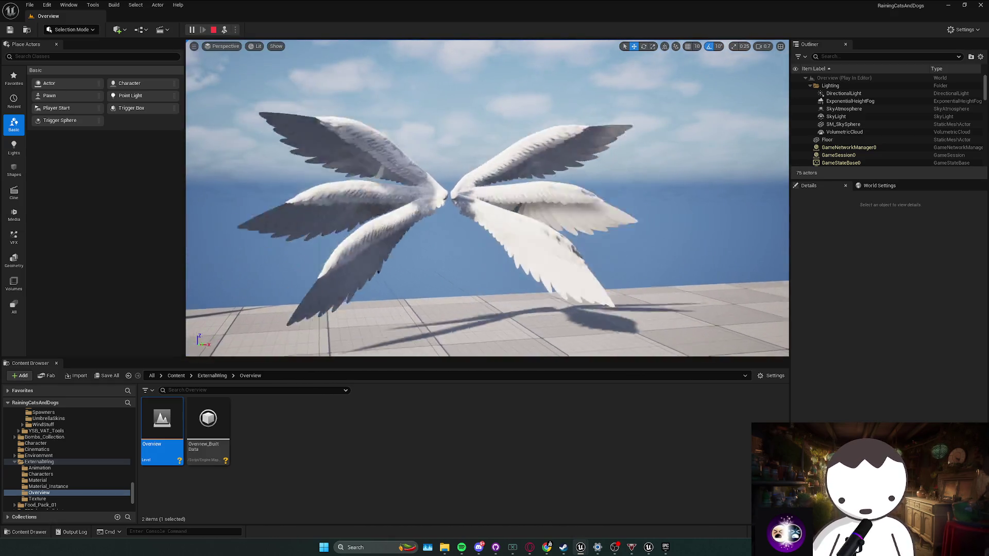
key("Escape")
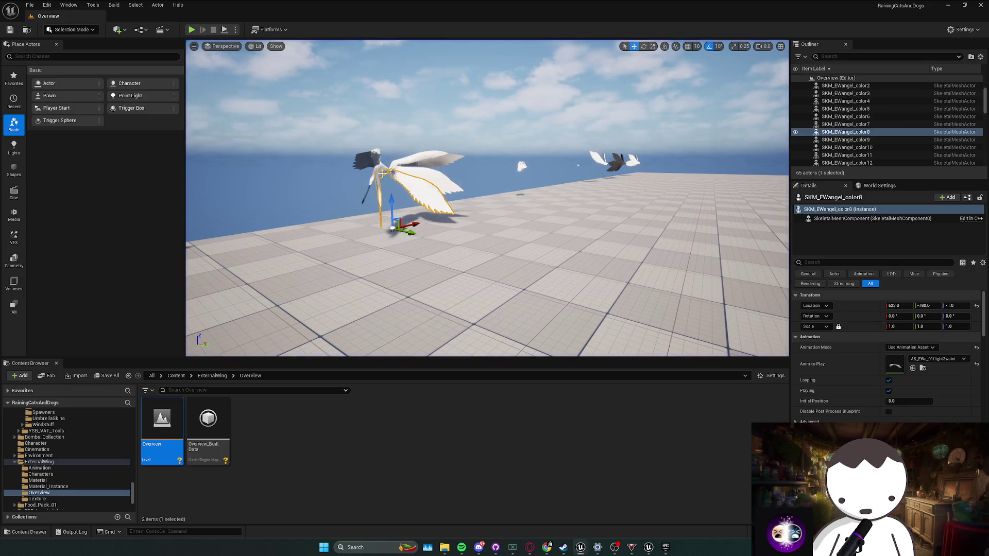
Step: Select and frame SKM_EWangel_color7, then browse to its flight animation asset
left_click(380, 171)
key("f")
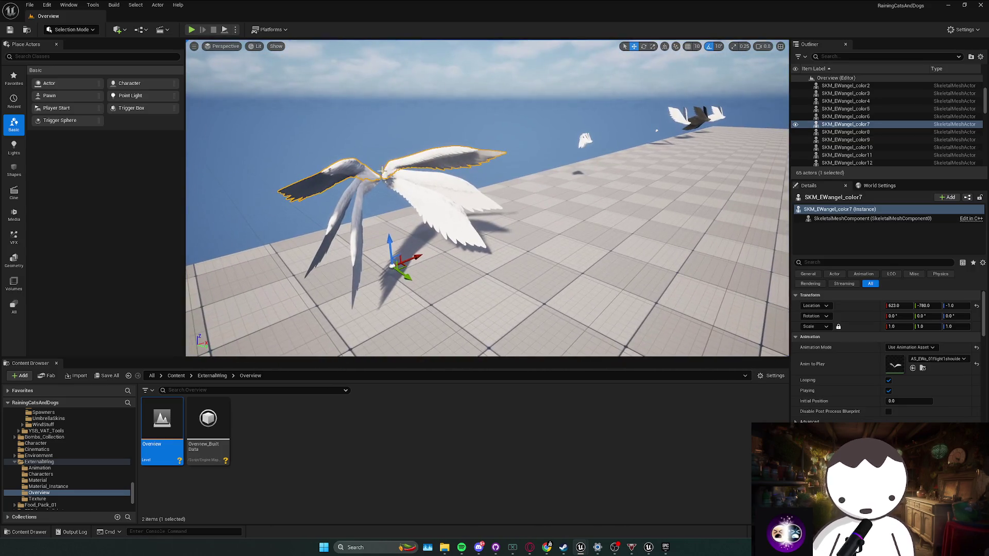
left_click(922, 367)
scroll(573, 435, "up", 2)
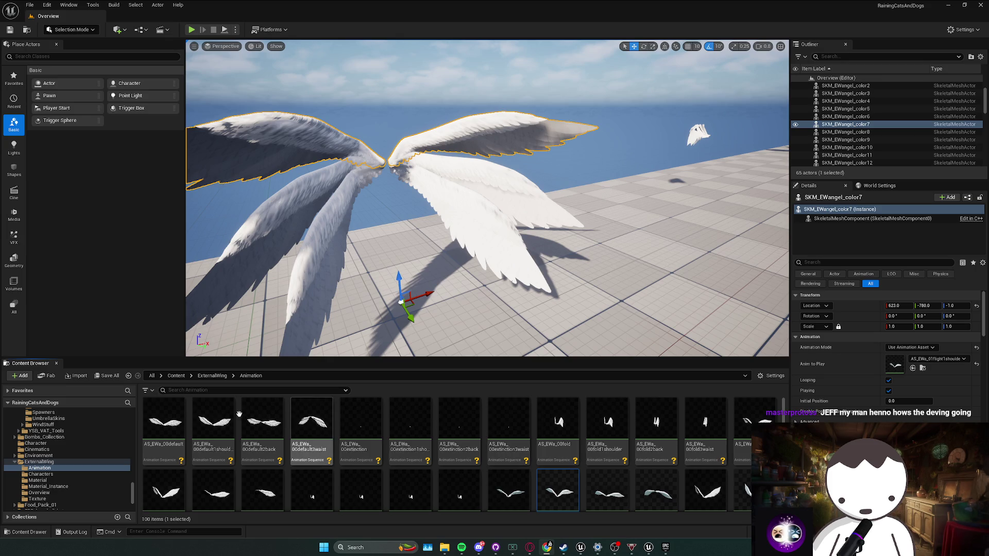
Step: Select the AS_EWa_01flight1shoulder animation in the ExternalWing Animation folder
scroll(415, 457, "down", 1)
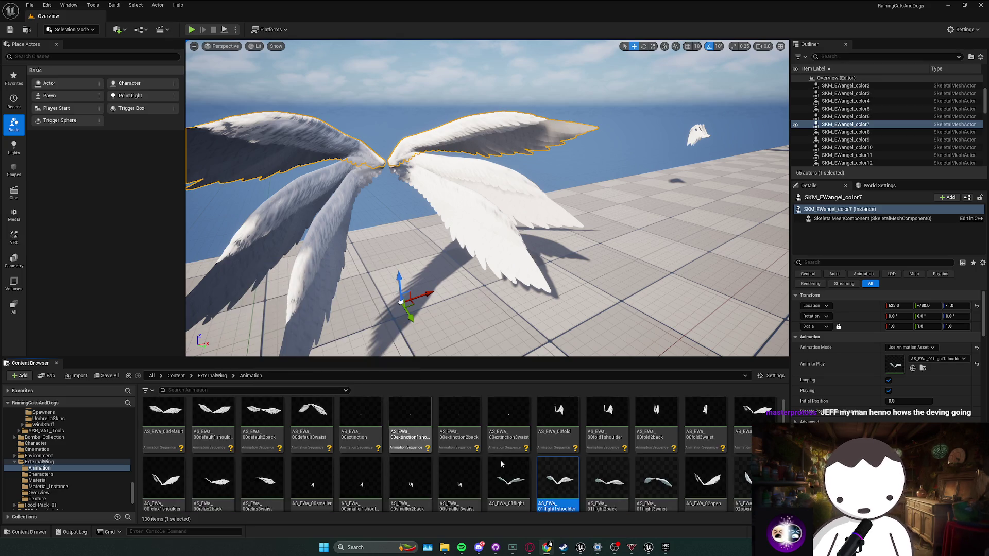
mouse_move(542, 458)
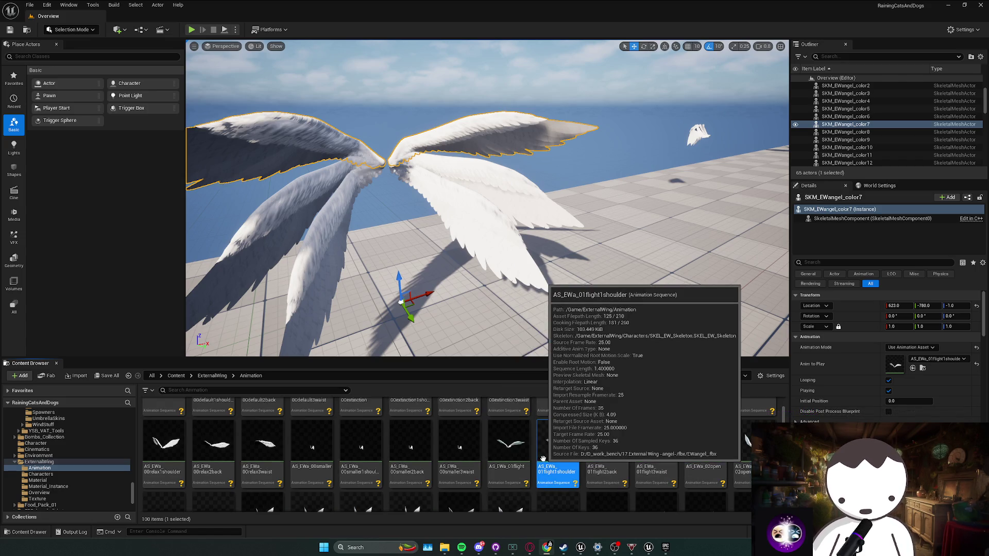
left_click(559, 467)
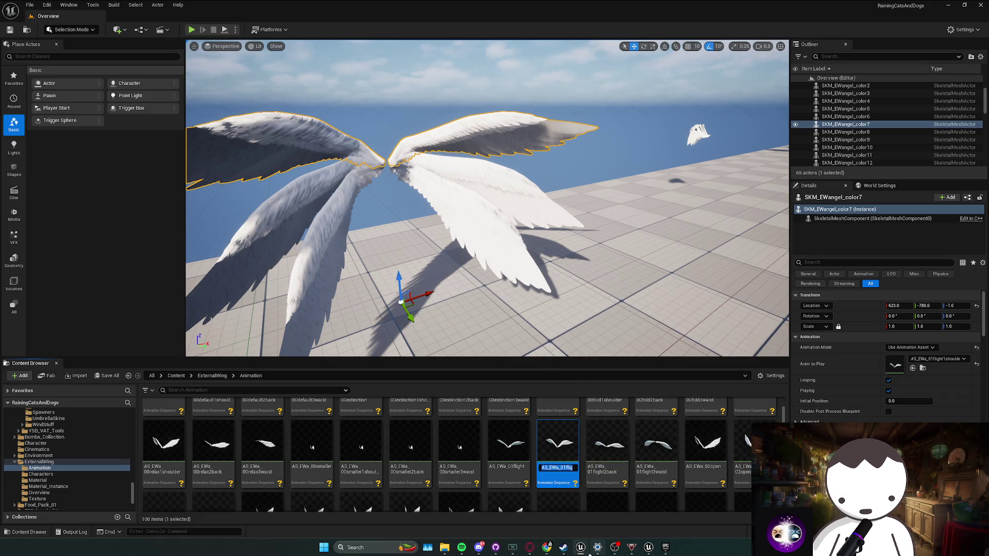
mouse_move(581, 546)
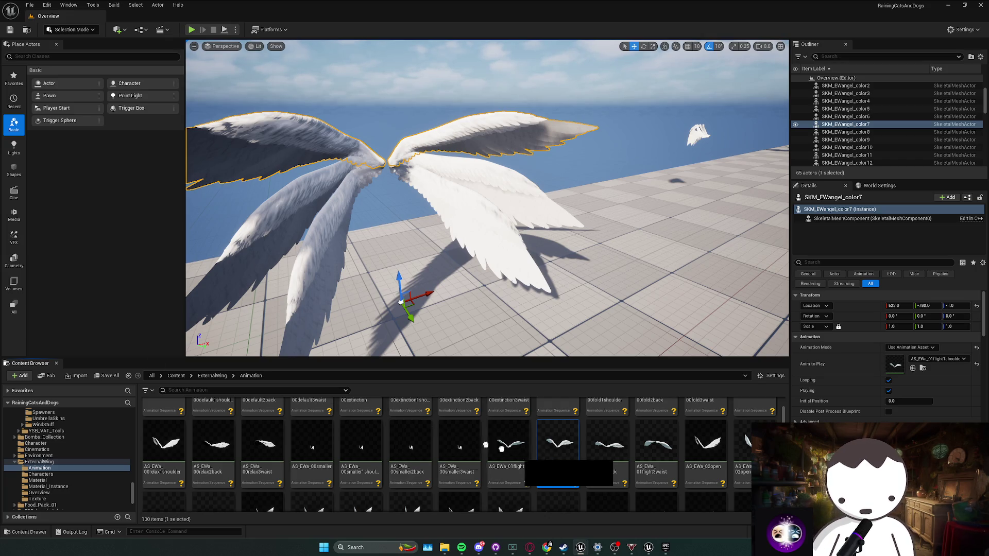
Step: Cancel the animation's Move/Copy menu, then pick SKM_EWangel_color2 in the Characters folder
left_click_drag(515, 453, 515, 448)
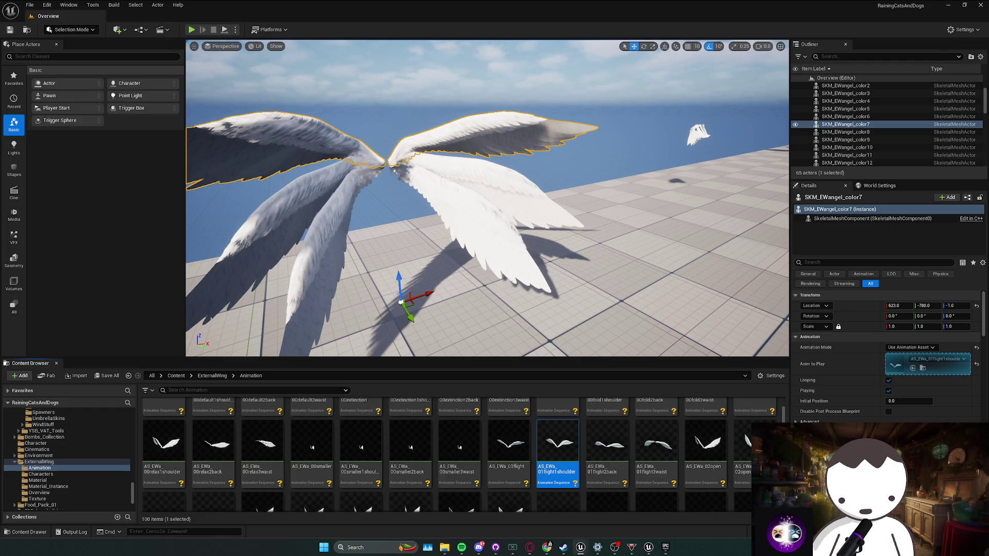
mouse_move(558, 448)
left_mouse_down()
mouse_move(592, 453)
mouse_move(596, 444)
left_mouse_up()
scroll(595, 448, "down", 1)
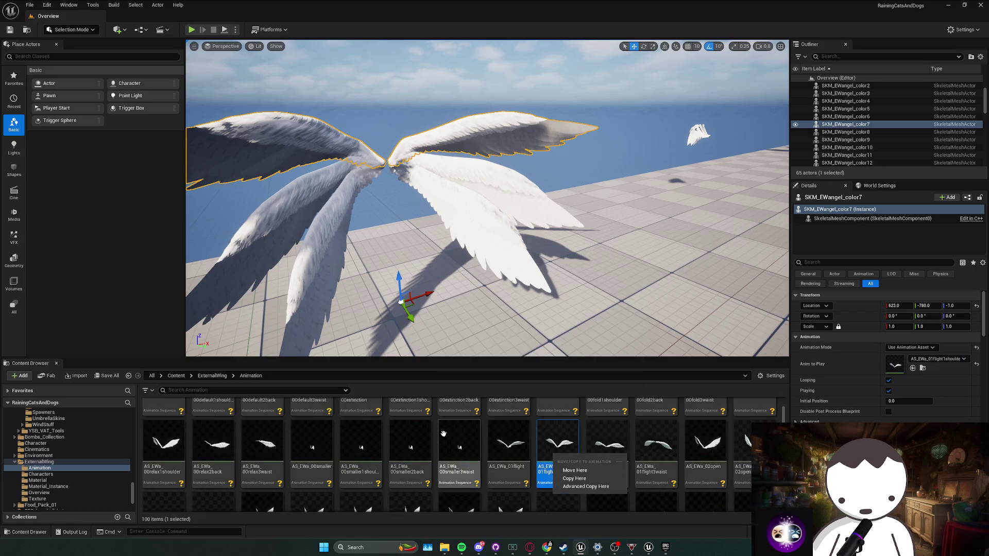
key("Escape")
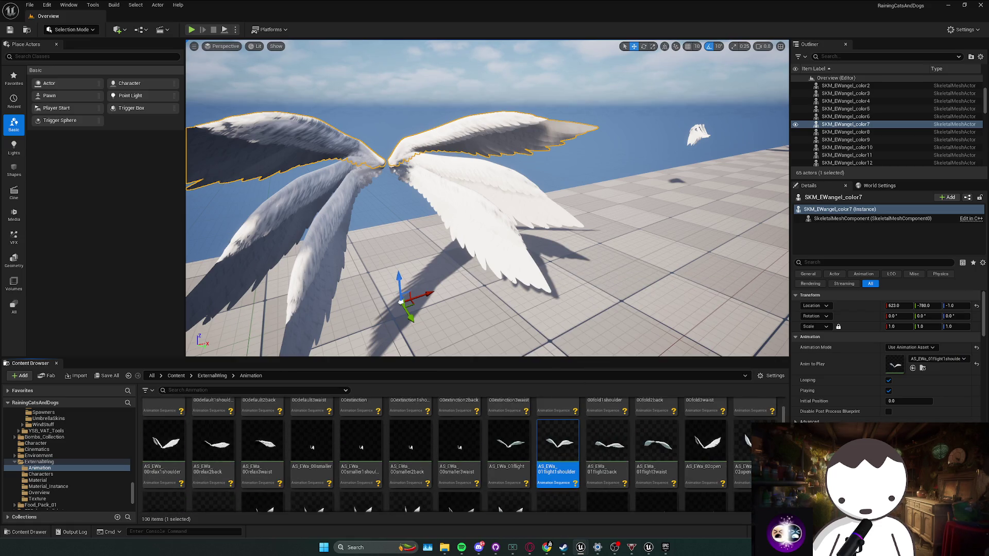
left_click(41, 474)
left_click(212, 443)
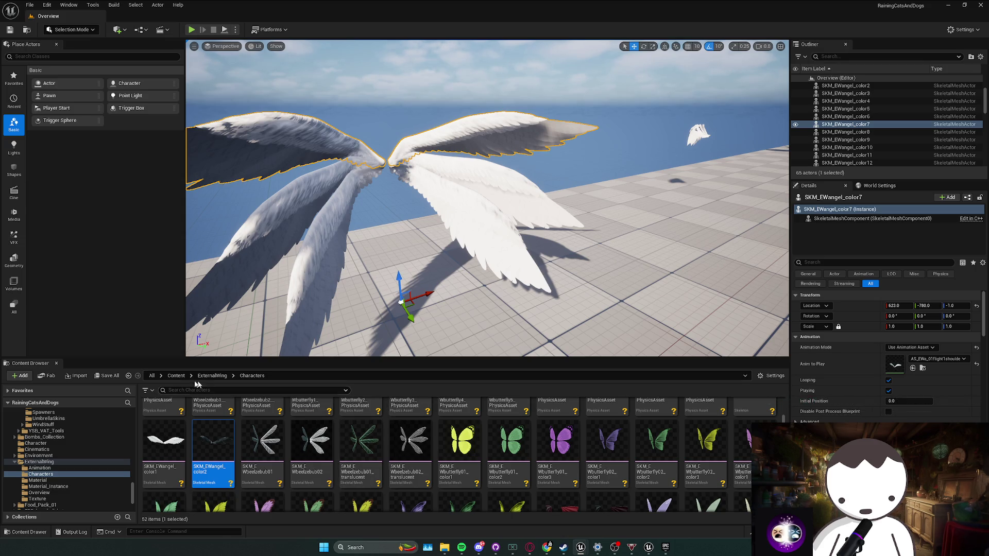
Step: Reopen L_Anims from the Content folder without saving, and bring the winged cat-dog into view
left_click(175, 376)
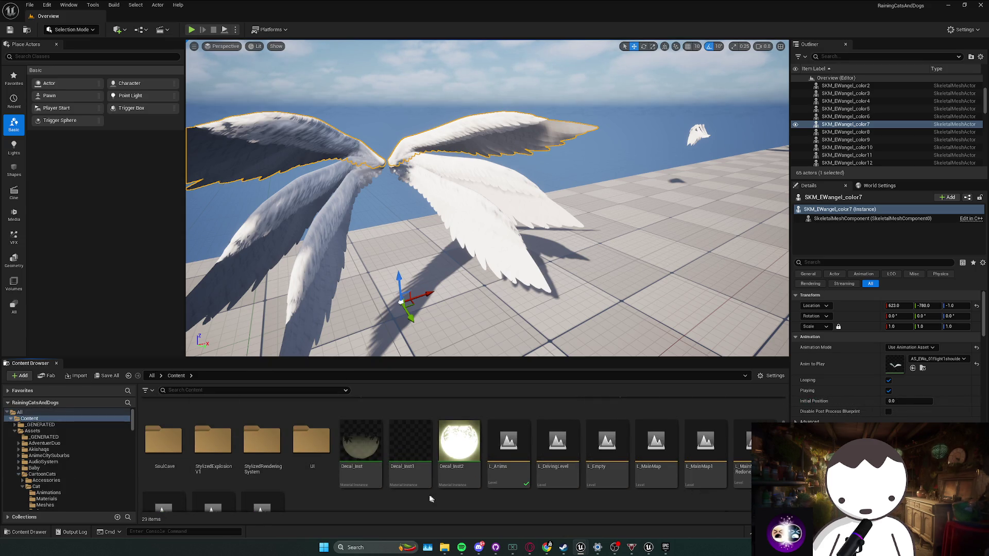
scroll(258, 488, "down", 1)
left_click(499, 435)
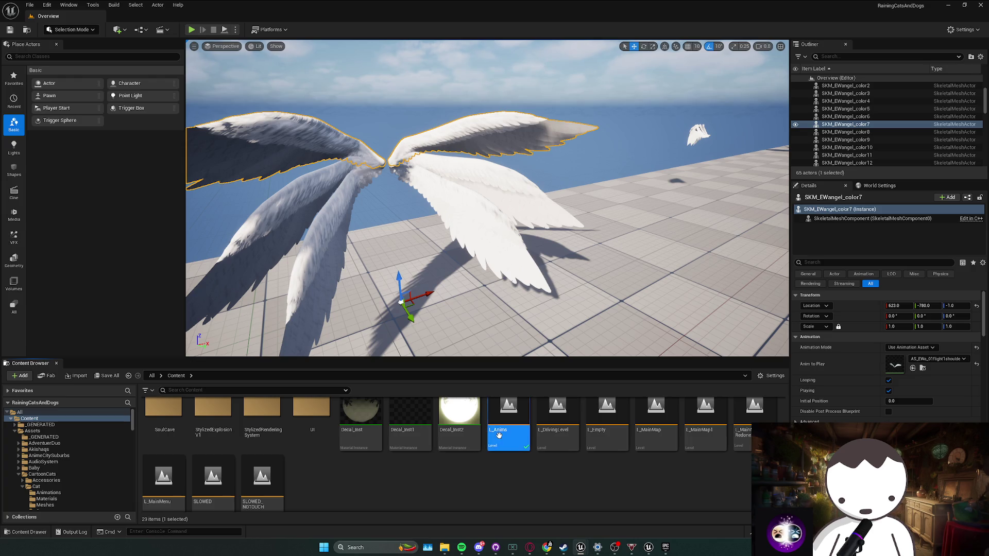
double_click(499, 435)
left_click(512, 358)
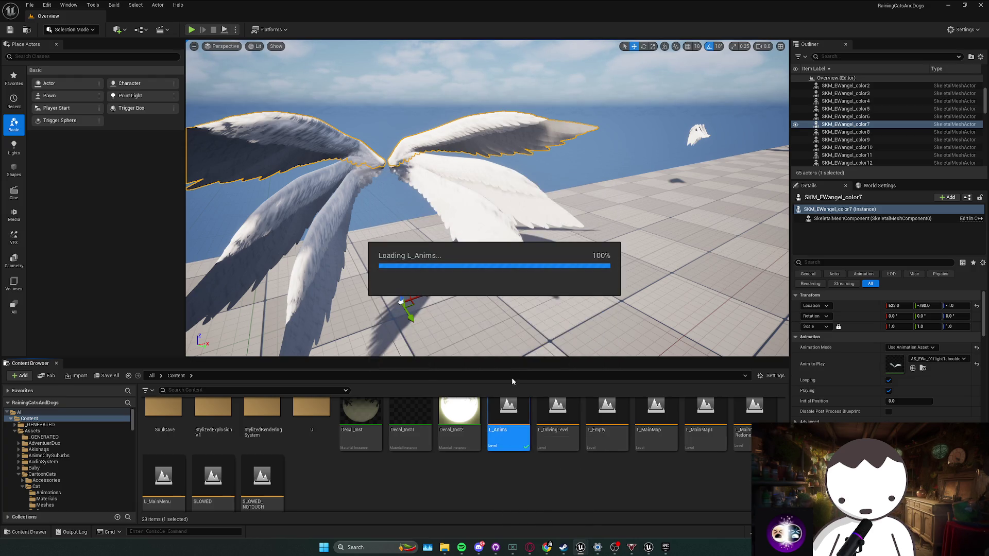
mouse_move(490, 350)
left_mouse_down()
mouse_move(489, 391)
mouse_move(489, 371)
mouse_move(499, 371)
left_mouse_up()
mouse_move(259, 225)
left_mouse_down()
mouse_move(219, 227)
mouse_move(259, 225)
left_mouse_up()
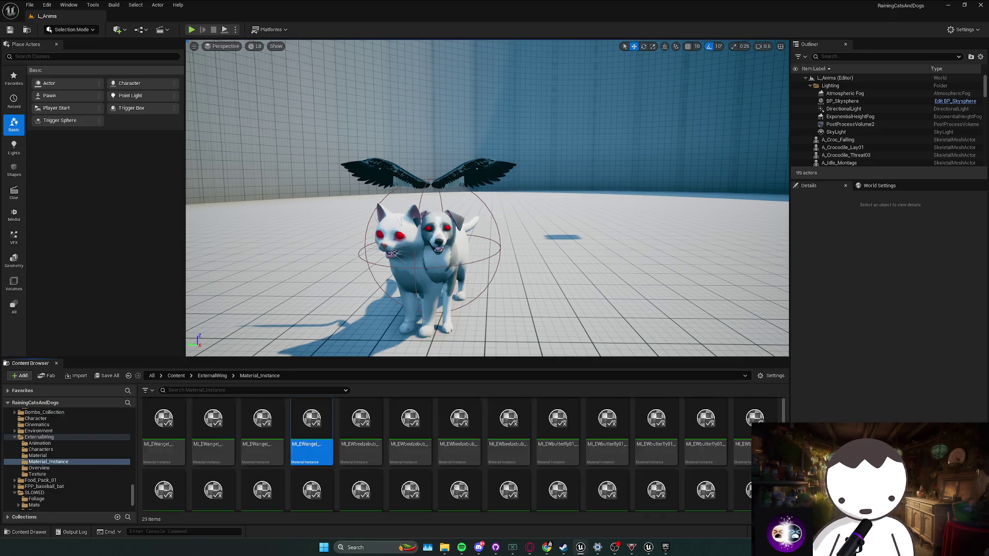
Step: Find the wing material and mesh assets, save all changes, and open the wing Animation folder
key("alt+Left")
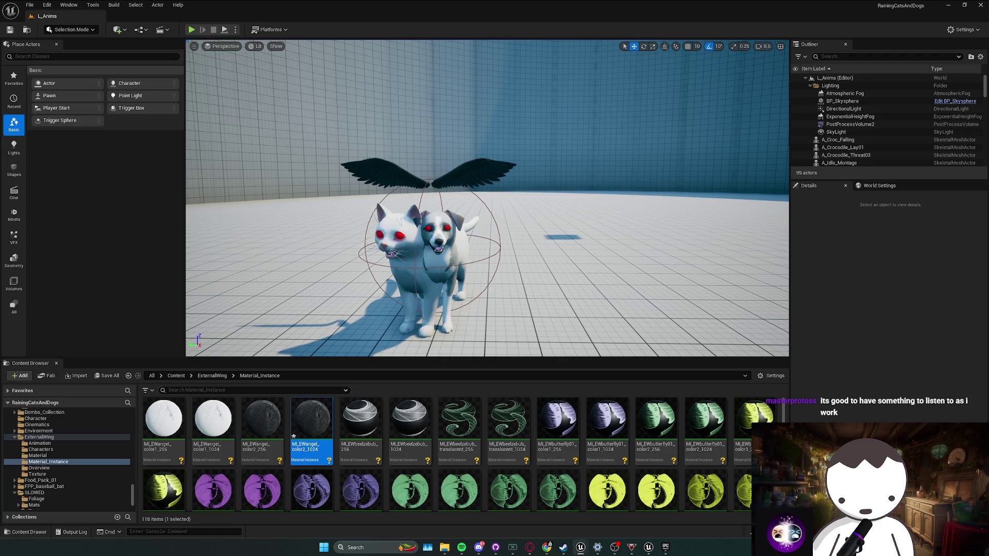
key("ctrl+s")
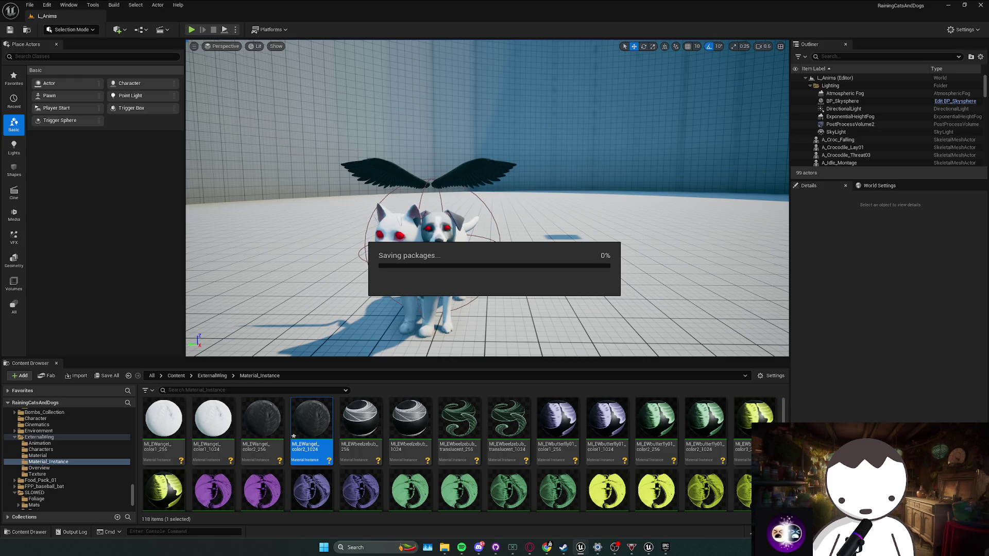
key("alt+Left")
key("alt+Left")
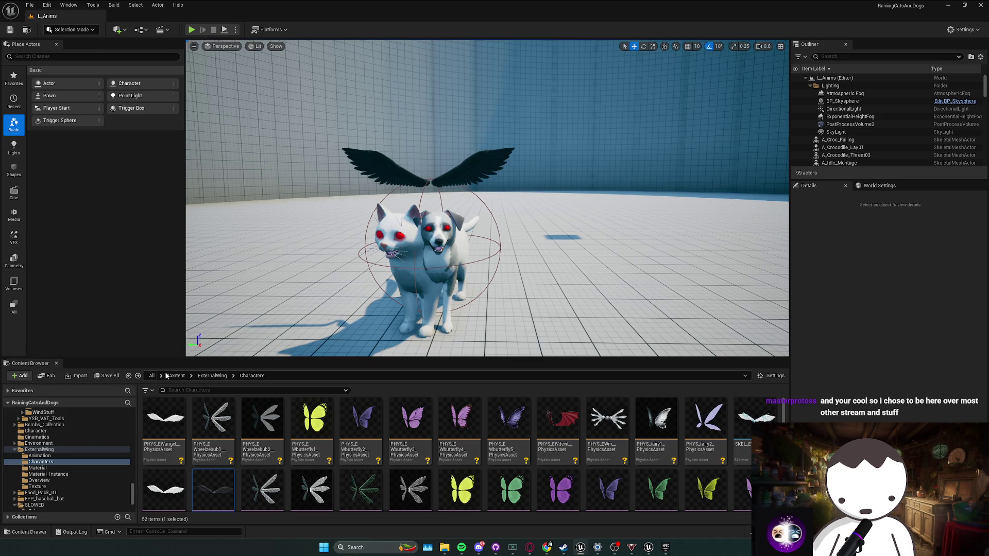
left_click(129, 375)
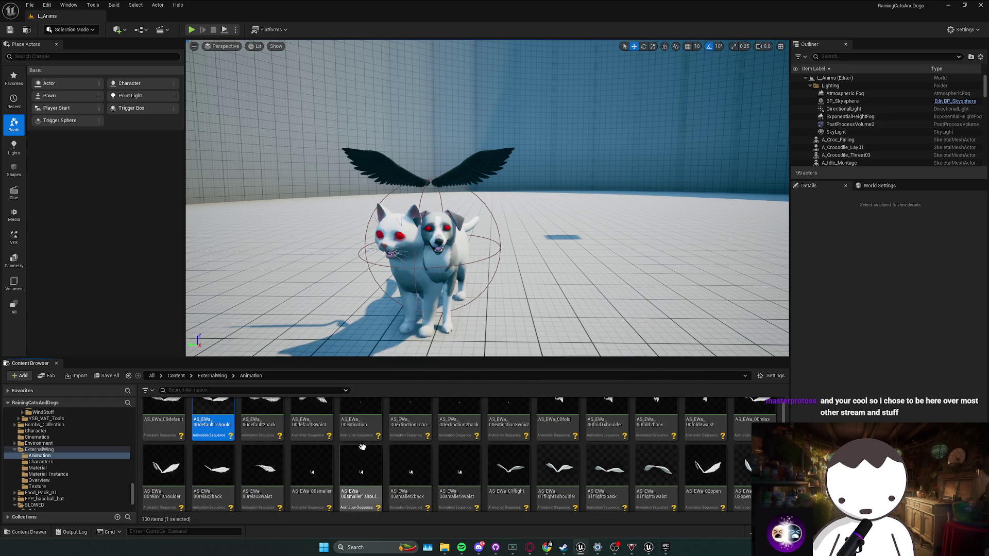
Step: Preview AS_EWa_01flight in a maximized animation editor, then go back to BP_CatDogBoss
scroll(360, 463, "down", 1)
left_click(511, 484)
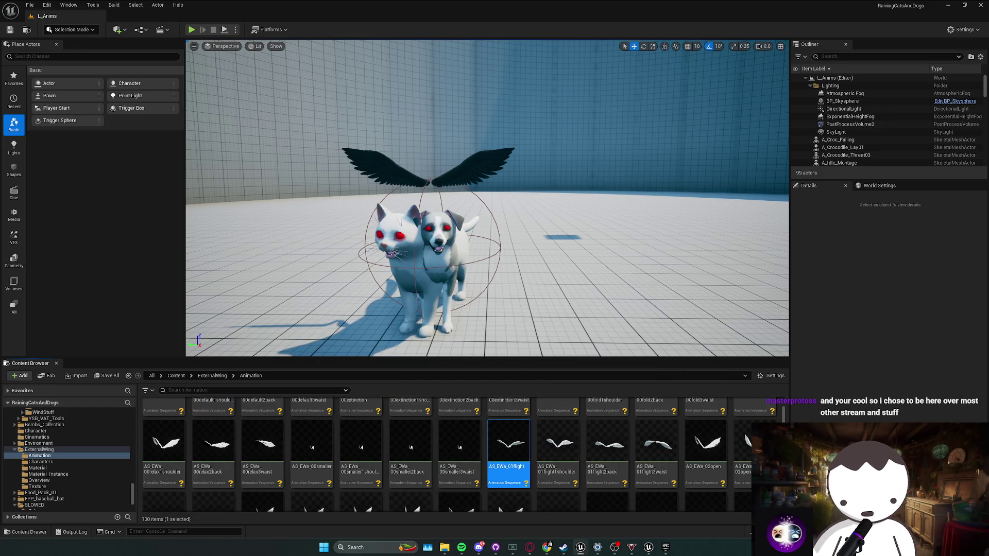
double_click(513, 481)
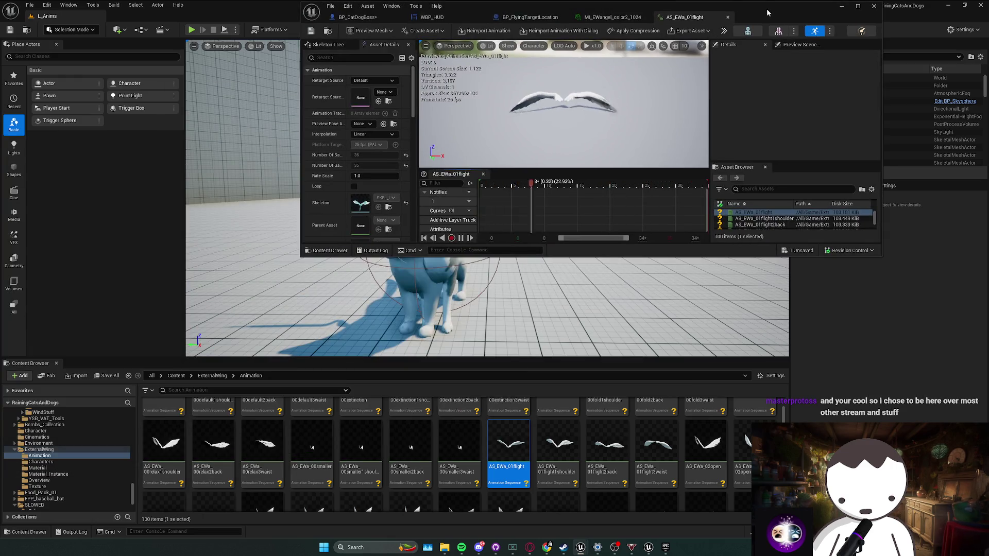
double_click(307, 20)
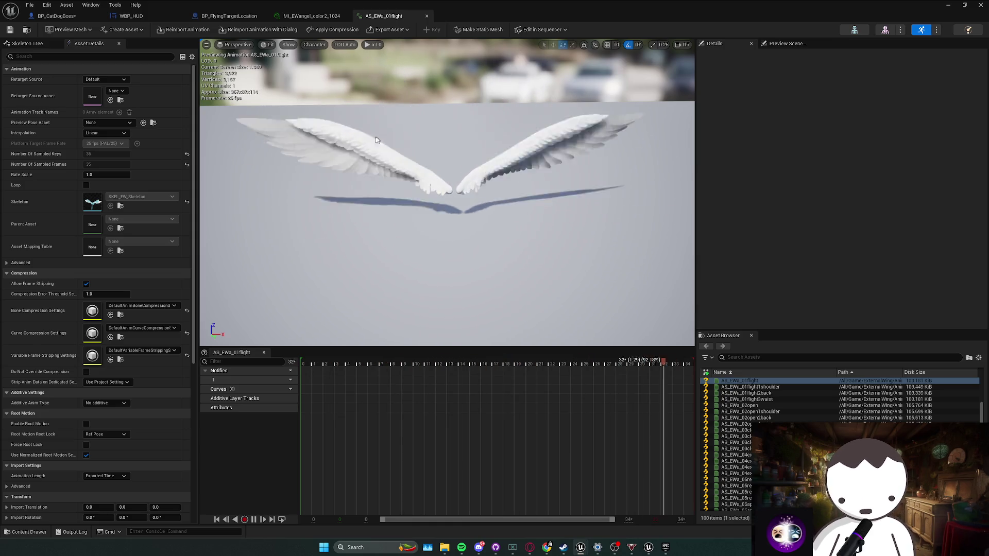
left_click(72, 17)
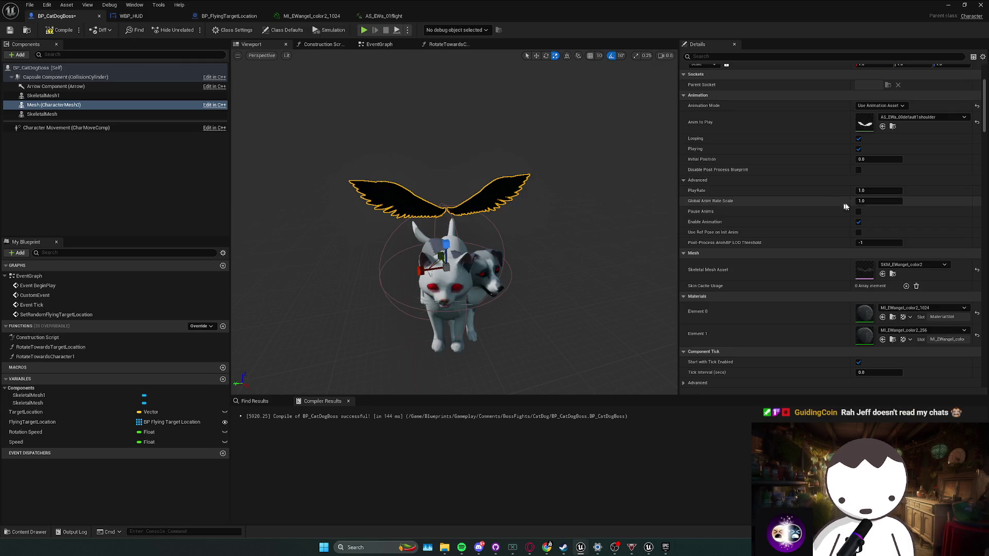
Step: Select the wings mesh in BP_CatDogBoss and scale it up to about 2.6
left_click(385, 17)
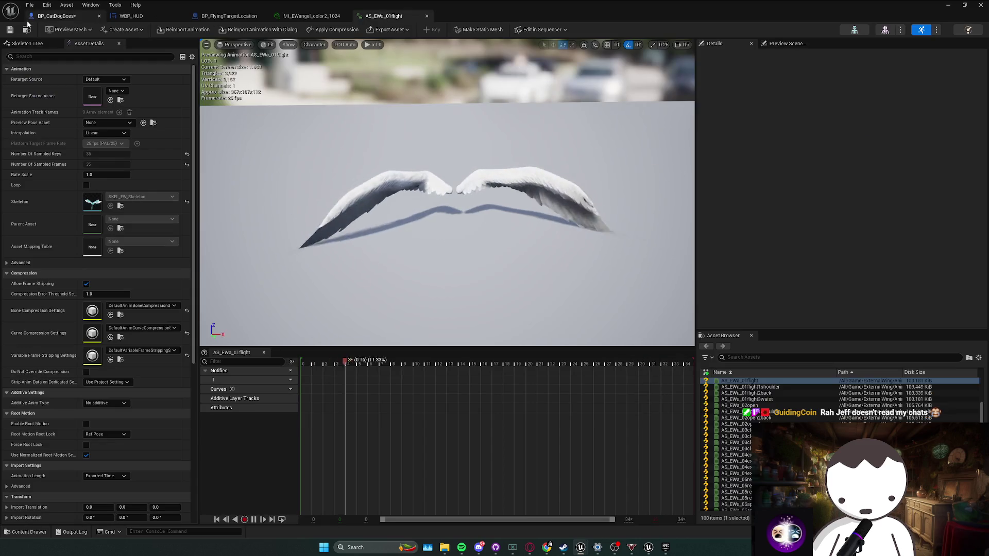
left_click(55, 15)
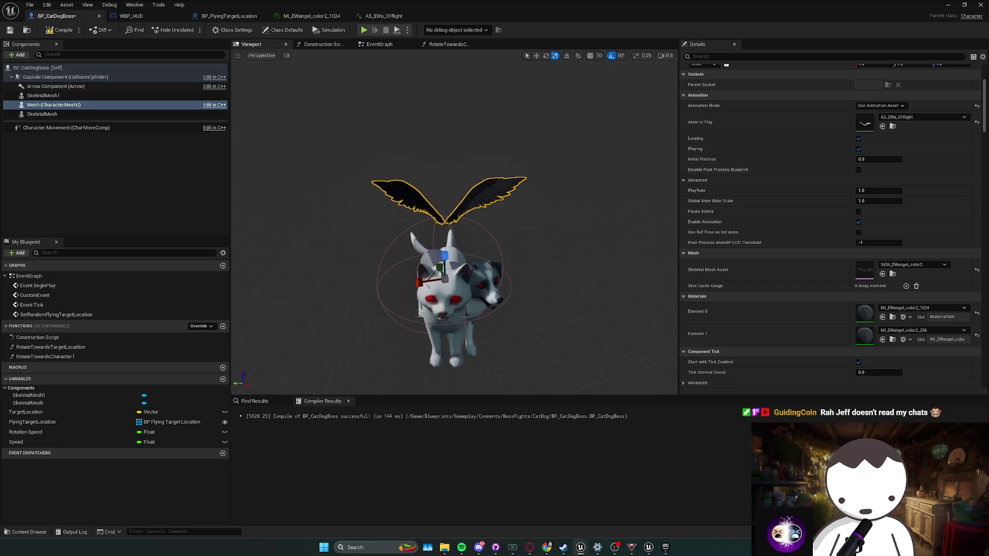
left_click(438, 277)
key("e")
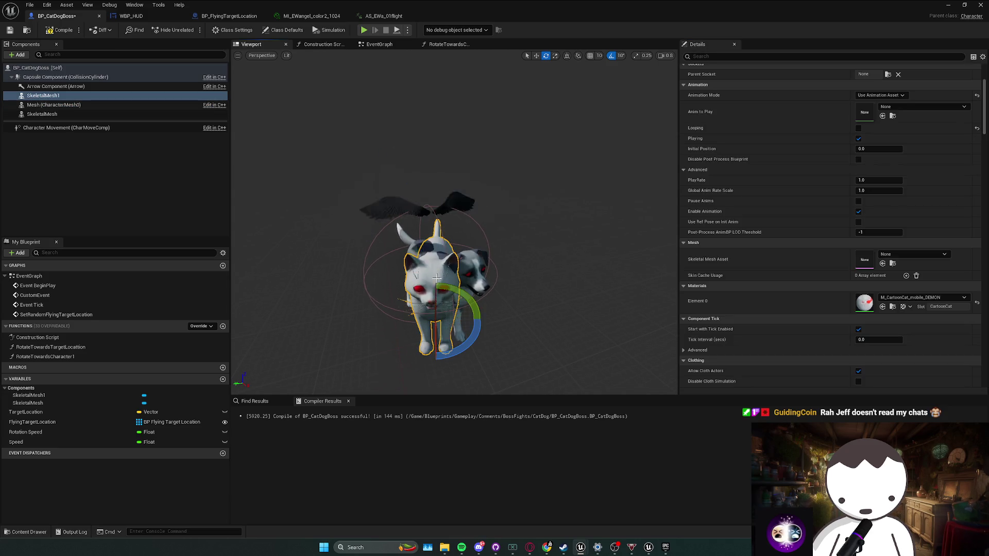
left_click(423, 217)
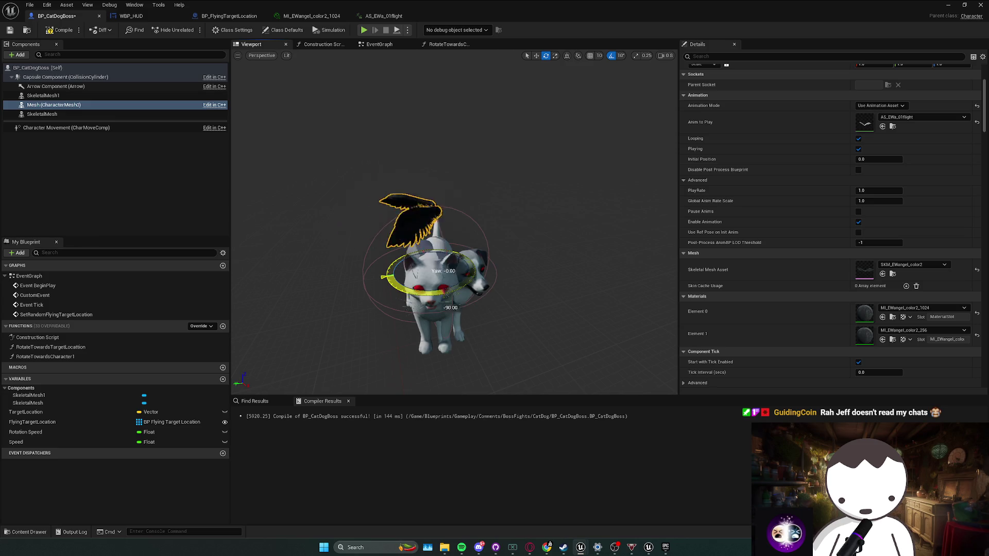
left_click_drag(429, 294, 421, 222)
key("w")
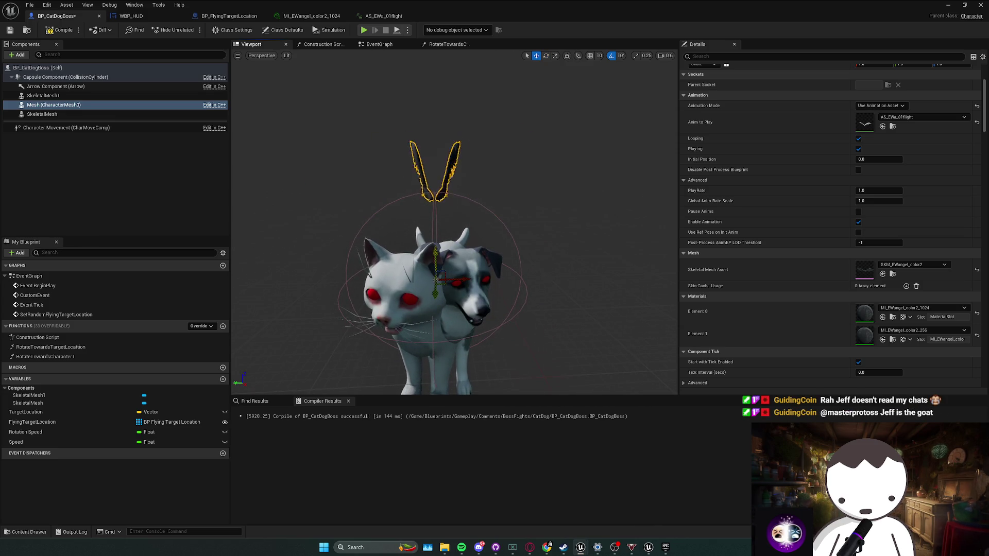
left_click_drag(438, 308, 453, 288)
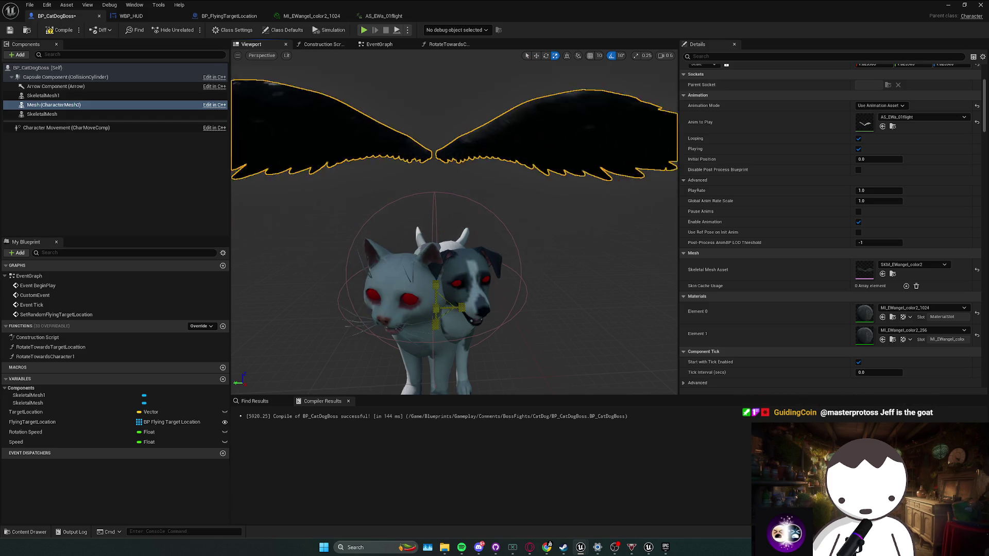
Step: Lower the wings onto the cat-dog's back at Z -301, set NoCollision, and recompile
key("w")
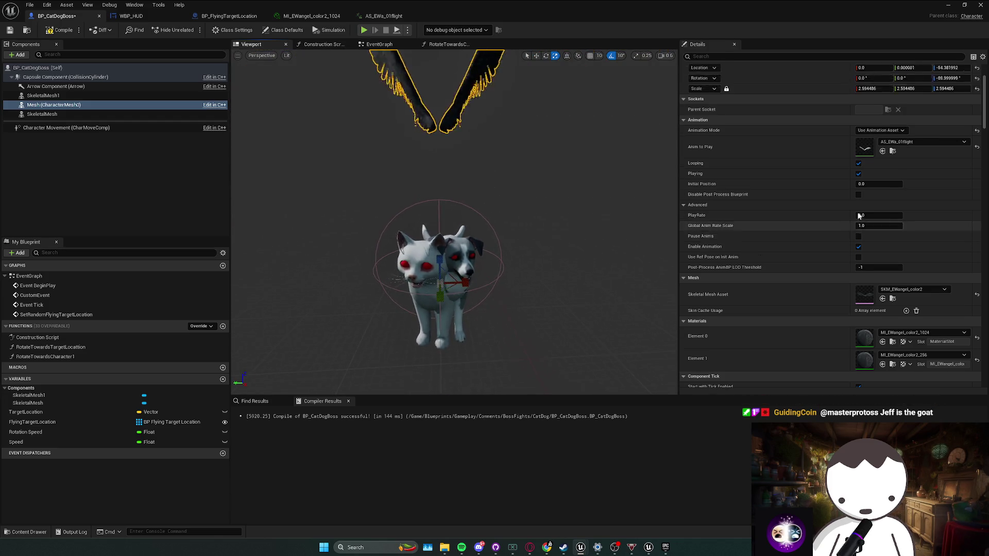
scroll(440, 234, "down", 3)
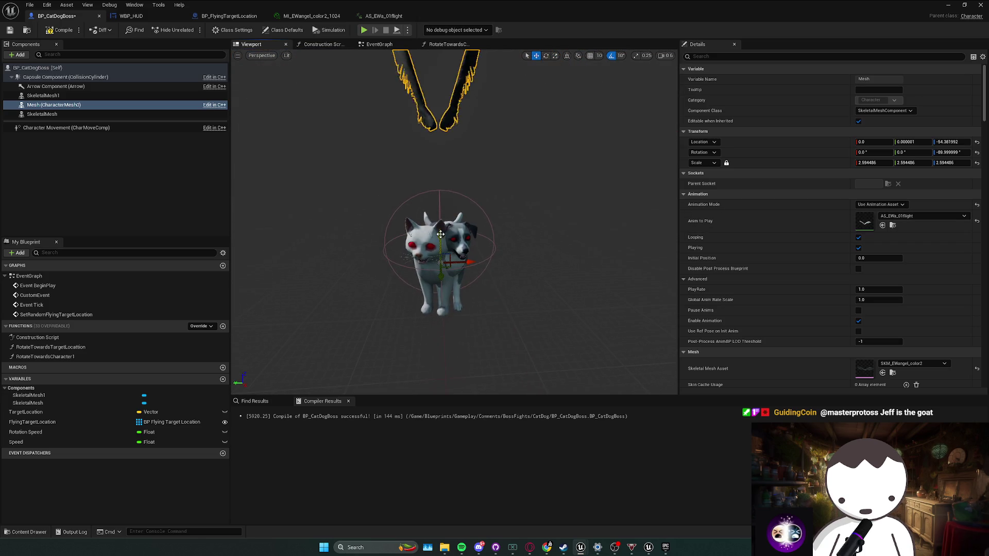
mouse_move(441, 234)
left_mouse_down()
mouse_move(443, 332)
mouse_move(443, 316)
left_mouse_up()
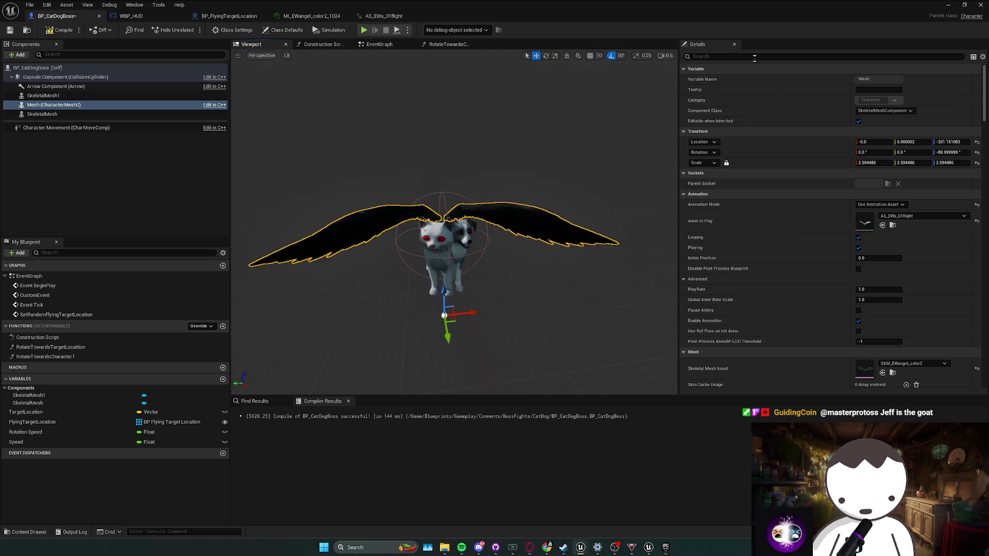
type("coll")
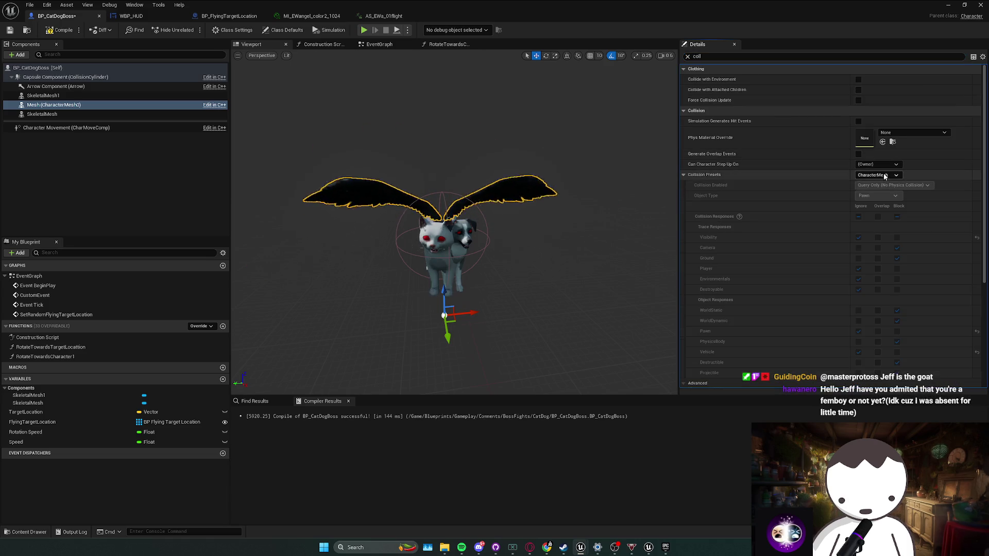
left_click(883, 174)
left_click(869, 190)
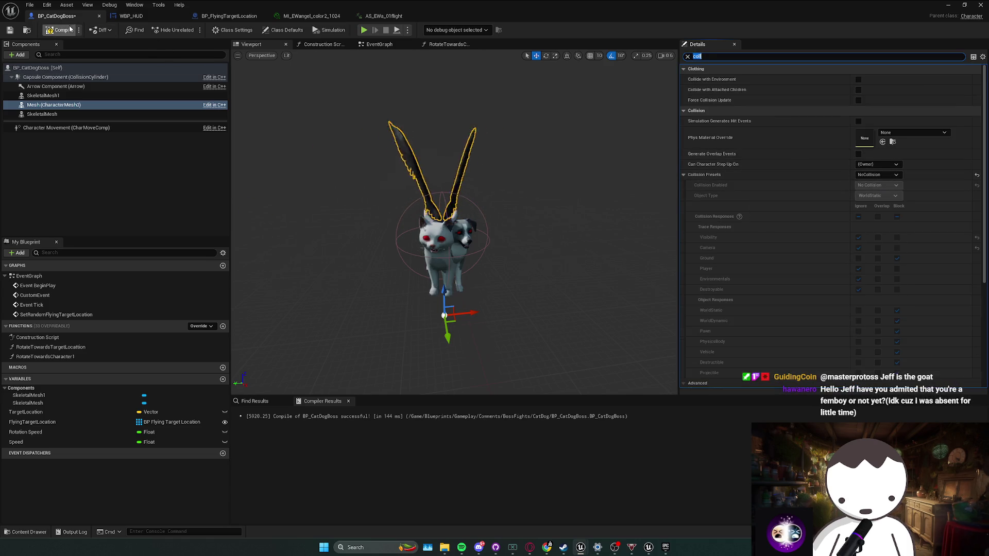
key("ctrl+s")
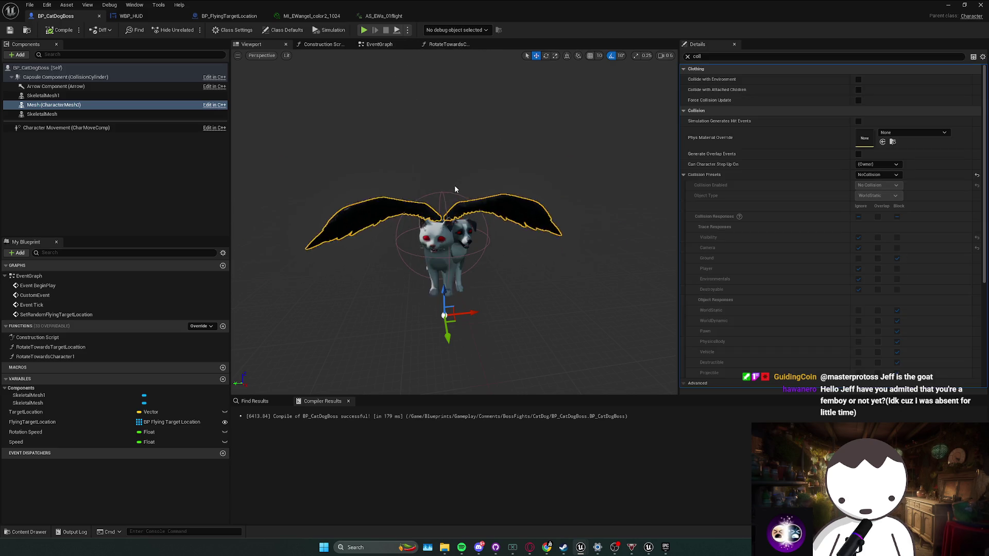
left_click(66, 105)
right_click(74, 114)
left_click(93, 150)
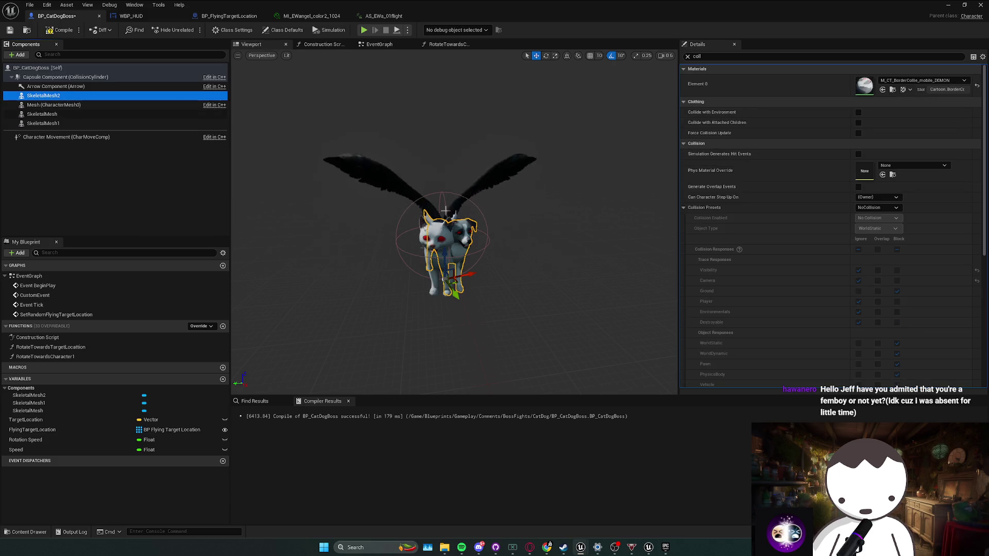
left_click(410, 173)
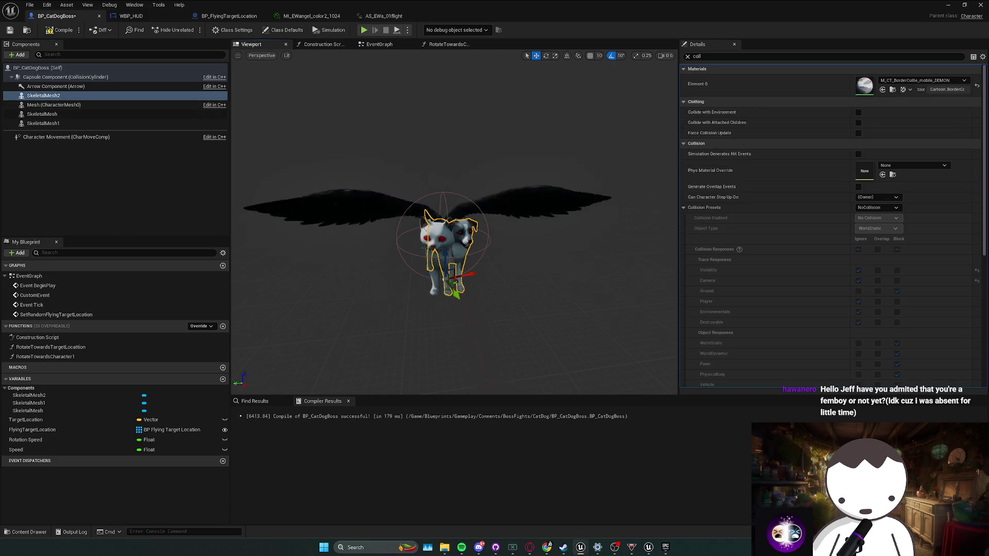
key("BackSpace")
key("BackSpace")
key("BackSpace")
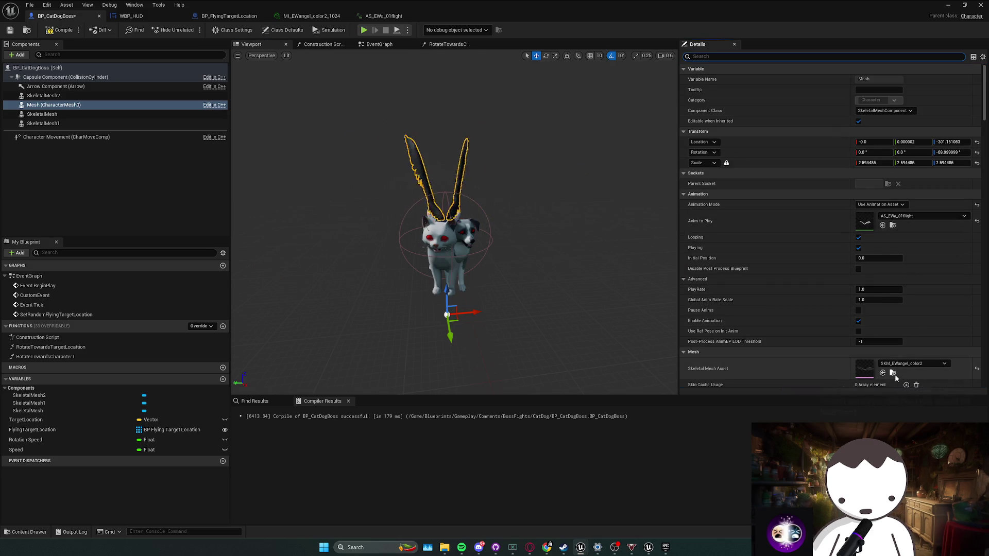
left_click(72, 123)
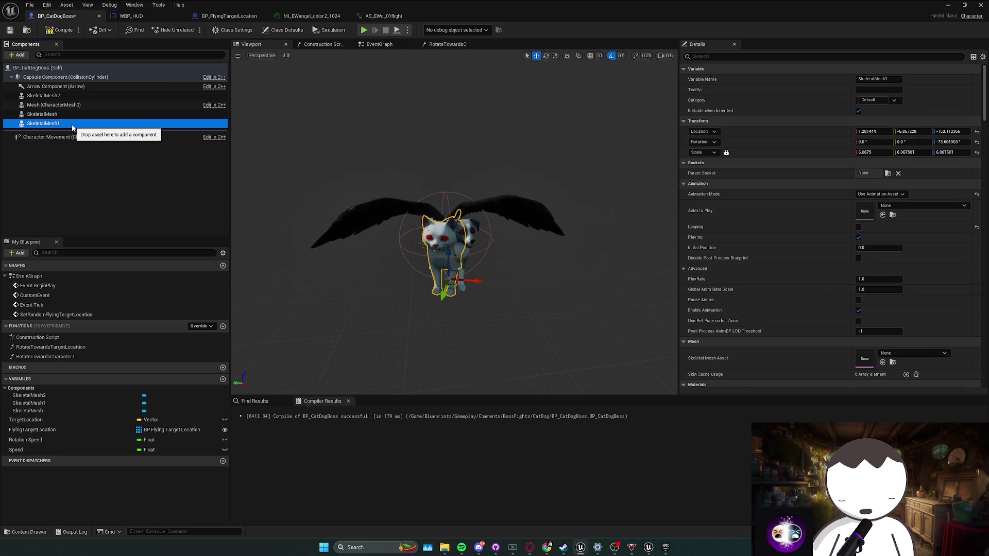
left_click(882, 363)
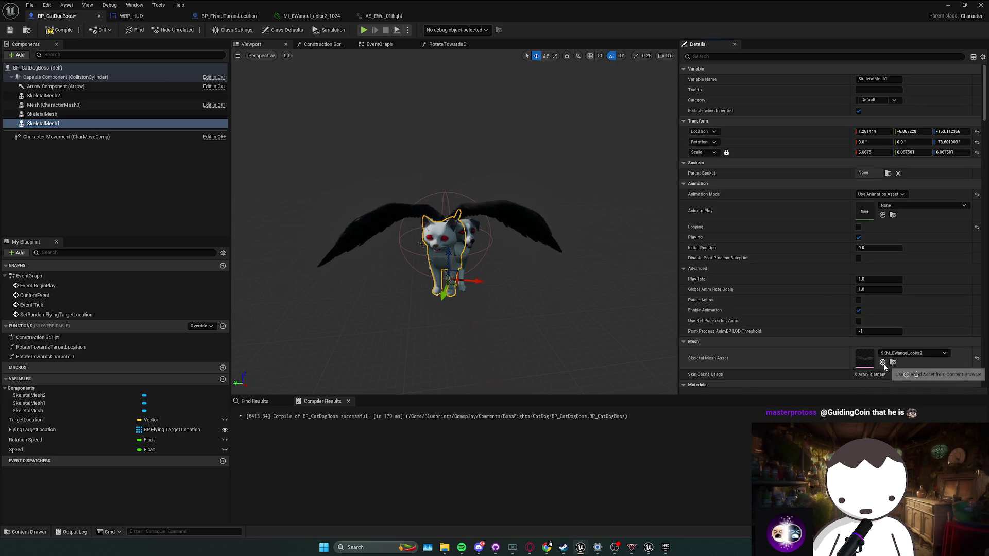
left_click_drag(447, 251, 447, 236)
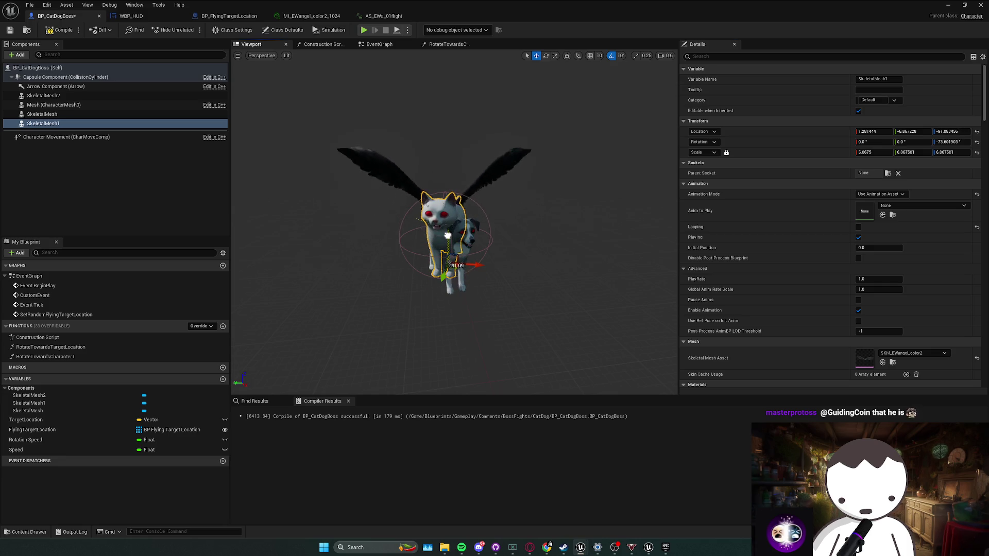
left_click(169, 175)
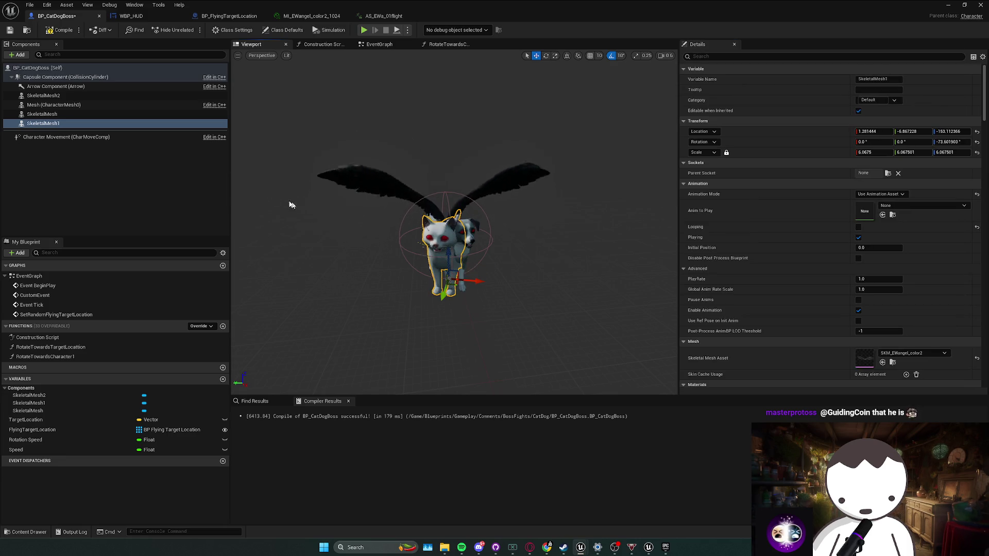
left_click(51, 124)
left_click(51, 114)
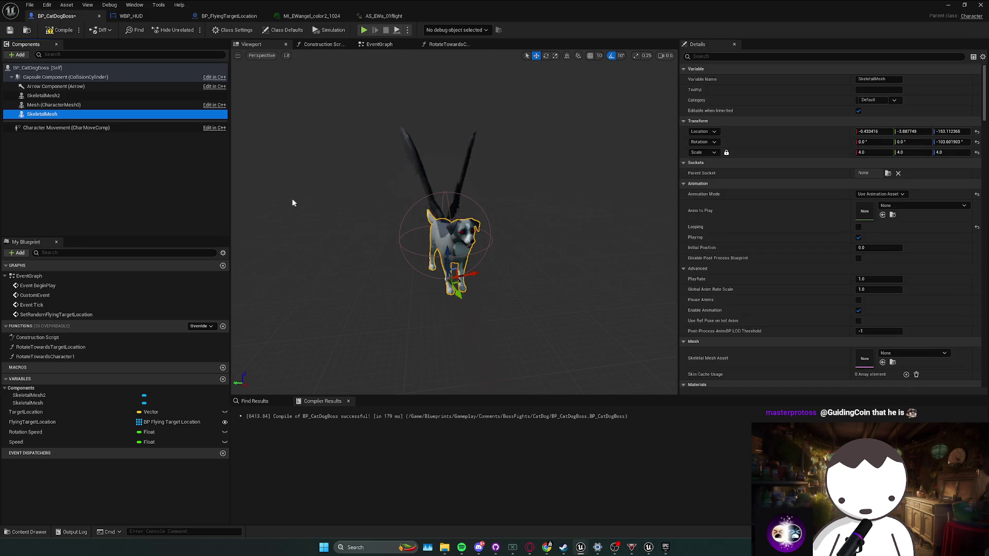
left_click(97, 97)
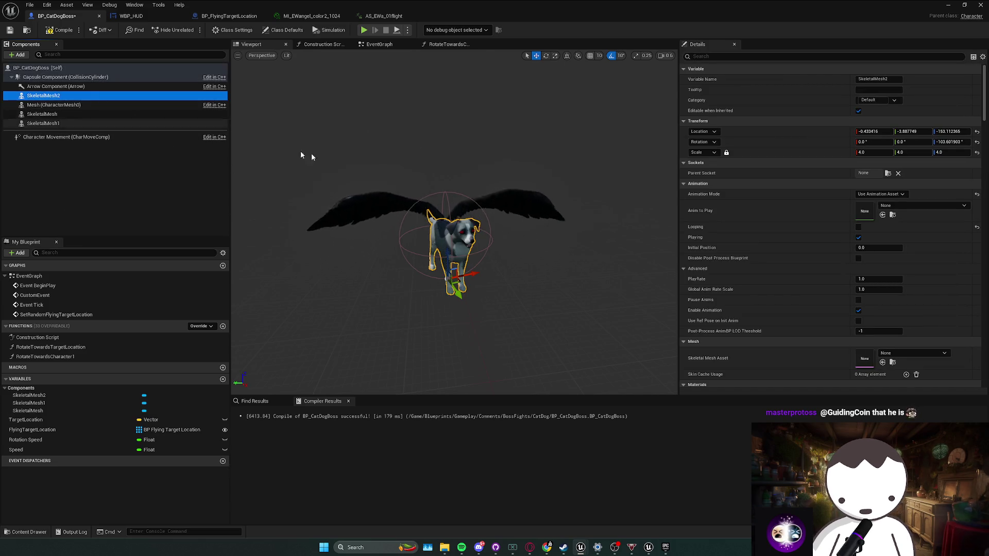
left_click(882, 362)
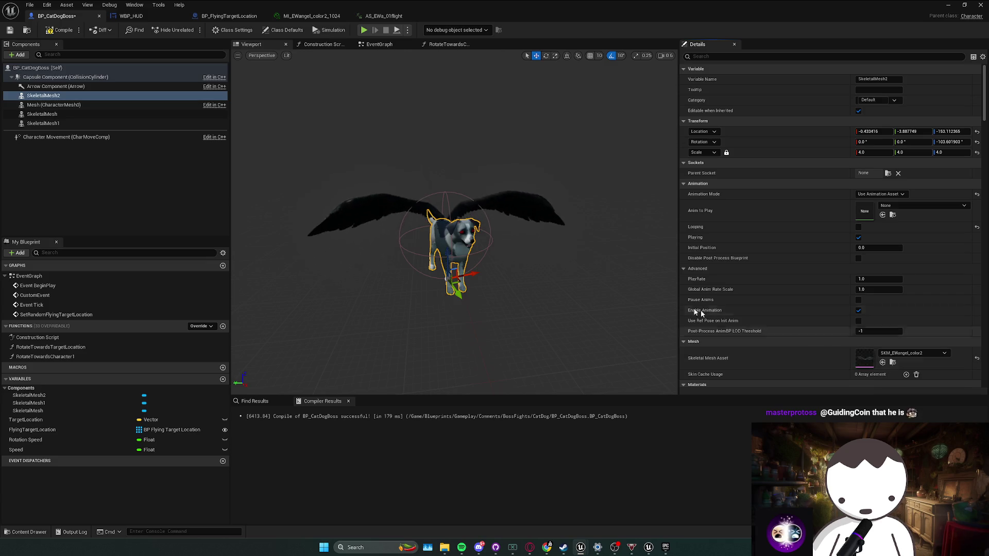
left_click_drag(447, 256, 448, 229)
key("ctrl+z")
key("ctrl+z")
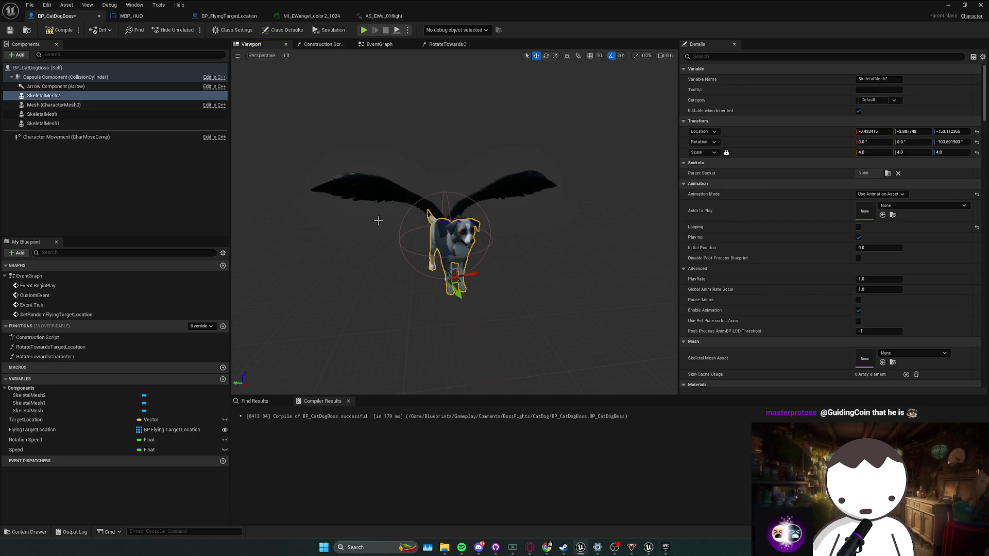
key("ctrl+z")
mouse_move(55, 16)
left_mouse_down()
mouse_move(214, 136)
mouse_move(425, 142)
left_mouse_up()
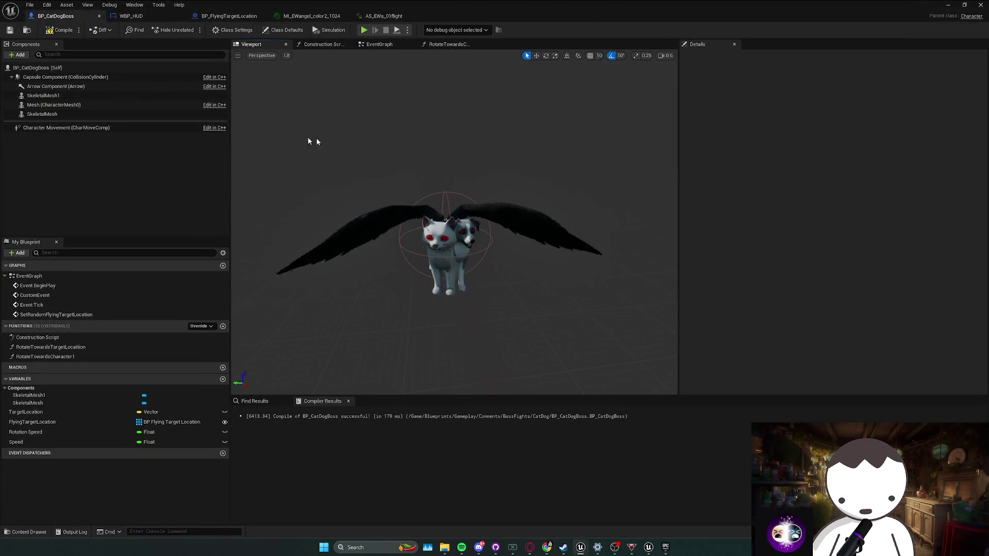
Step: Add a skeletal mesh component, SKM_EWangel_color2, for the wings
left_click(17, 54)
type("sk")
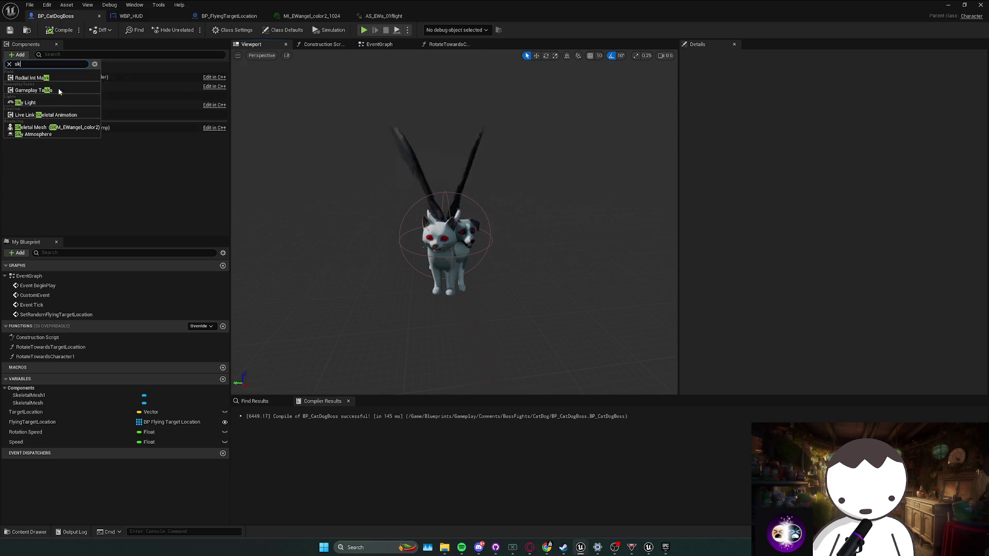
type("el")
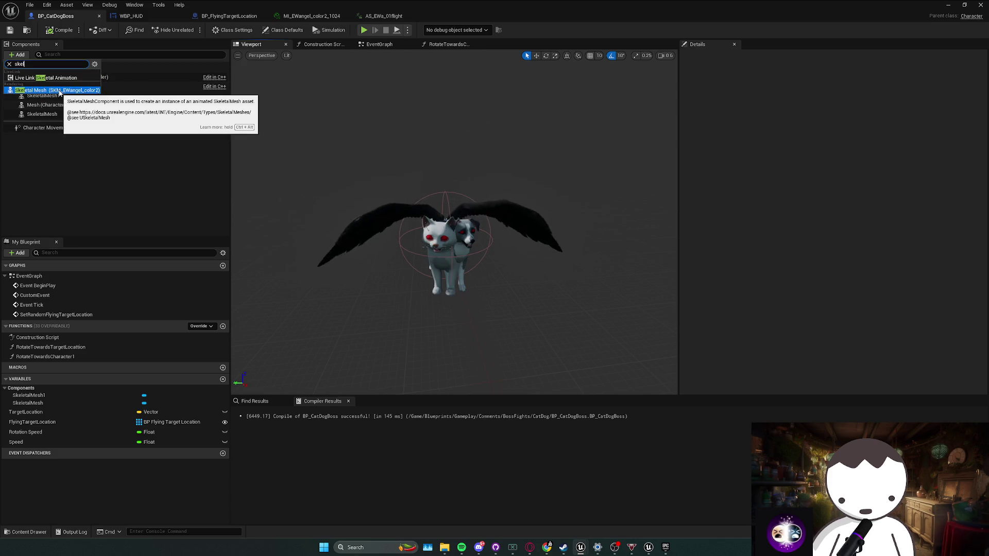
left_click(75, 91)
left_click(79, 107)
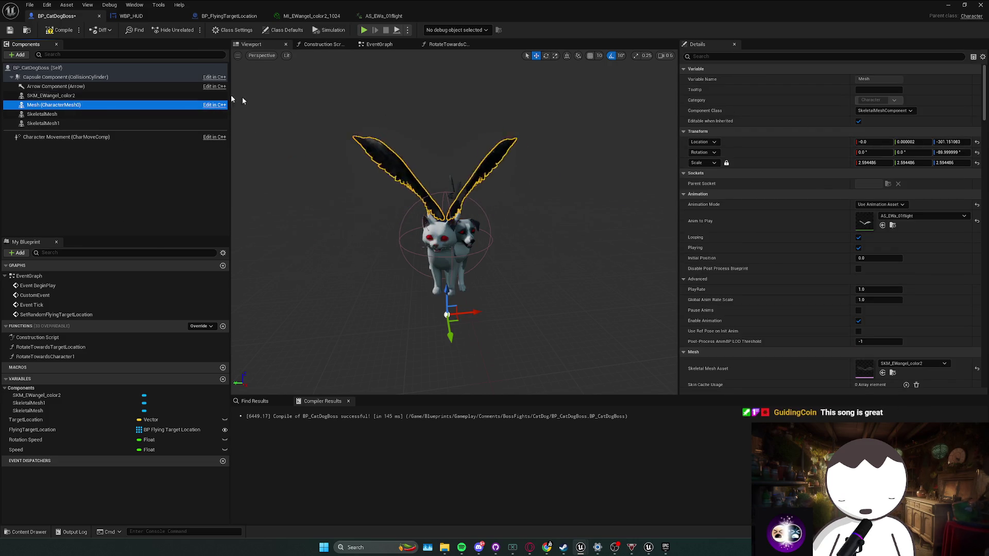
left_click(685, 131)
left_click(685, 141)
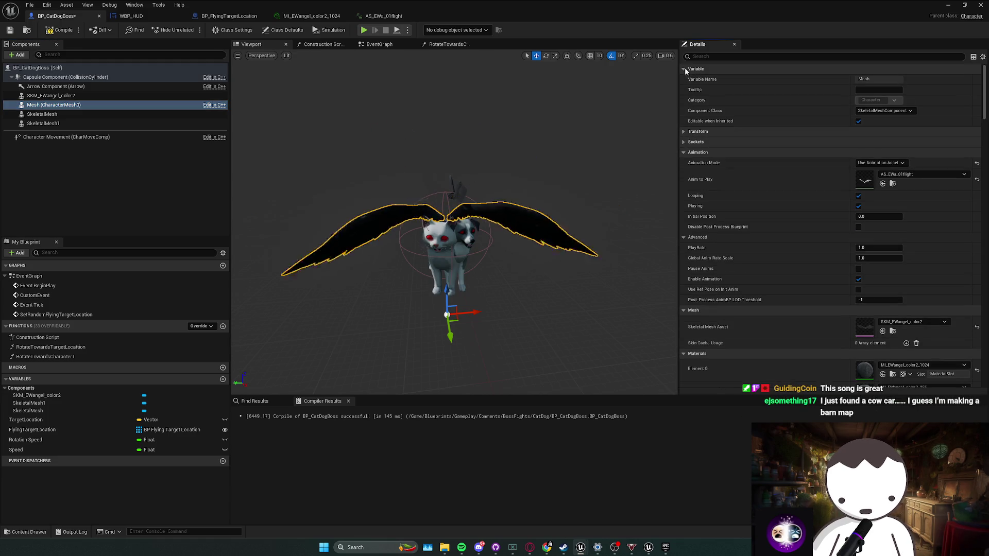
Step: Paste the copied transform onto the SKM_EWangel_color2 component
right_click(104, 108)
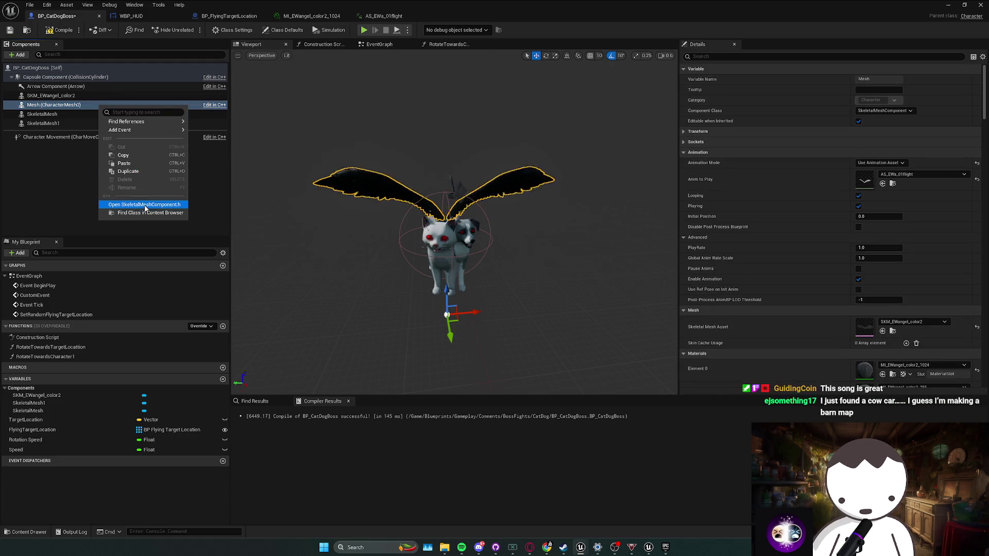
left_click(38, 156)
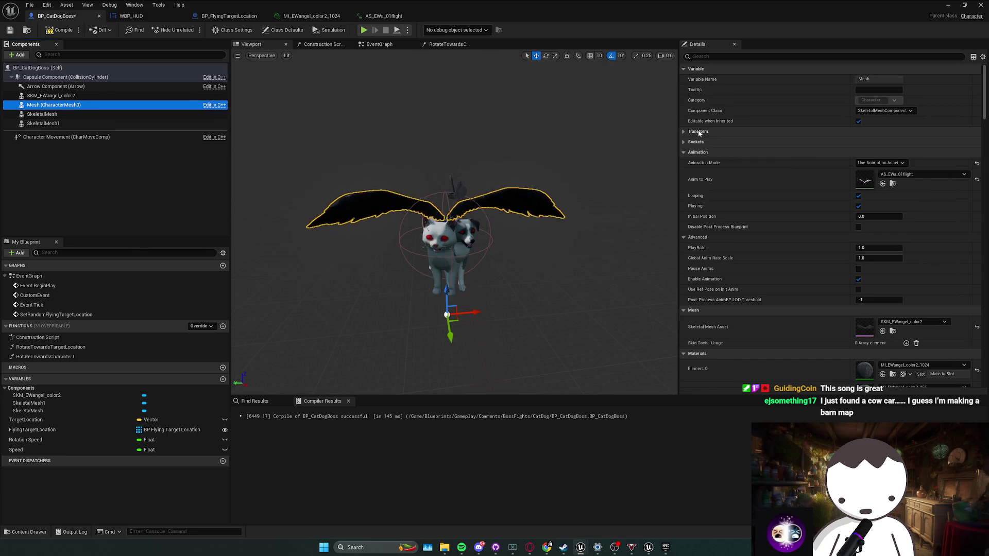
right_click(698, 132)
left_click(731, 173)
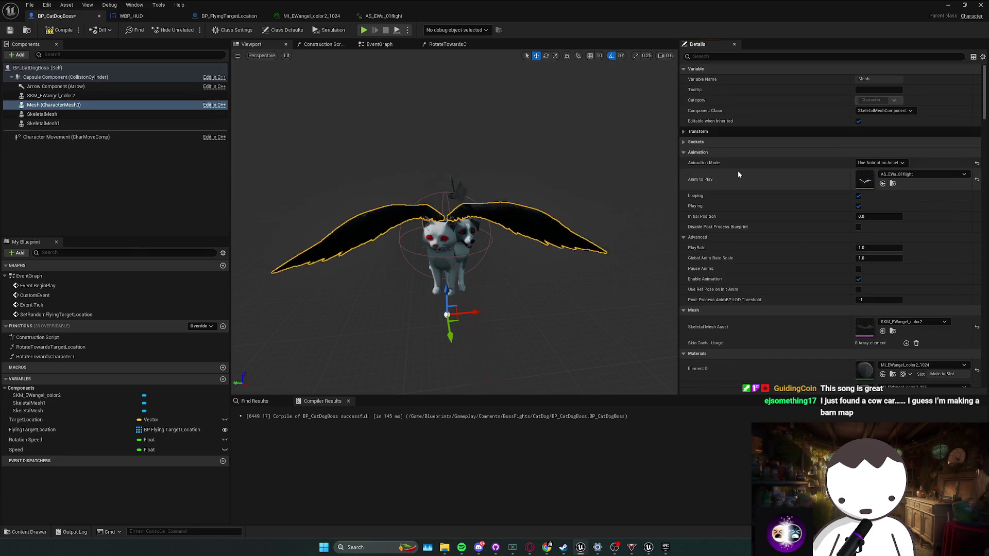
left_click(73, 97)
right_click(724, 122)
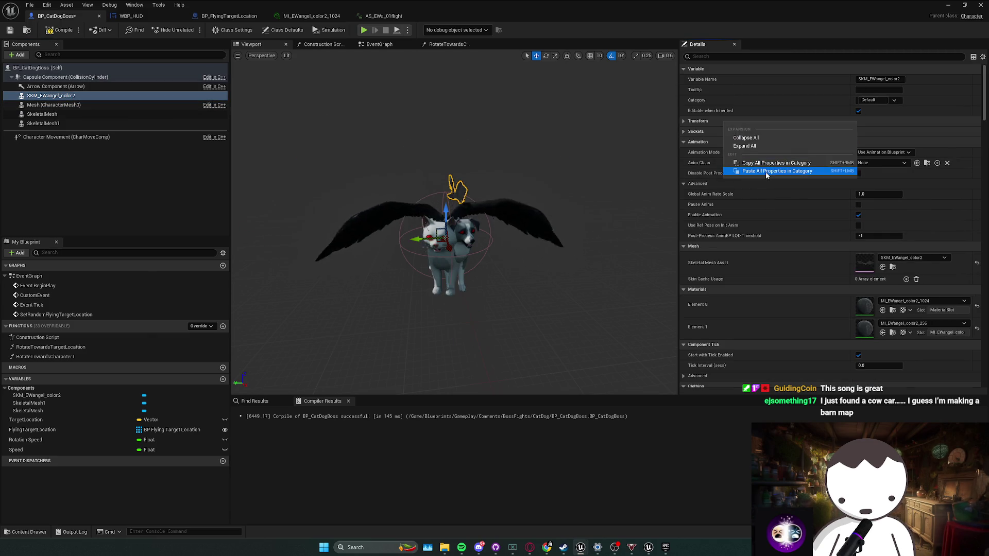
left_click(766, 173)
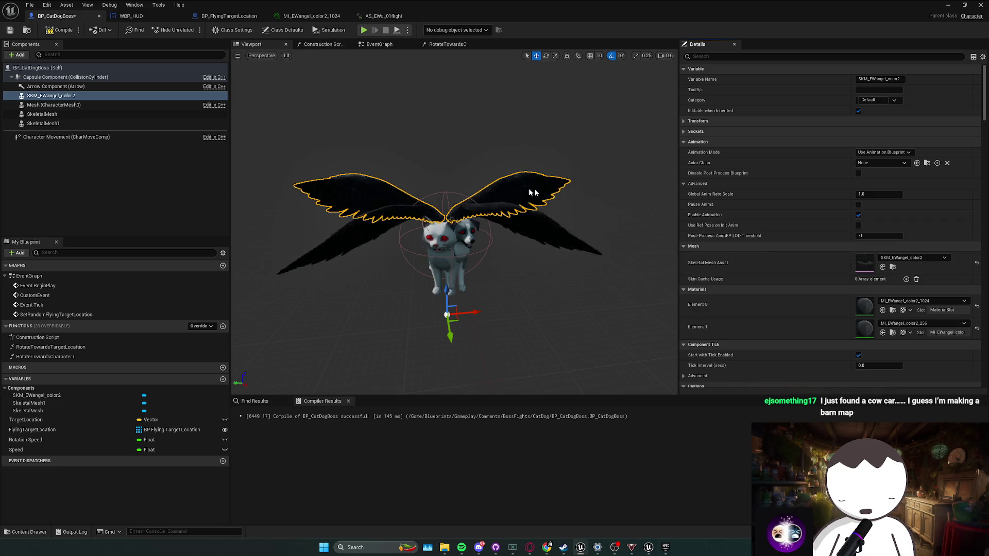
Step: Set the SKM_EWangel_color2 wings to Use Animation Asset with AS_EWa_01flight
left_click(33, 106)
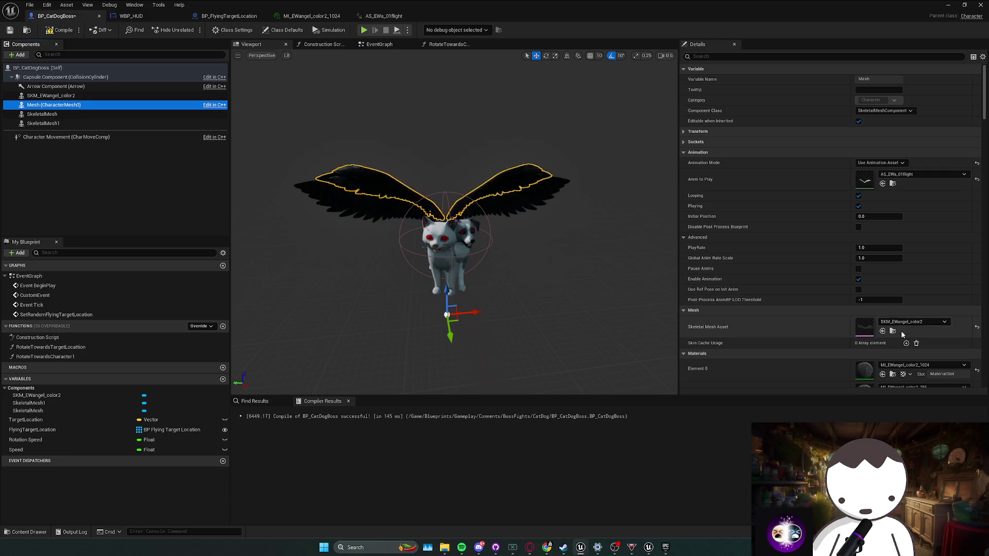
left_click(894, 187)
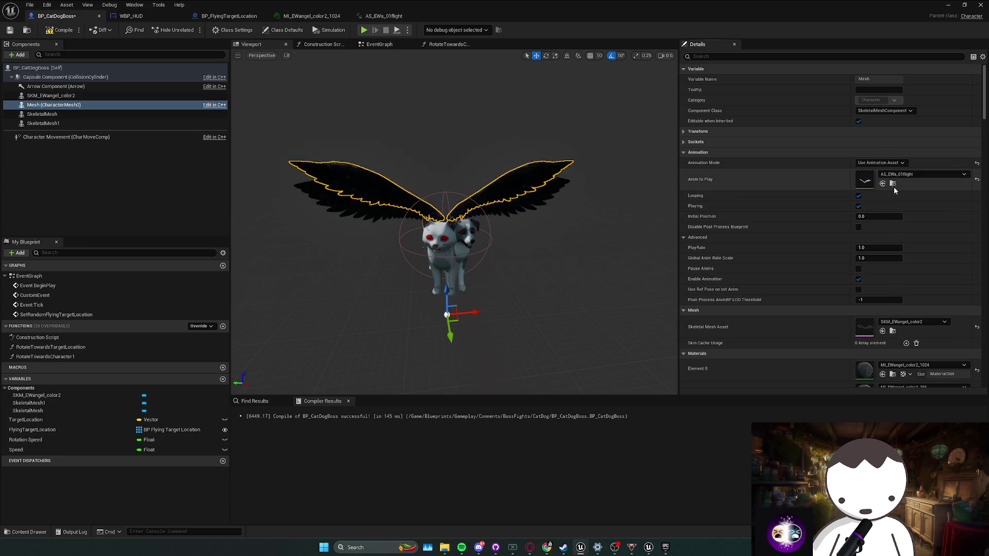
left_click(66, 97)
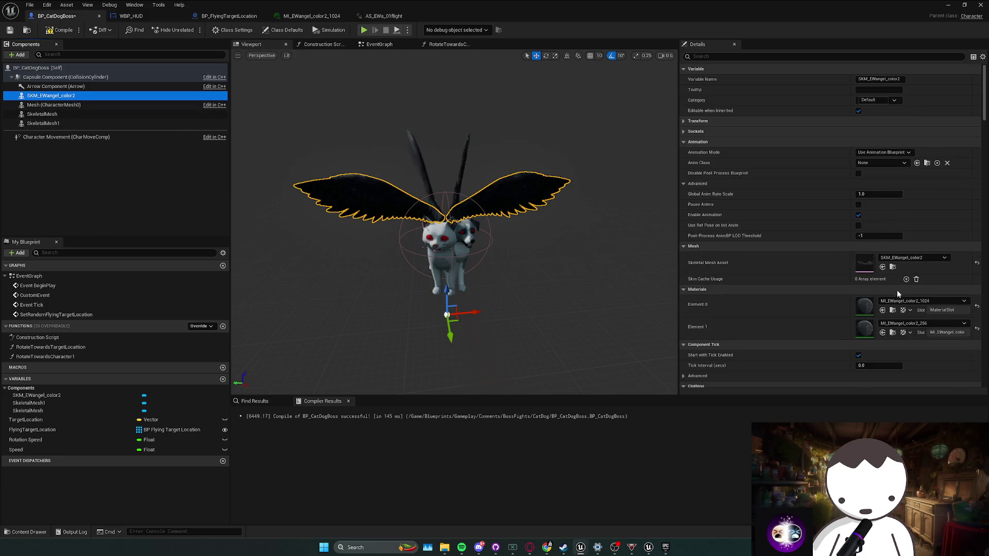
left_click(873, 154)
left_click(913, 167)
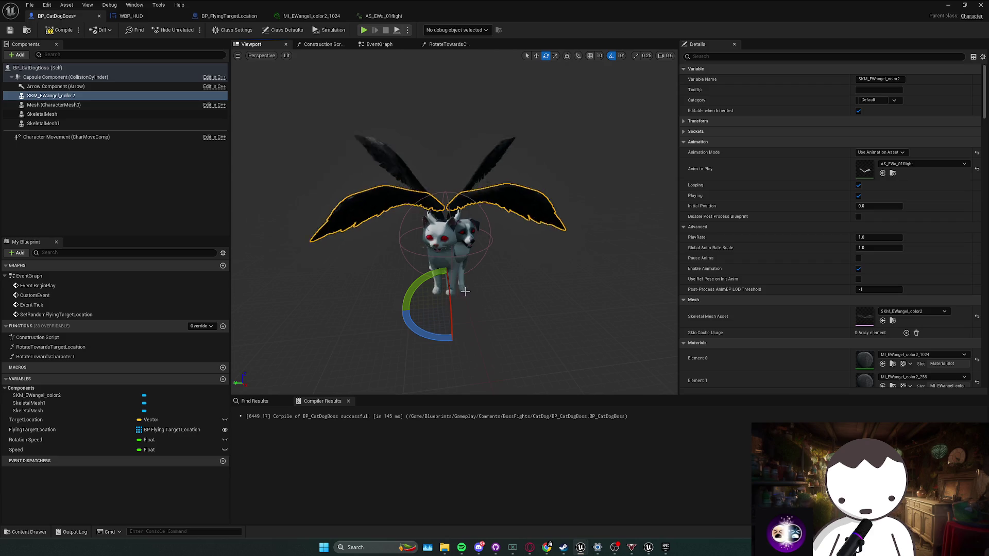
Step: Lower the SKM_EWangel_color2 wings onto the cat-dog's back
left_click_drag(457, 288, 458, 306)
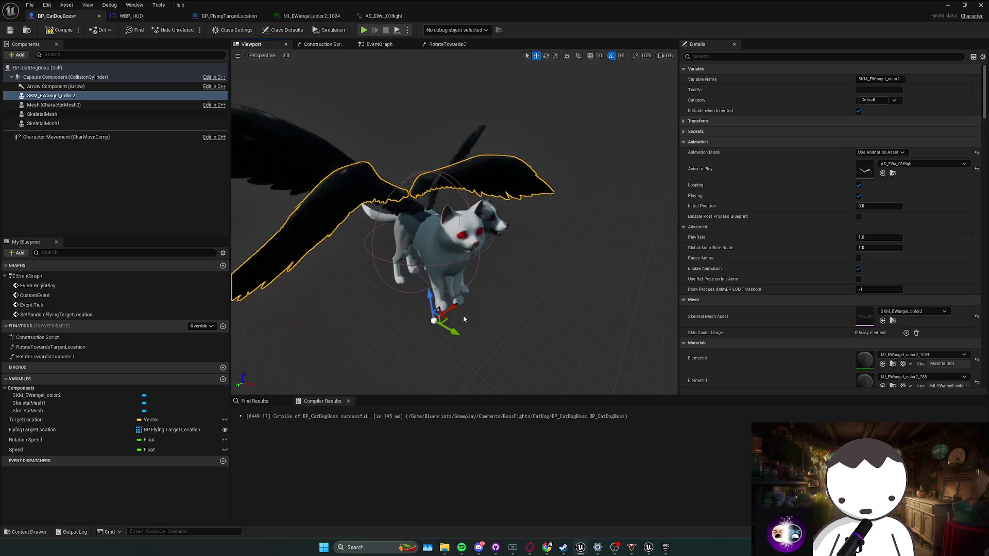
left_click_drag(451, 304, 502, 318)
key("r")
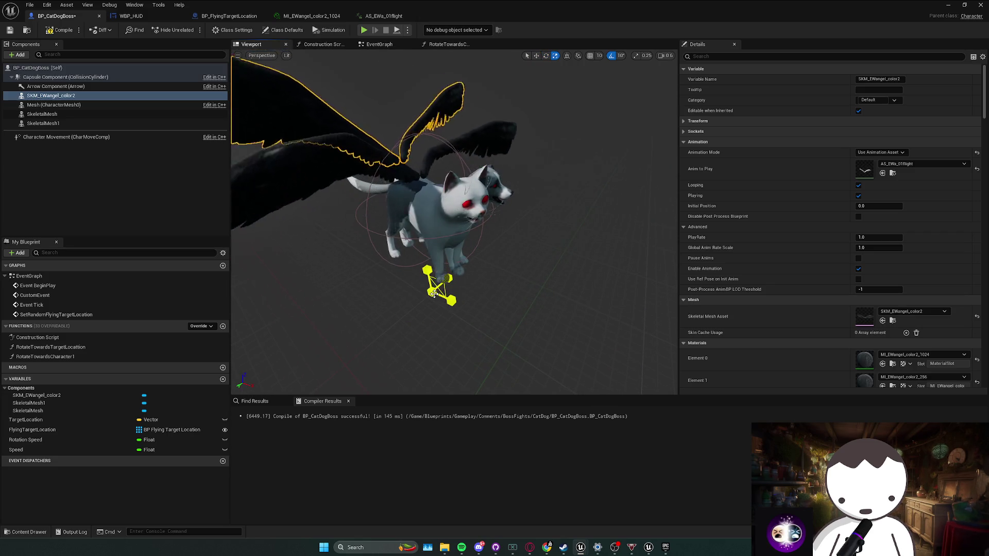
left_click(462, 304)
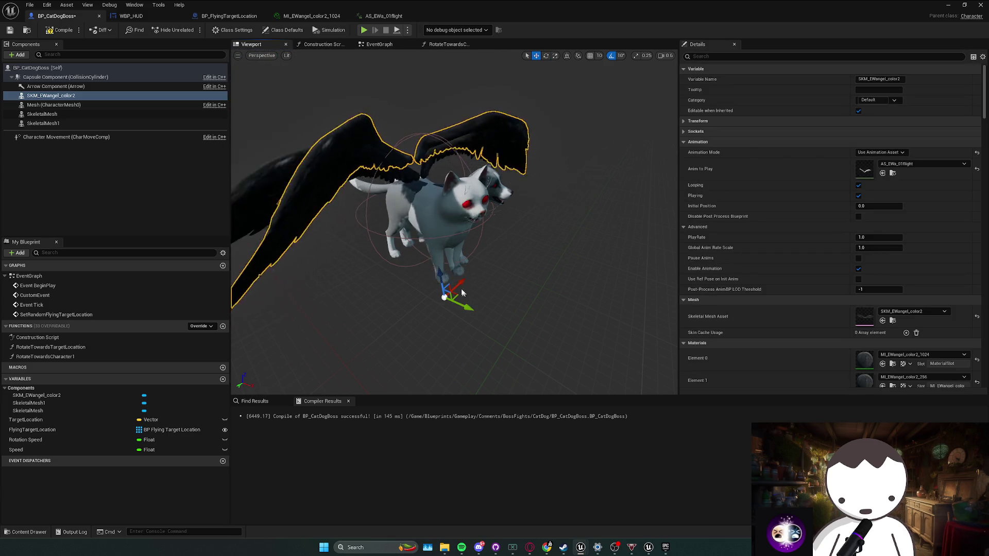
left_click_drag(440, 277, 446, 288)
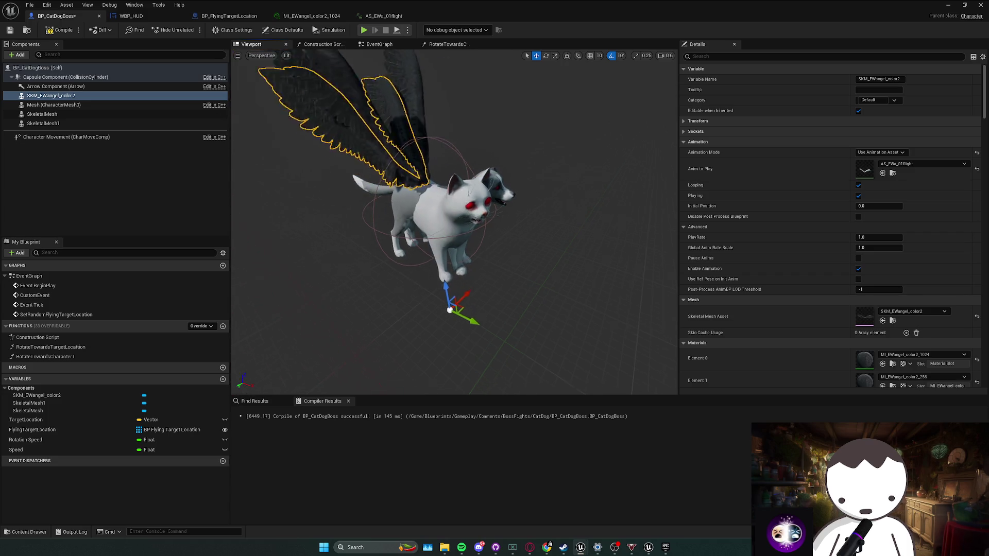
key("w")
left_click(446, 295)
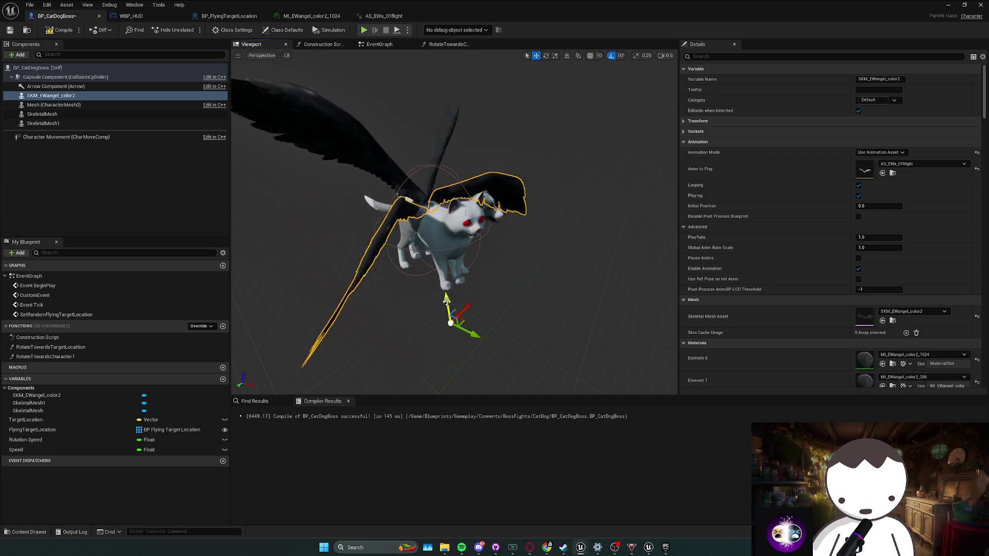
Step: Tilt the wings with a -10 roll, compile, and duplicate the wings component
left_click_drag(513, 262, 412, 263)
key("e")
mouse_move(466, 293)
left_mouse_down()
mouse_move(475, 317)
mouse_move(437, 326)
mouse_move(500, 334)
left_mouse_up()
left_click(66, 32)
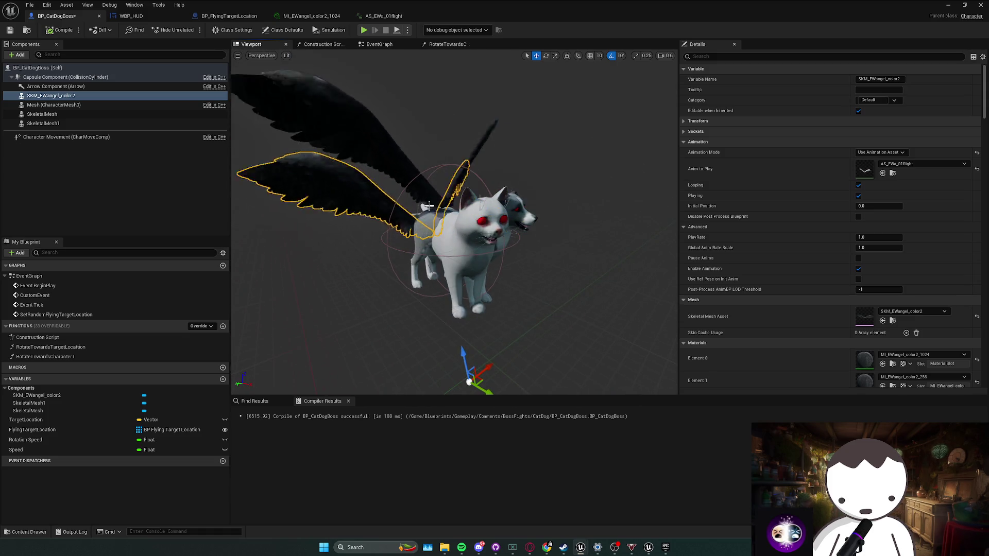
left_click(454, 315)
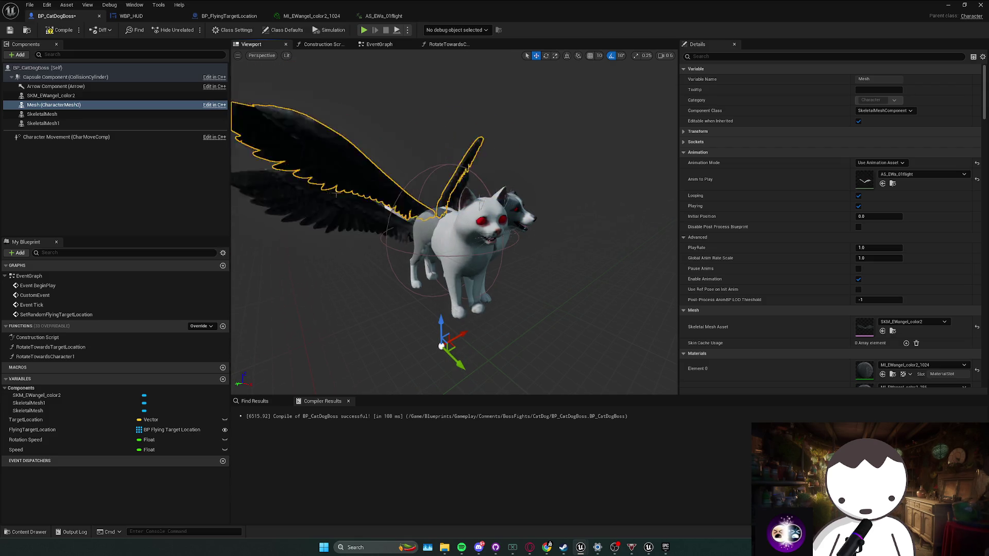
left_click(64, 97)
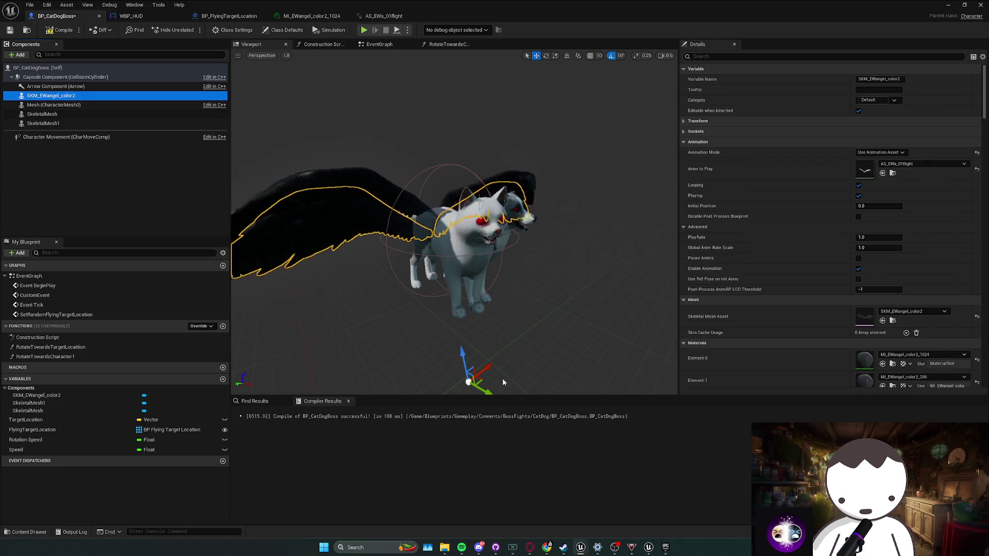
key("ctrl+d")
Step: Position the duplicated SKM_EWangel_color3 wings on the cat-dog, then switch to the L_Anims editor
left_click_drag(463, 355, 454, 312)
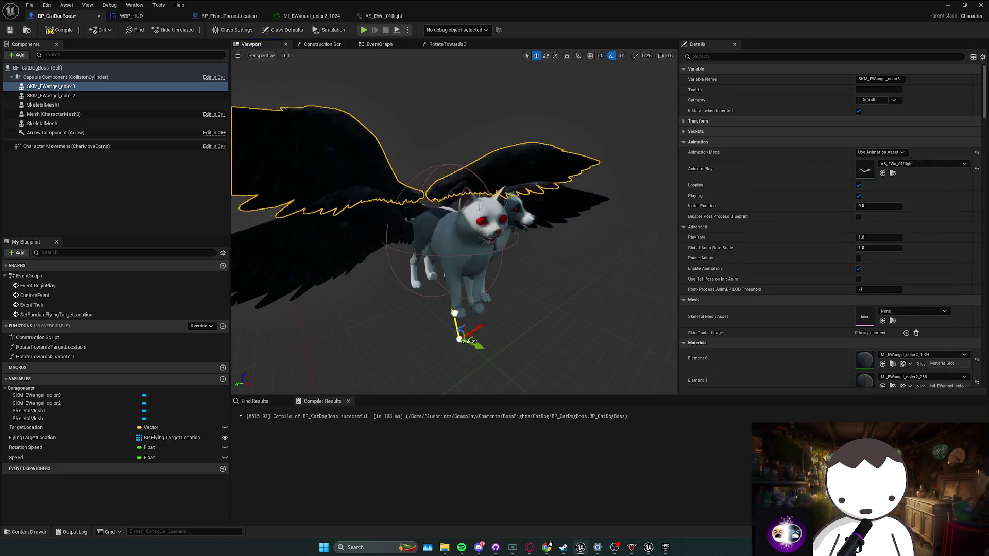
left_click_drag(478, 346, 504, 355)
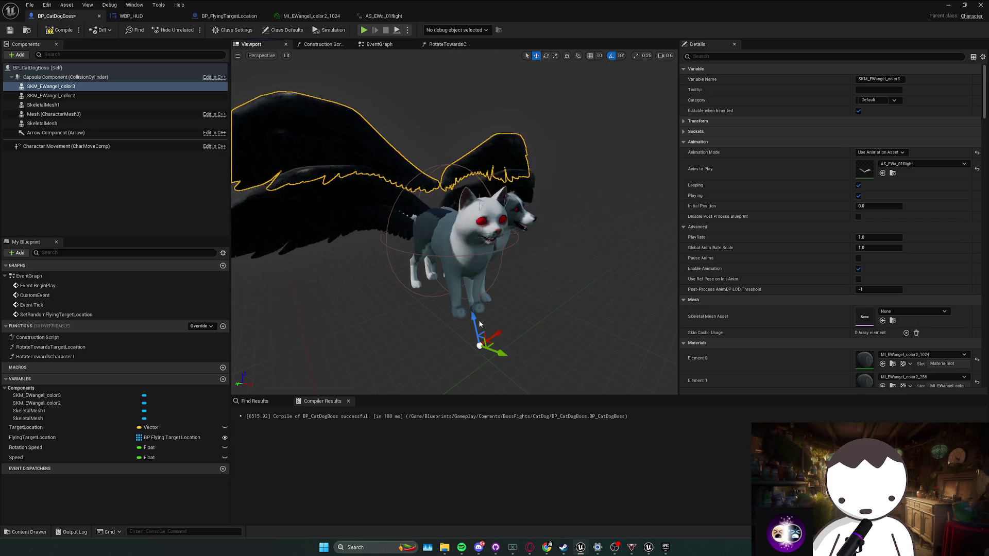
left_click_drag(480, 324, 480, 341)
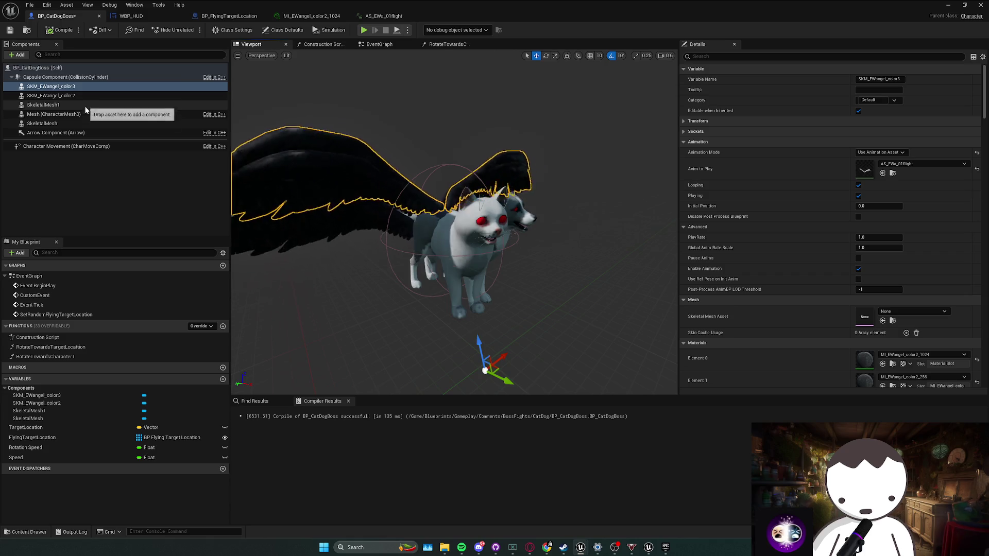
left_click(98, 114)
left_click_drag(441, 319, 441, 323)
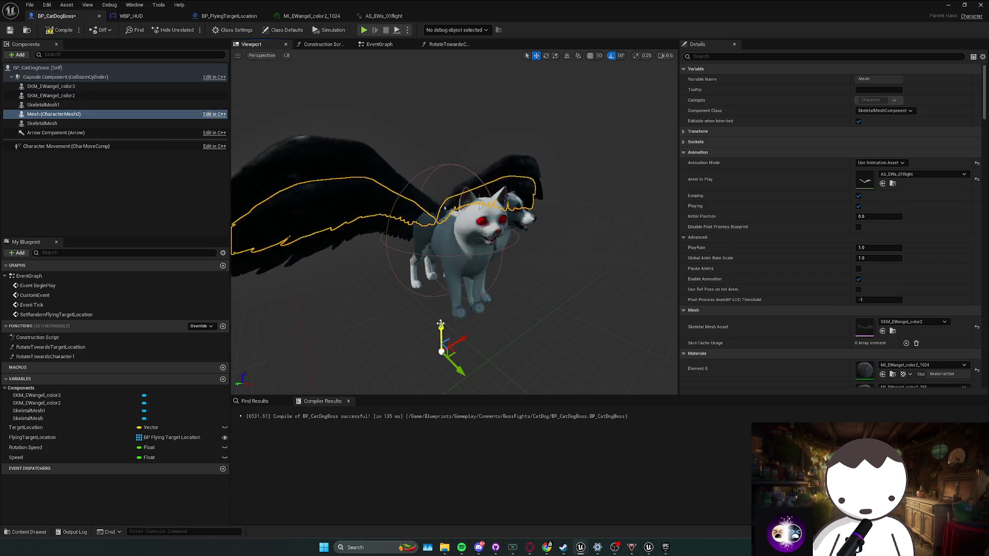
key("alt+Tab")
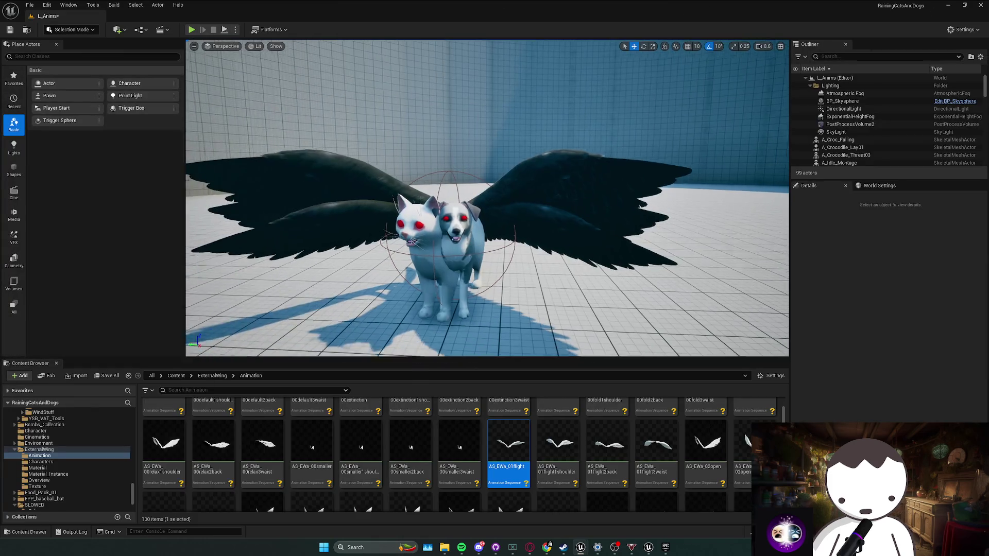
Step: Playtest the level, check the Speed variable in the EventGraph, and recompile the boss
left_click(191, 31)
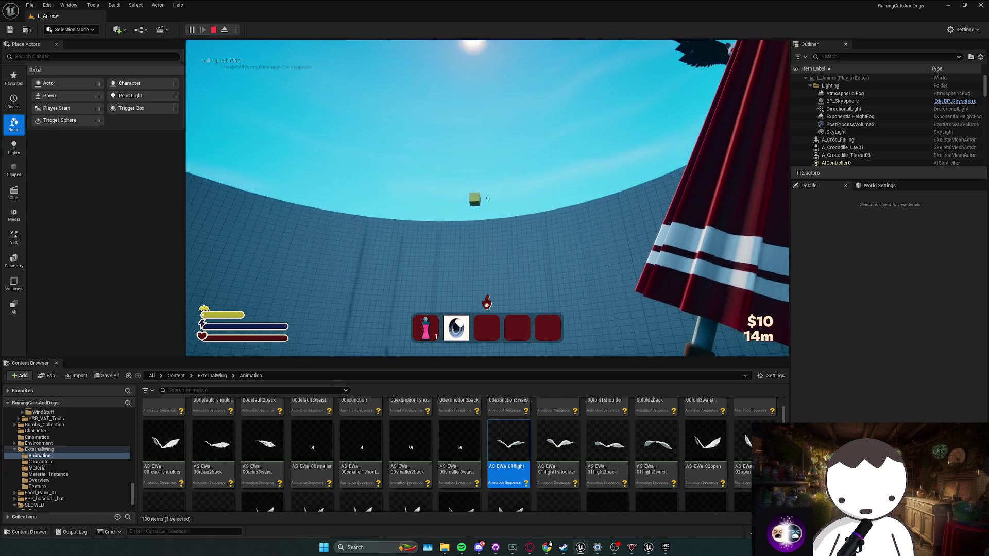
key("Escape")
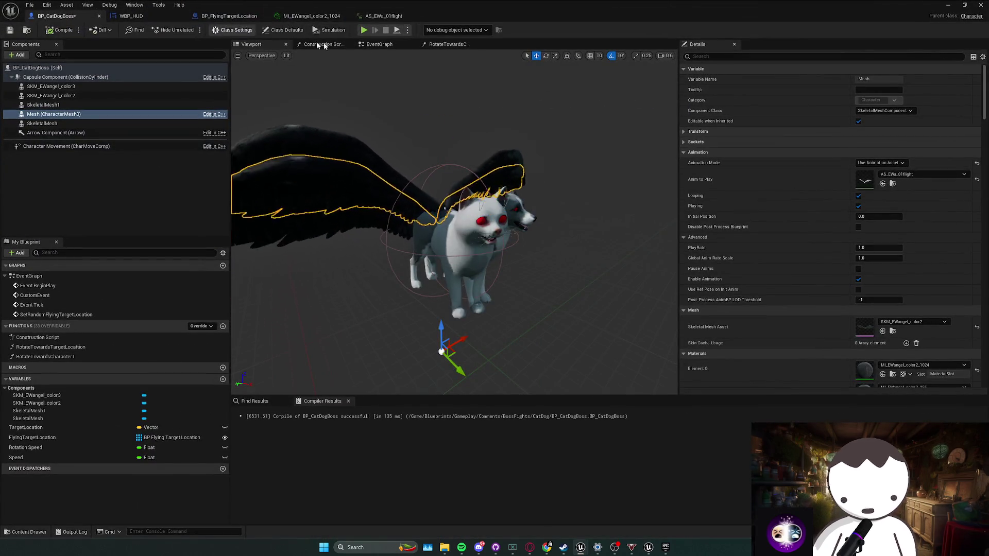
left_click(379, 44)
scroll(357, 174, "down", 3)
scroll(357, 174, "up", 3)
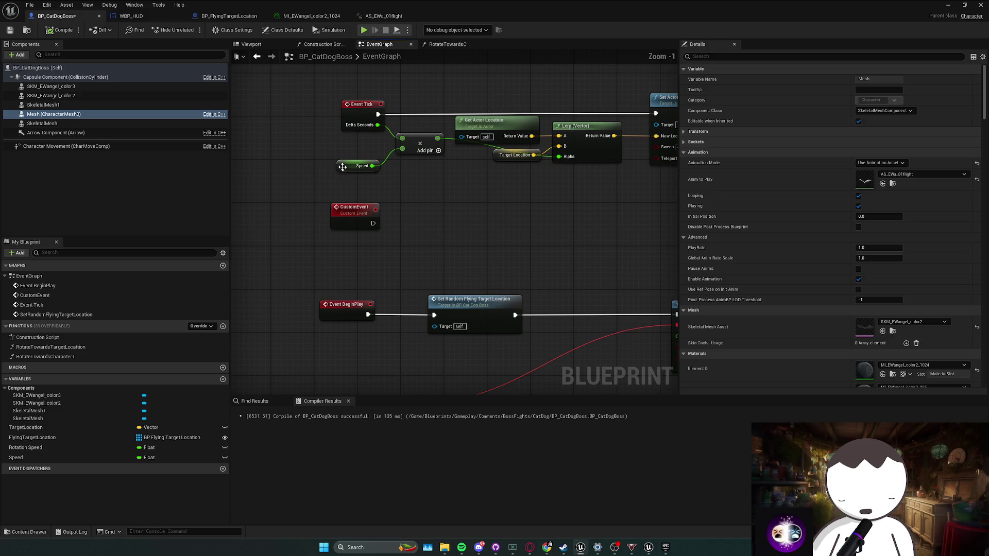
left_click(359, 166)
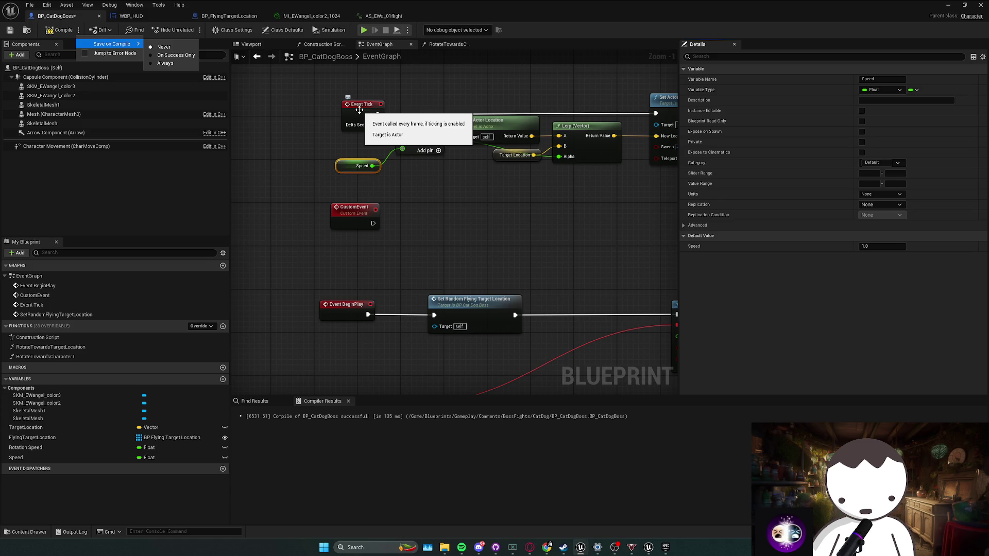
left_click(68, 31)
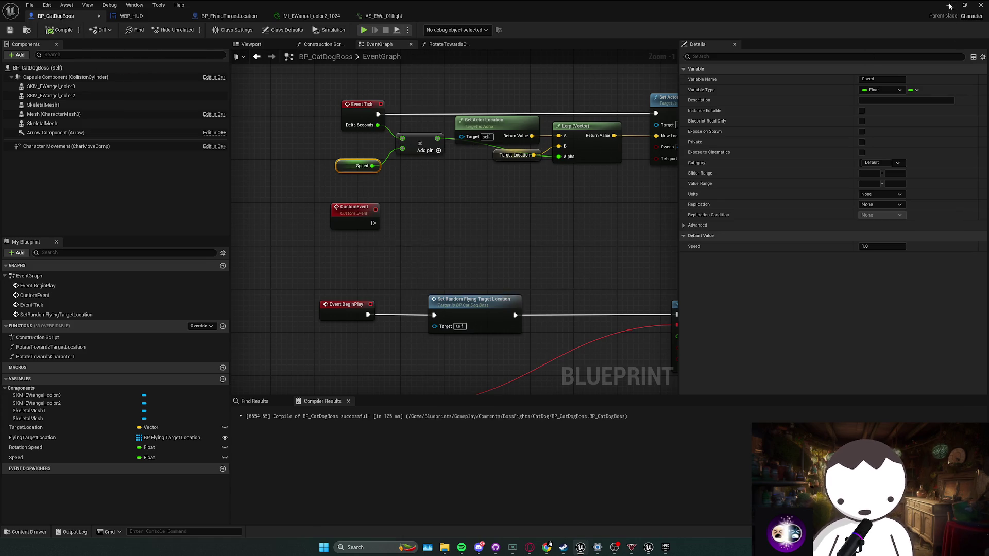
Step: Playtest the level again, then reopen BP_CatDogBoss in its Viewport tab
left_click(950, 5)
left_click(226, 31)
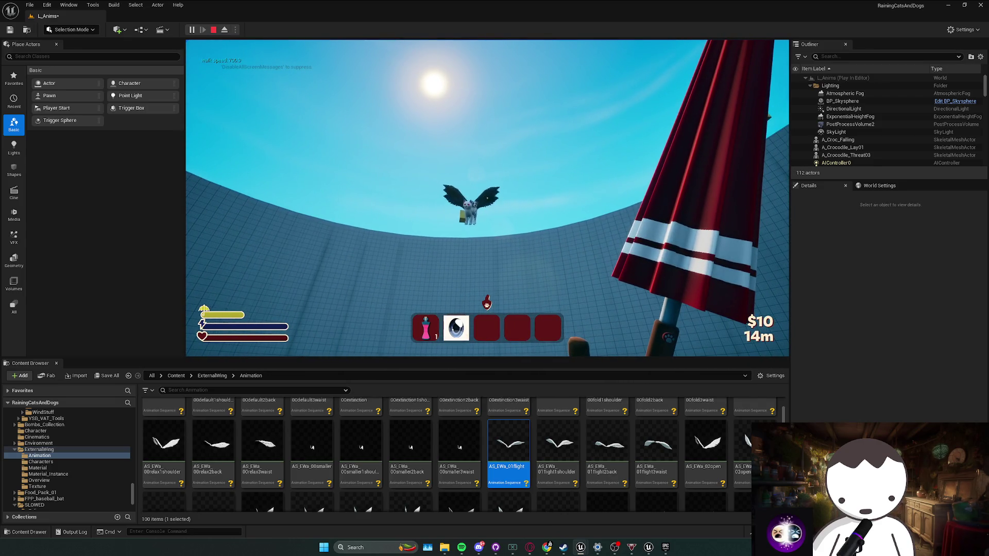
key("Escape")
mouse_move(586, 542)
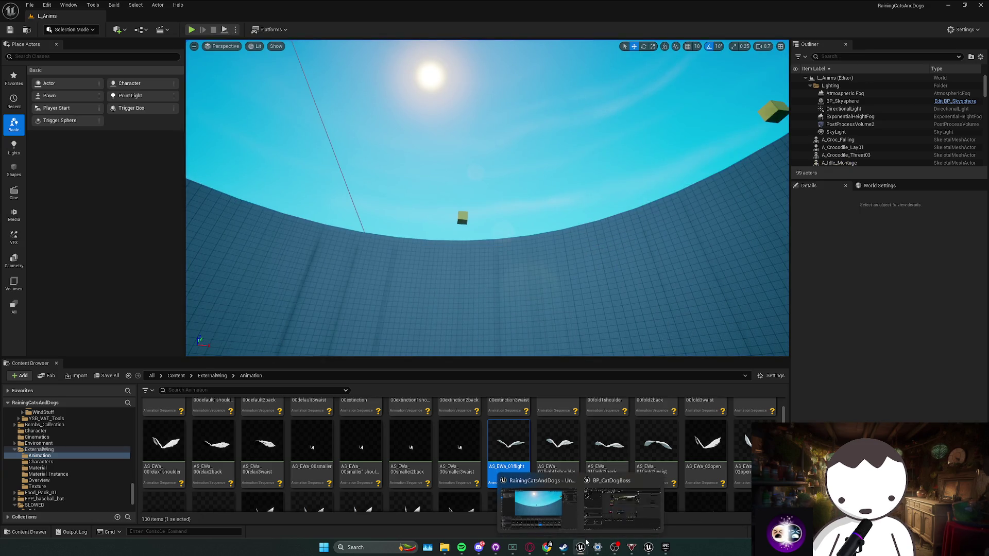
left_click(621, 507)
left_click(251, 44)
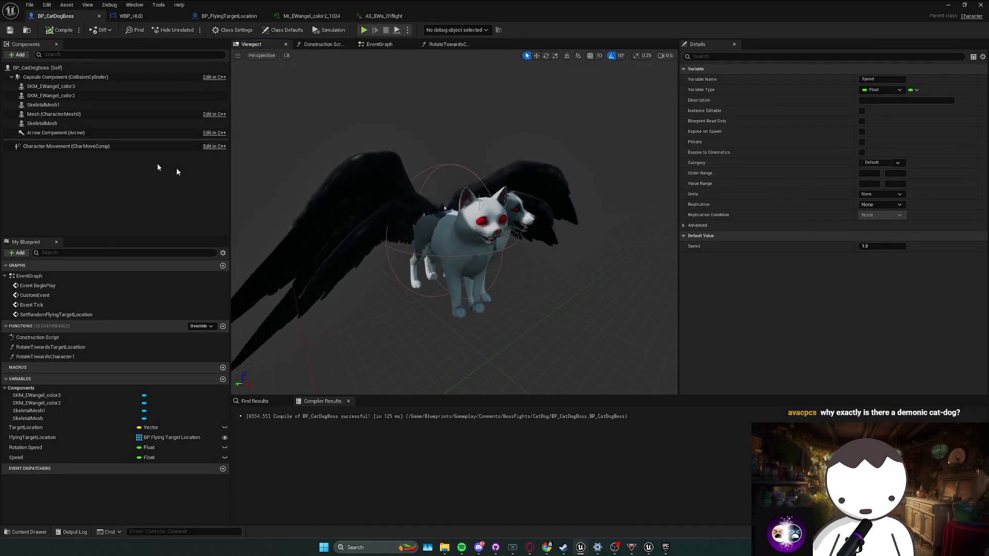
Step: Switch the gizmo to world space and nudge the SkeletalMesh component up and right
left_click(100, 105)
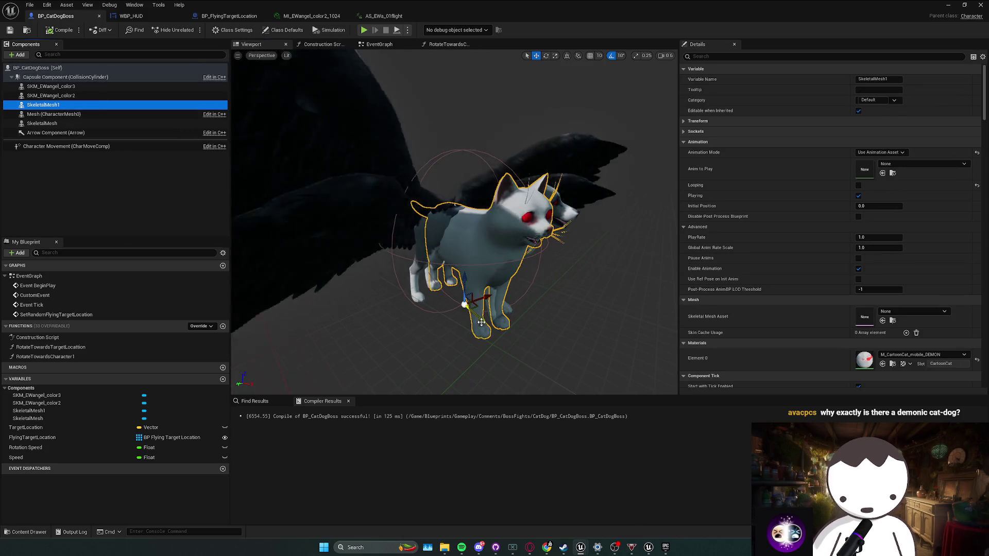
left_click(99, 113)
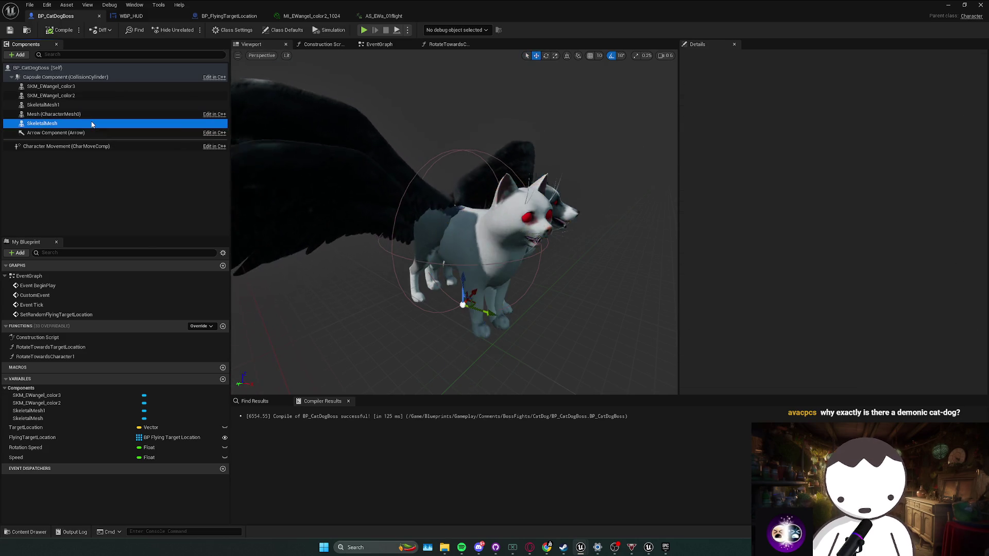
left_click(93, 123)
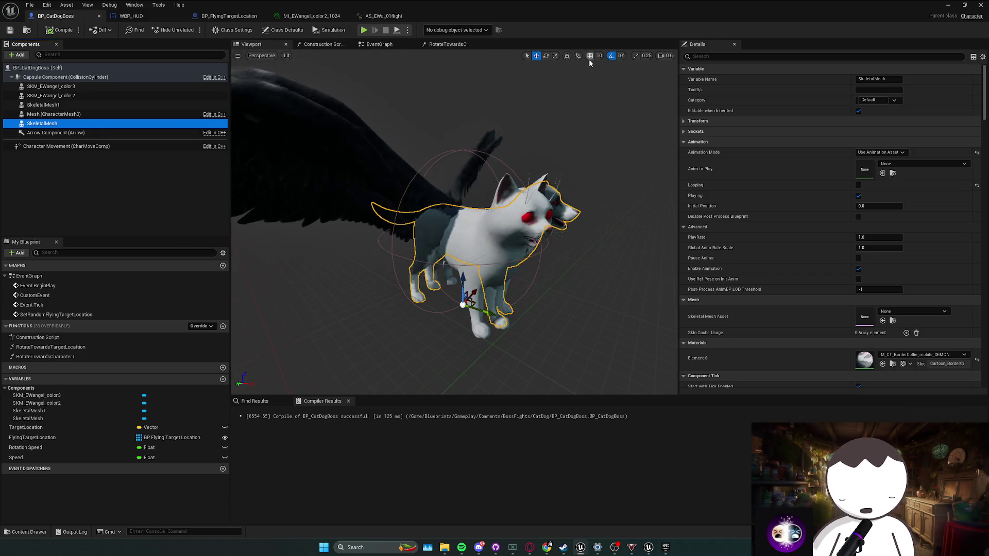
left_click(567, 56)
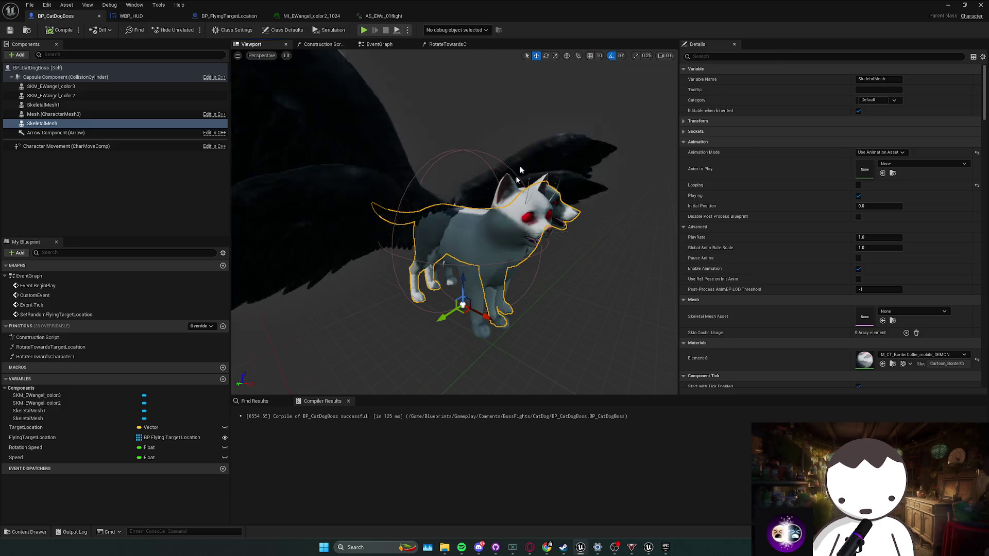
mouse_move(478, 314)
left_mouse_down()
mouse_move(450, 282)
mouse_move(451, 272)
mouse_move(471, 272)
mouse_move(355, 227)
mouse_move(252, 151)
left_mouse_up()
left_click(52, 96)
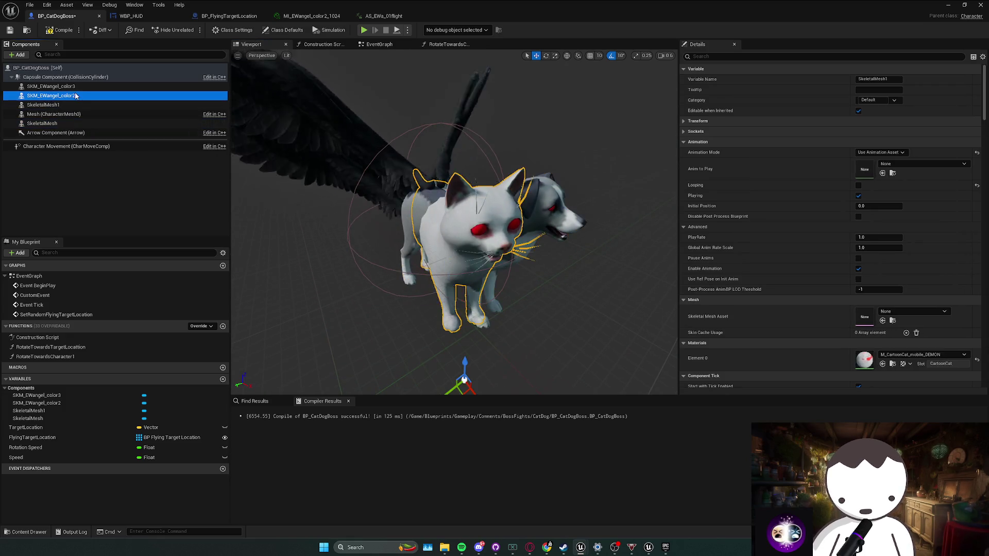
mouse_move(462, 338)
left_mouse_down()
mouse_move(504, 353)
mouse_move(505, 342)
left_mouse_up()
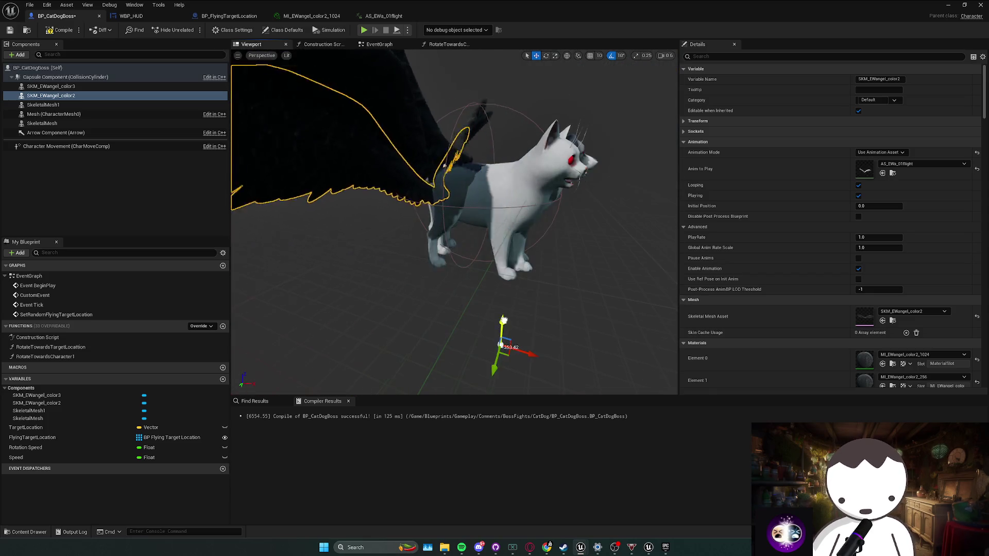
Step: Shift the SKM_EWangel_color3 wings right along X and raise the Mesh wings slightly
left_click(69, 105)
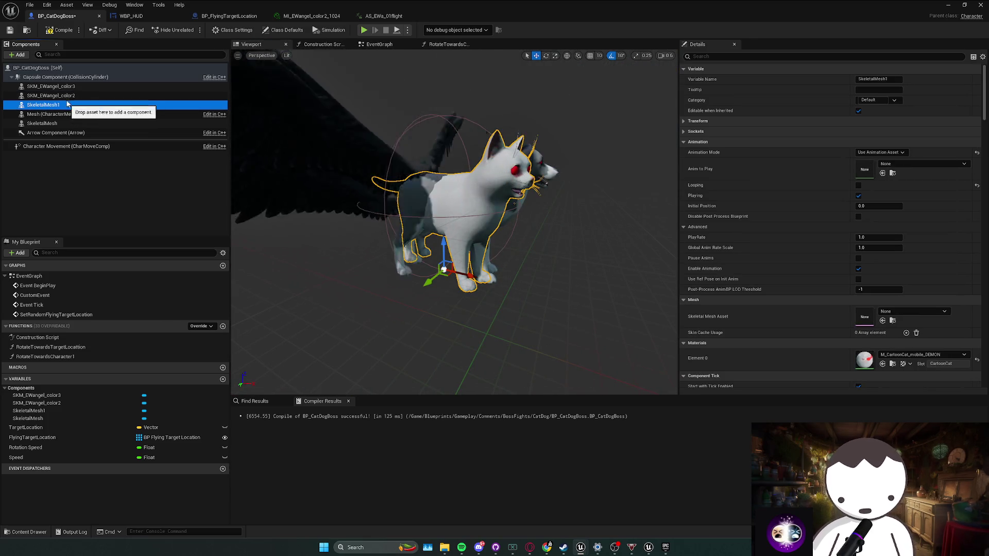
left_click(62, 86)
left_click_drag(499, 330, 519, 333)
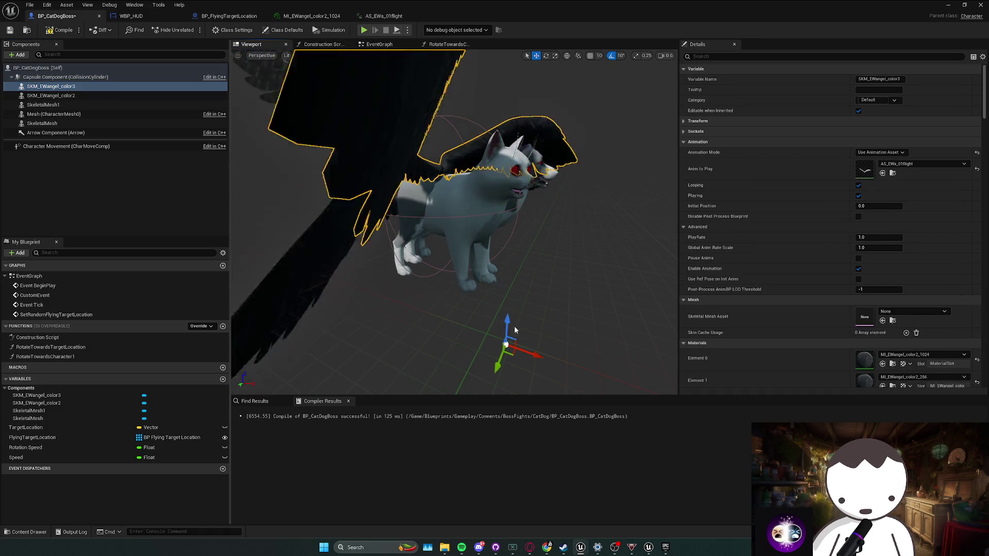
left_click(51, 96)
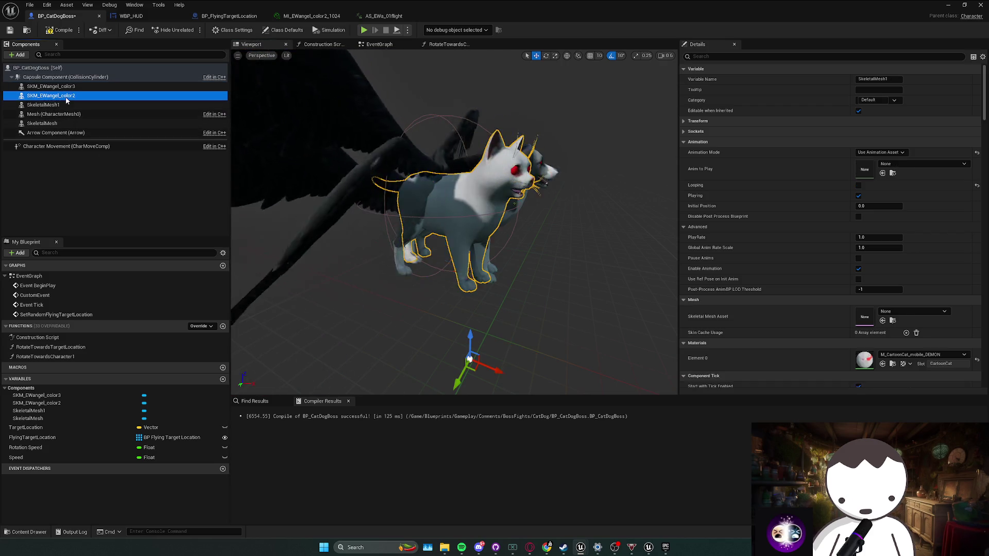
left_click(57, 114)
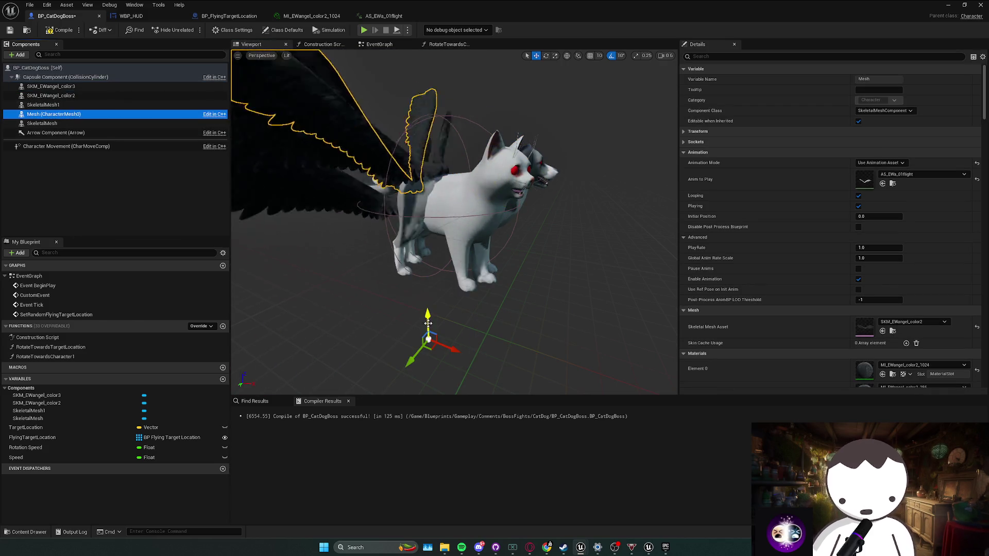
left_click_drag(428, 323, 428, 320)
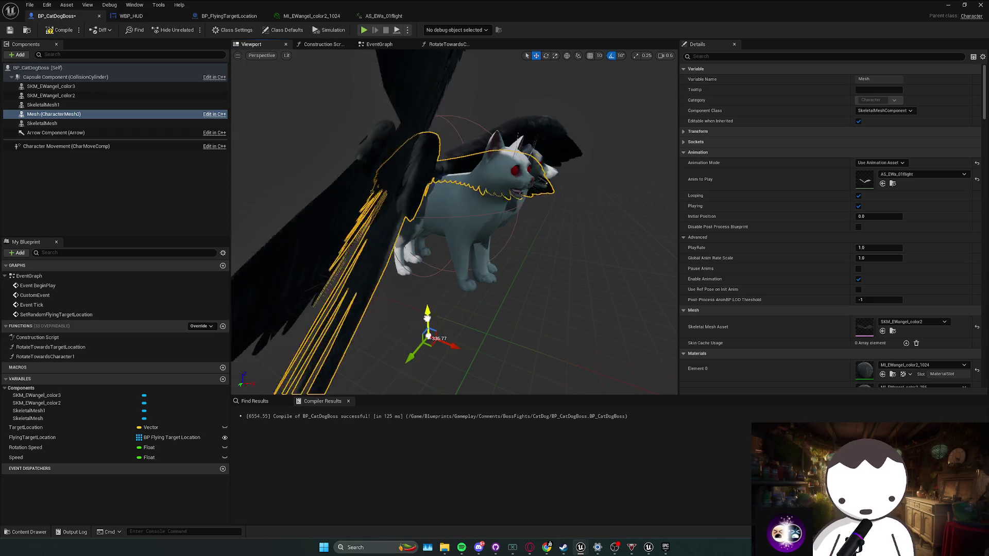
left_click(437, 185)
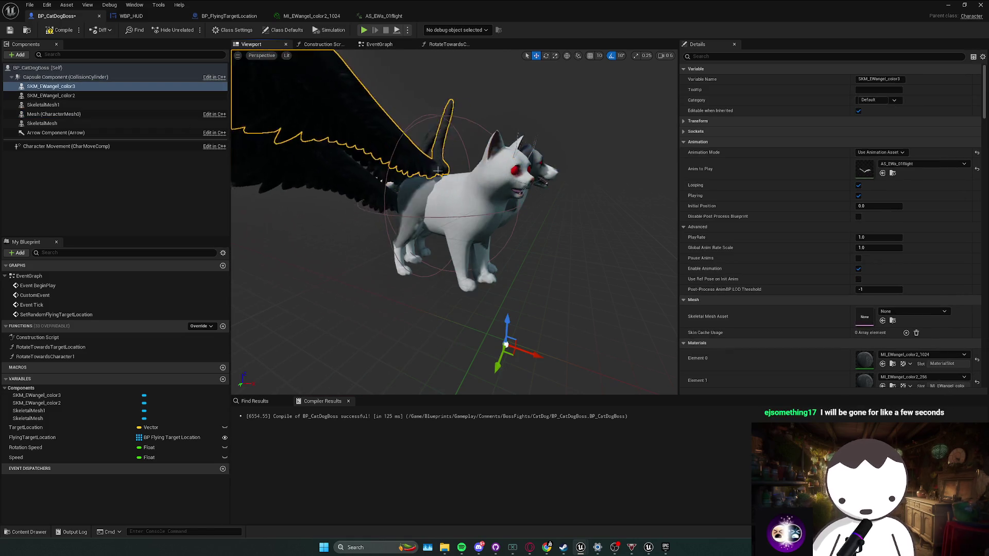
left_click_drag(538, 365, 551, 366)
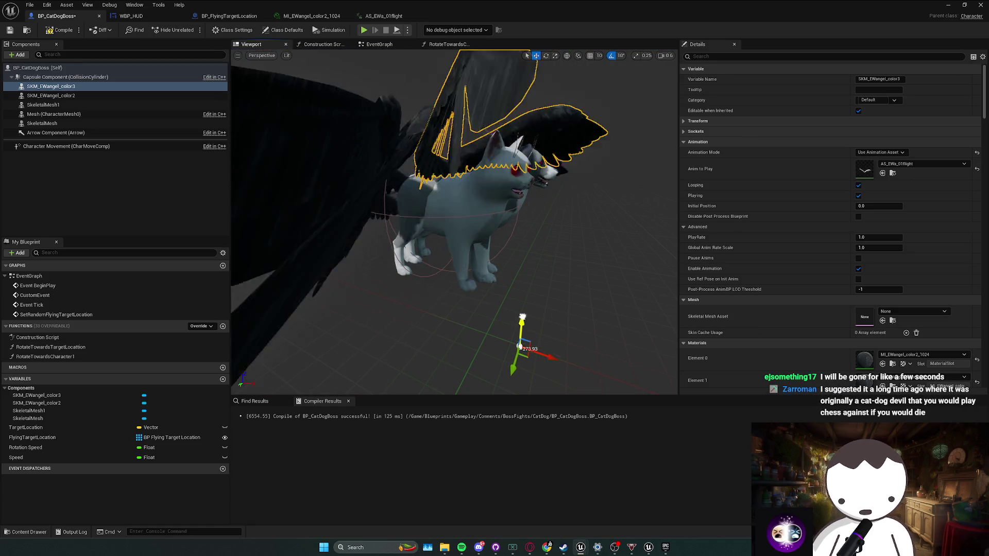
Step: Recompile BP_CatDogBoss and start a playtest of the level
left_click(51, 30)
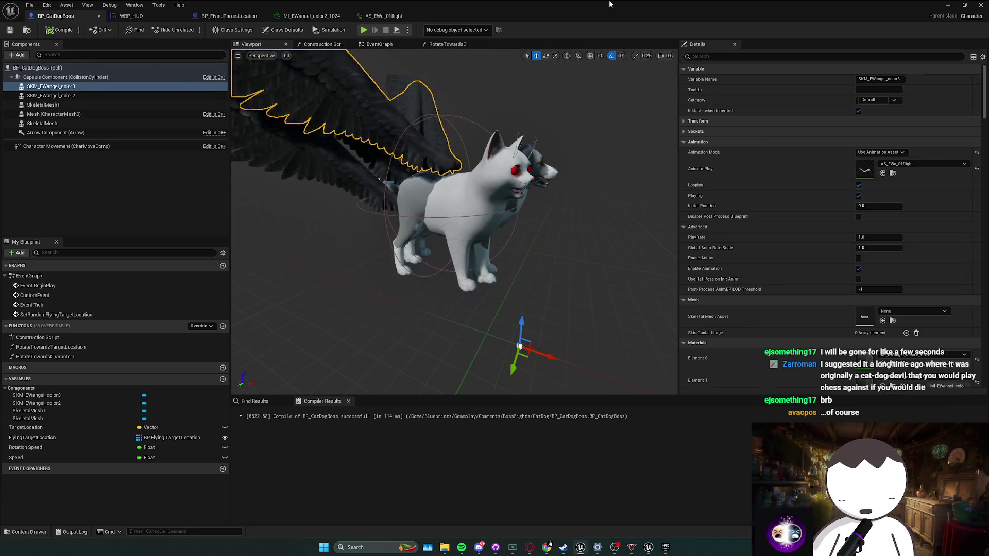
key("alt+Tab")
left_click(192, 31)
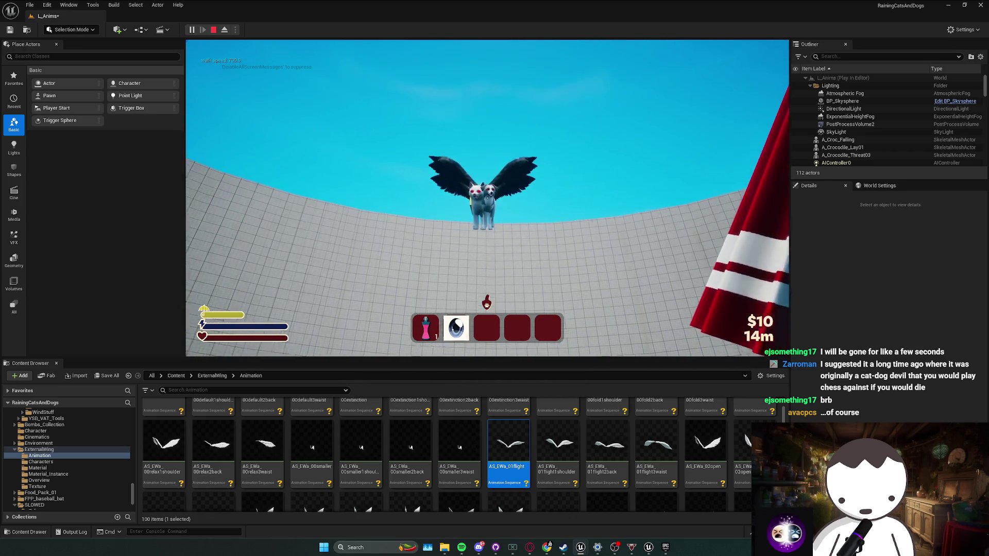
Step: Stop the play test and return to the BP_CatDogBoss Blueprint editor
key("Escape")
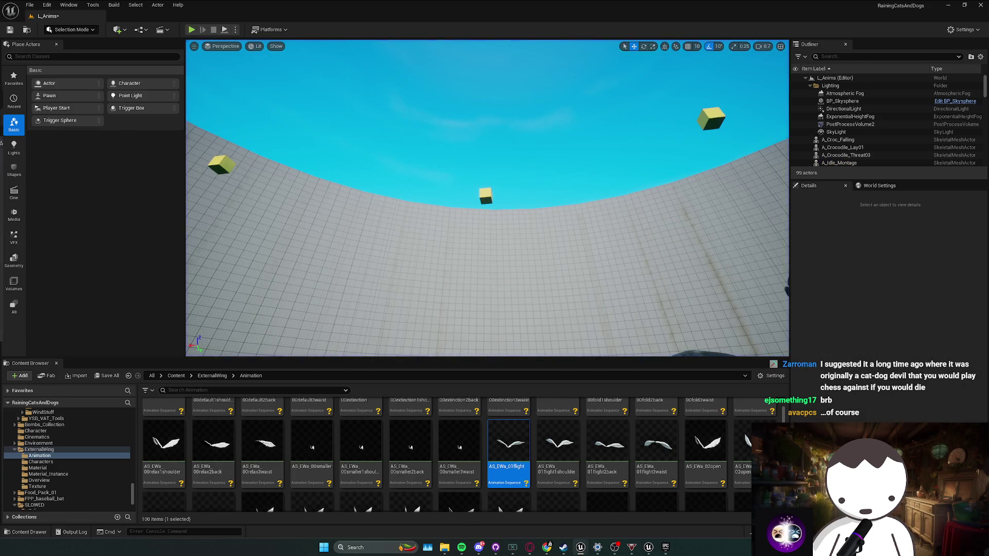
key("alt+Tab")
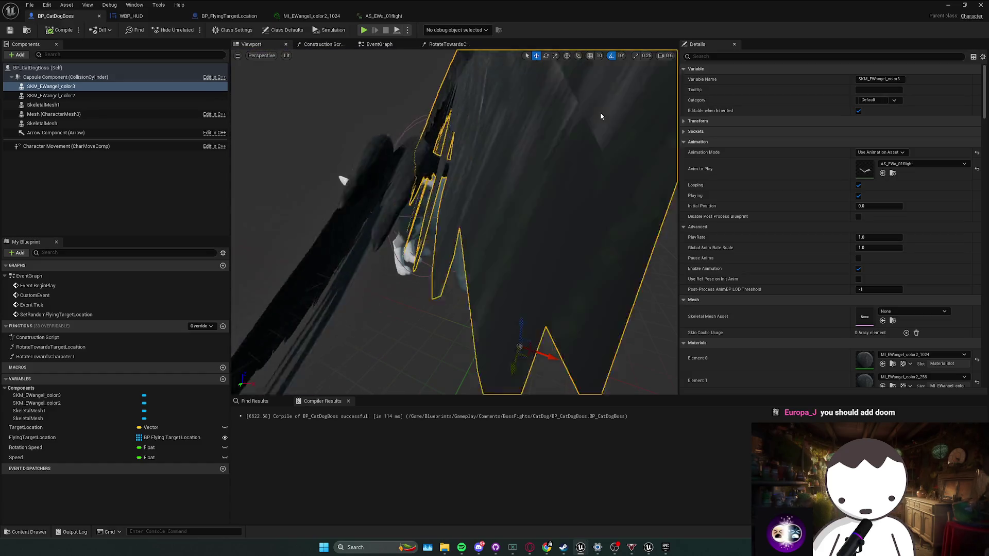
Step: Save the Blueprint and inspect the Target Location and Rotate Towards Character nodes in the EventGraph
left_click_drag(644, 170, 570, 207)
key("ctrl+s")
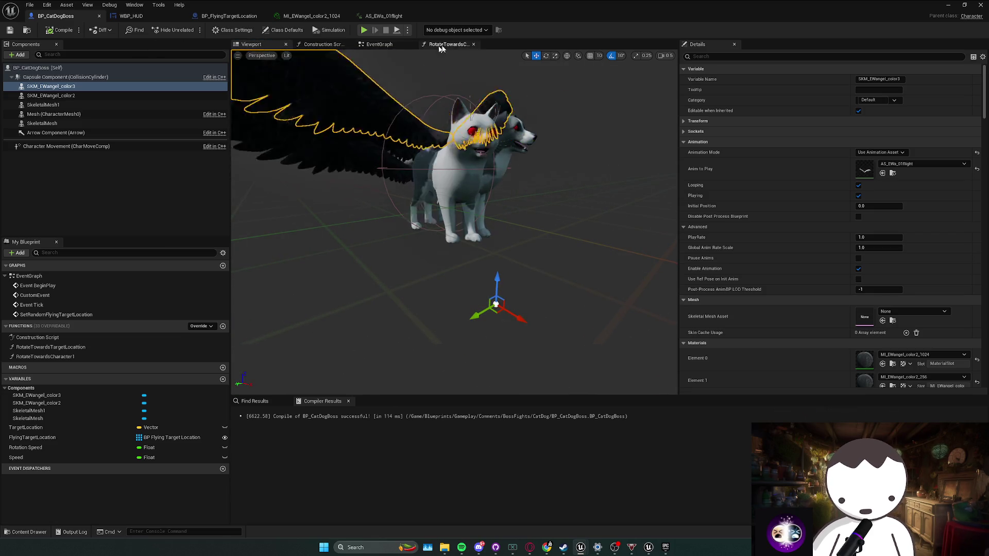
left_click(393, 46)
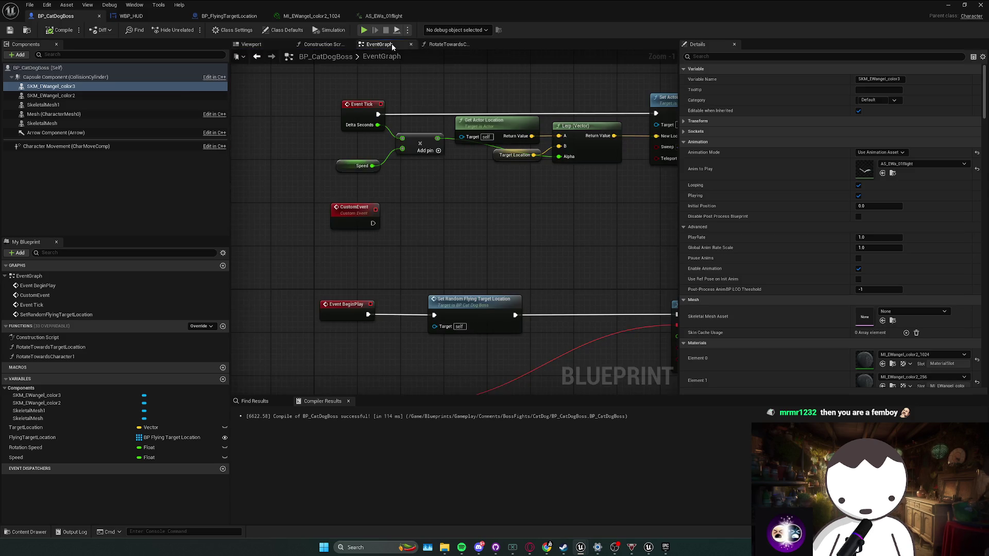
left_click(427, 174)
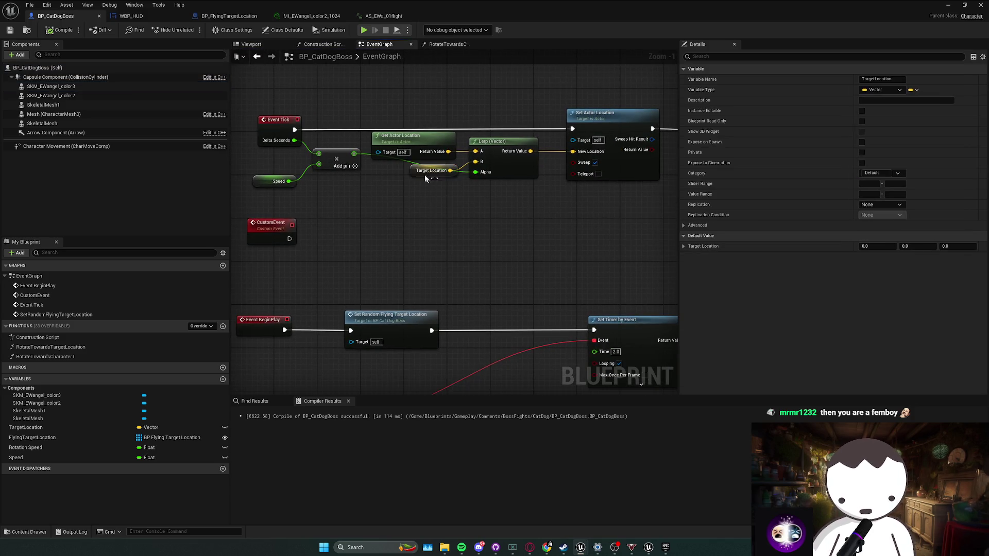
scroll(426, 177, "down", 2)
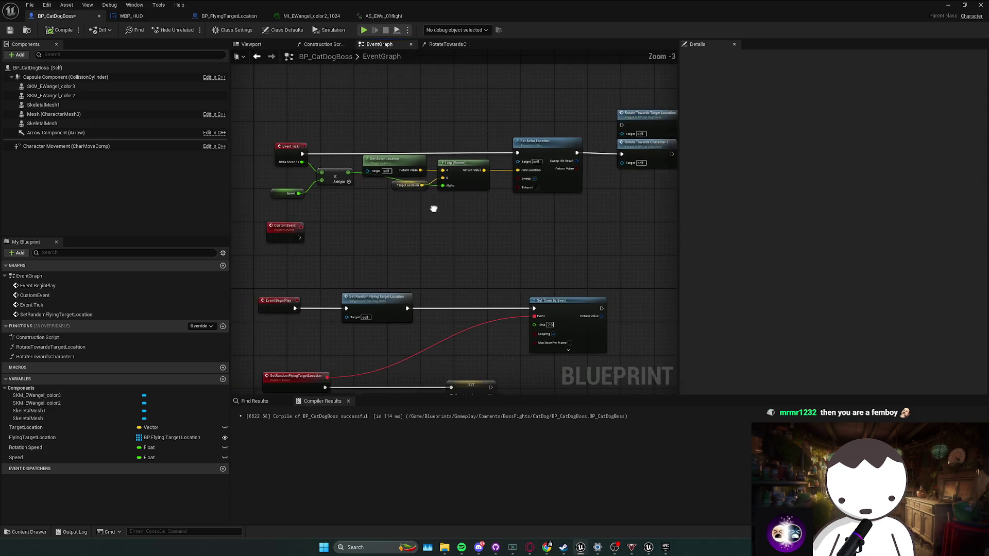
left_click(568, 155)
scroll(529, 217, "down", 1)
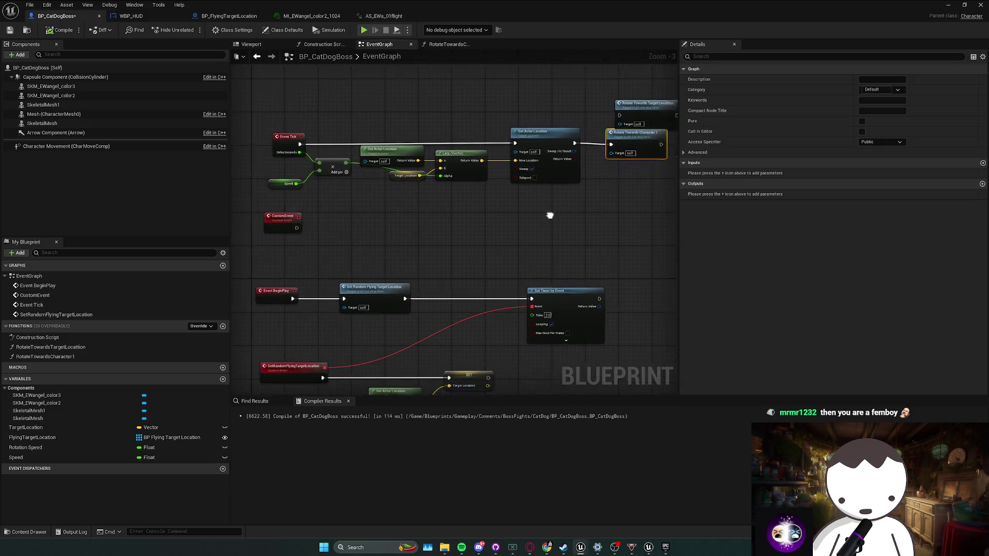
left_click(421, 261)
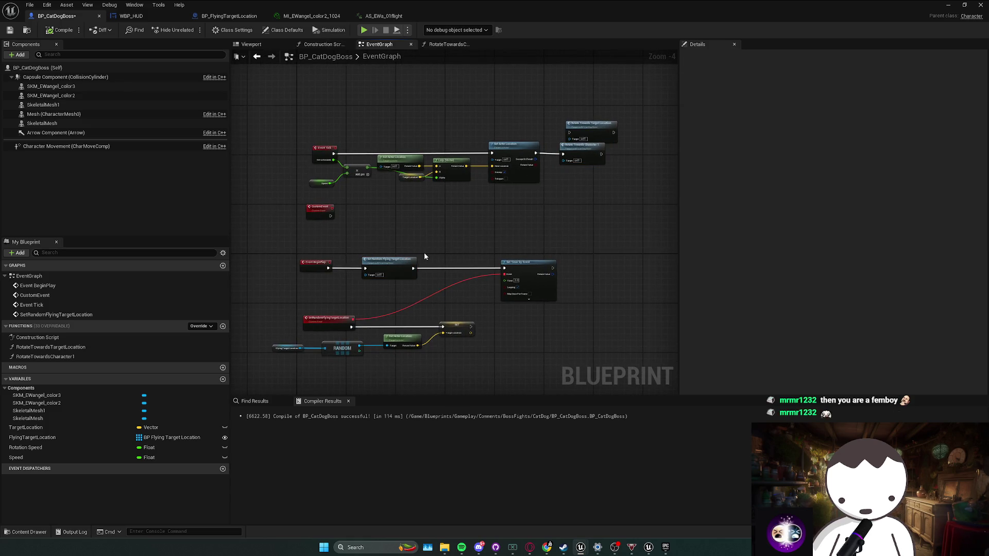
Step: Move the SetRandomFlyingTargetLocation nodes slightly down-left, then switch to the Twitch stream dashboard
left_click(387, 269)
left_click(365, 291)
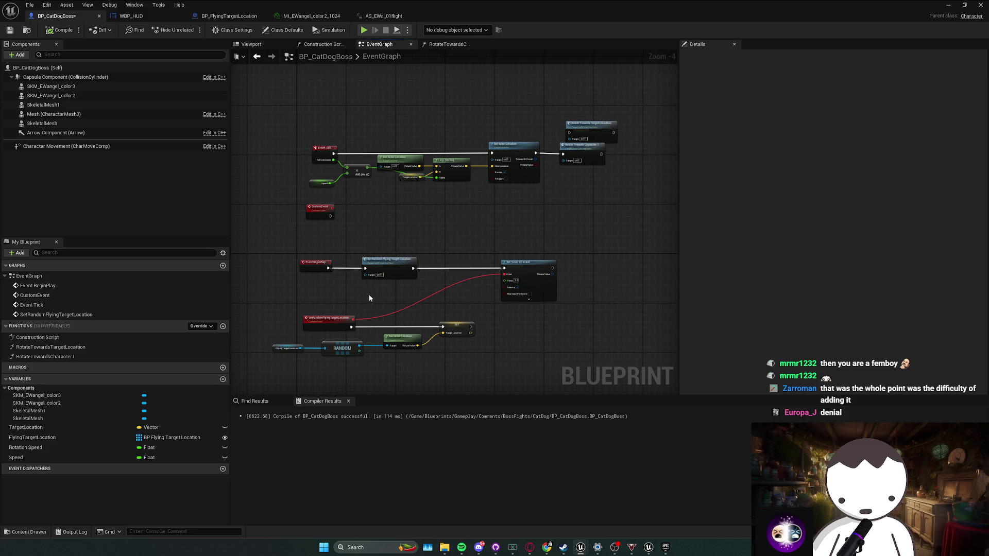
left_click_drag(370, 294, 386, 286)
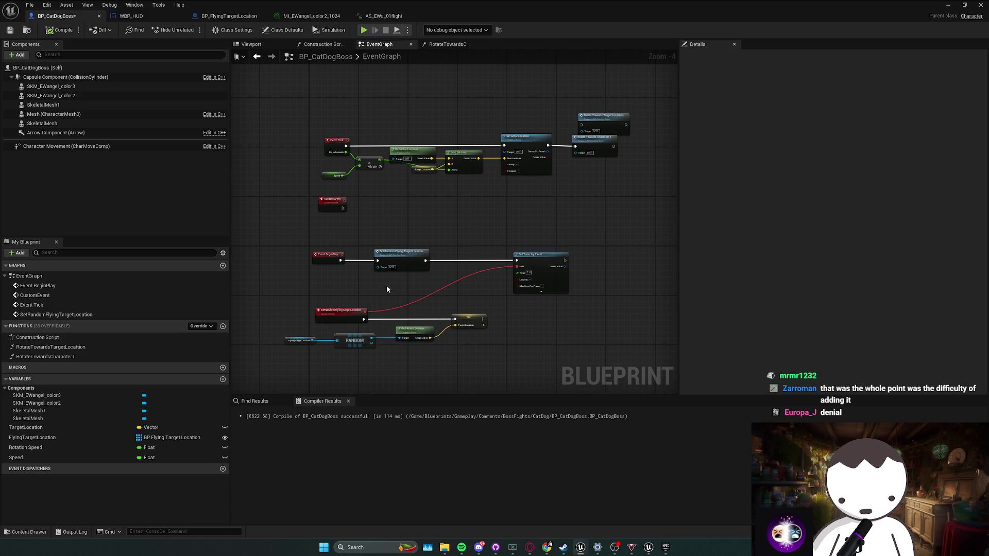
mouse_move(388, 290)
left_mouse_down()
mouse_move(387, 267)
mouse_move(507, 220)
mouse_move(501, 238)
left_mouse_up()
double_click(389, 248)
left_click(562, 284)
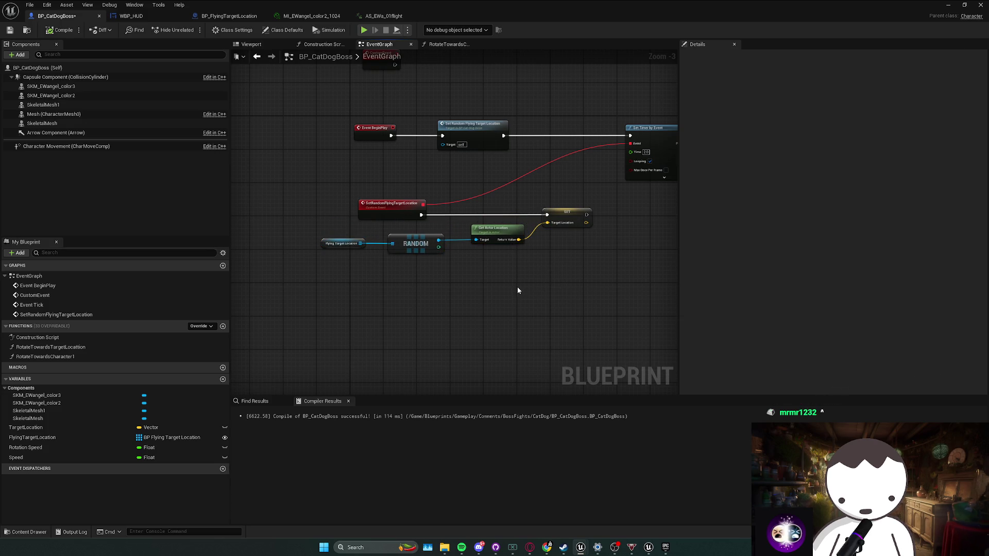
left_click_drag(517, 291, 467, 329)
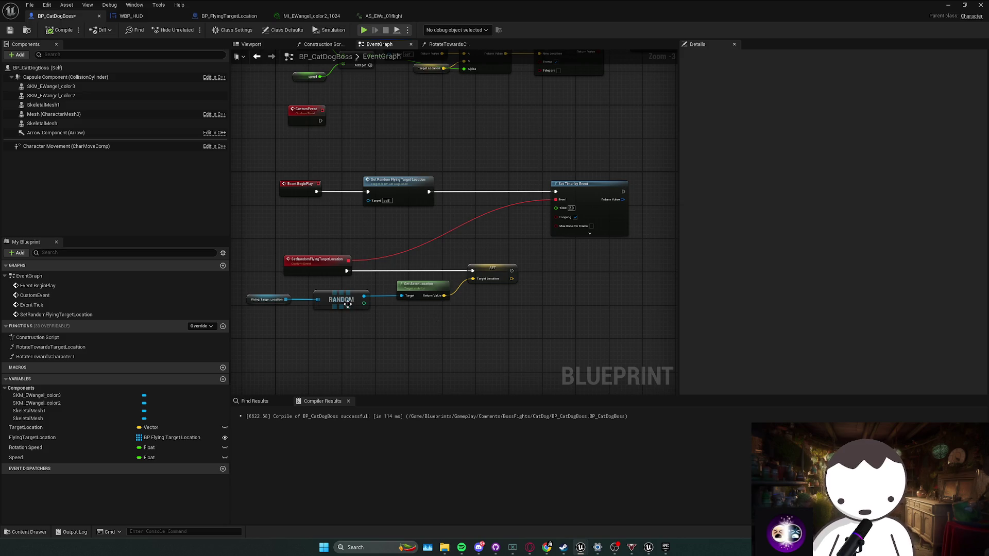
key("alt+Tab")
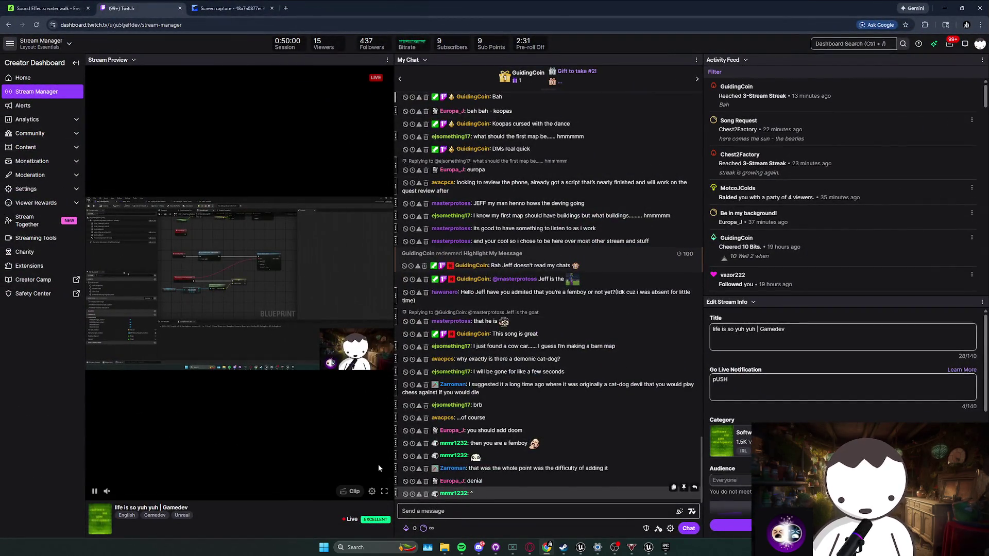
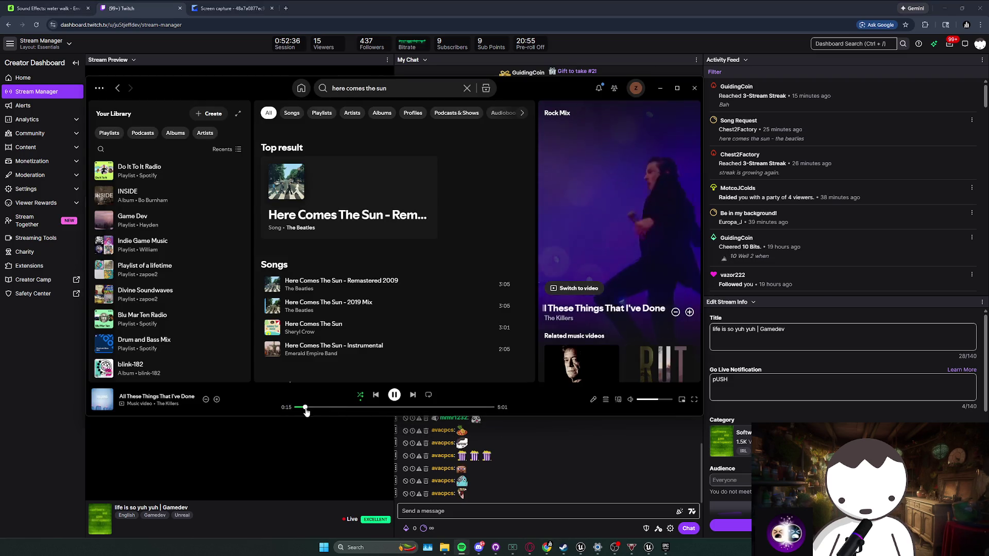
Step: Send Spotify behind the Twitch Stream Manager and select part of a long chat message
left_click(518, 459)
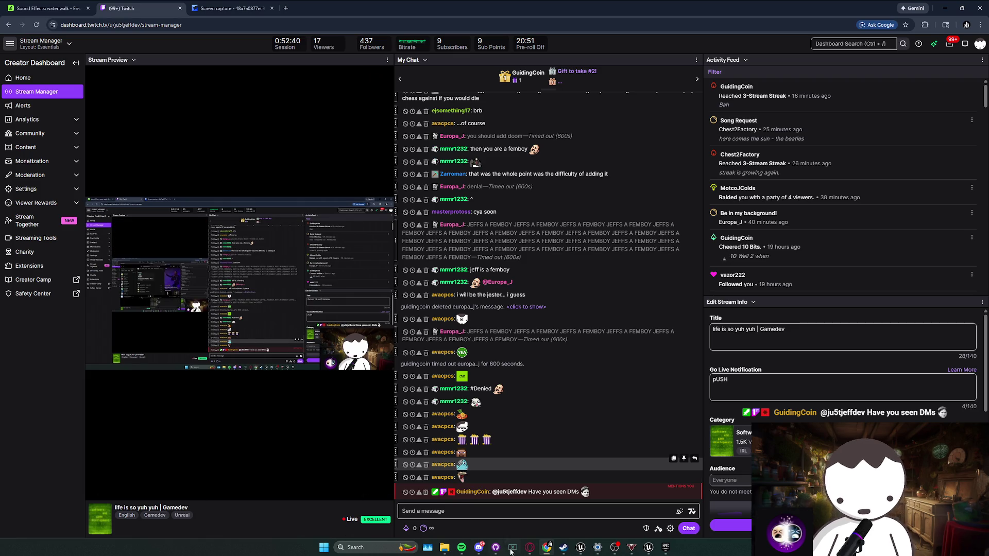
left_click(483, 550)
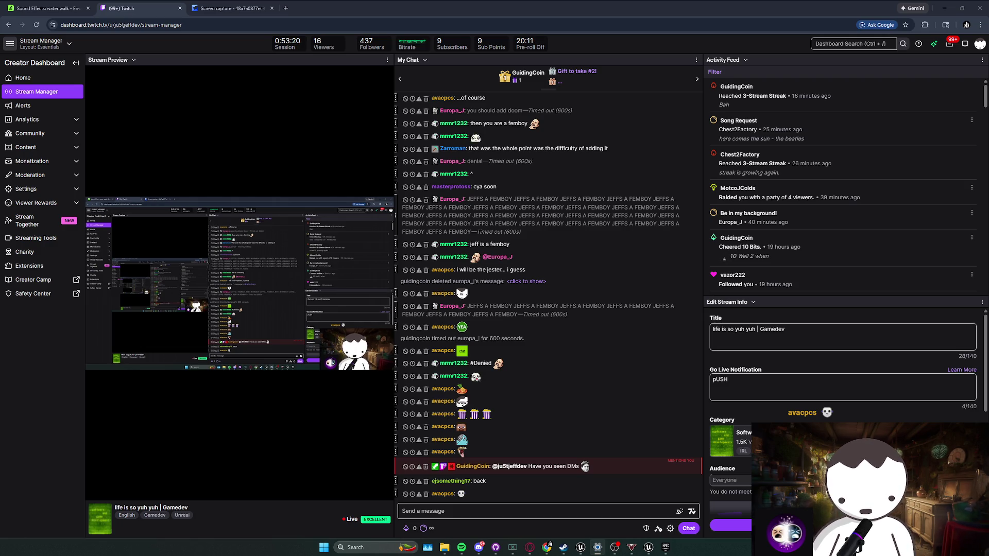
left_click_drag(517, 224, 500, 206)
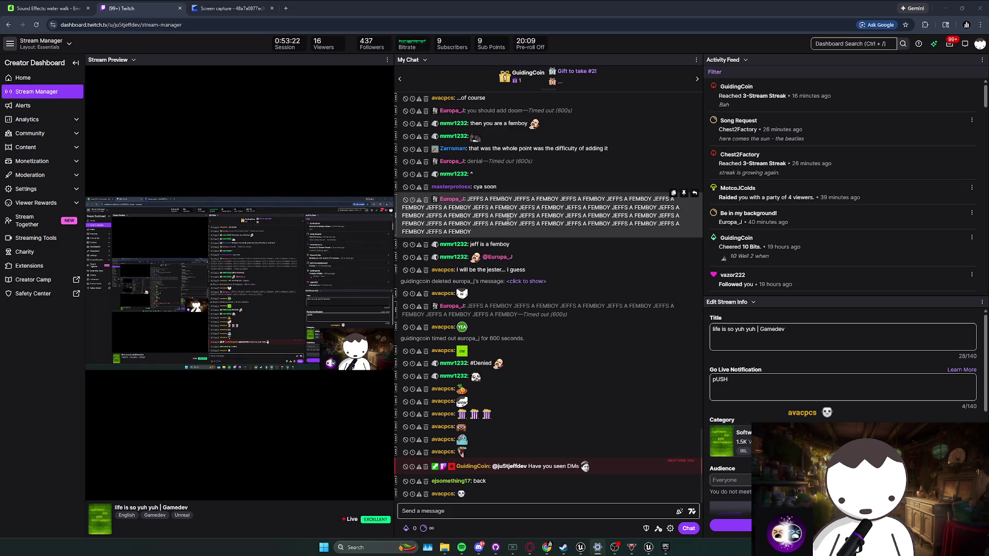
scroll(535, 266, "up", 2)
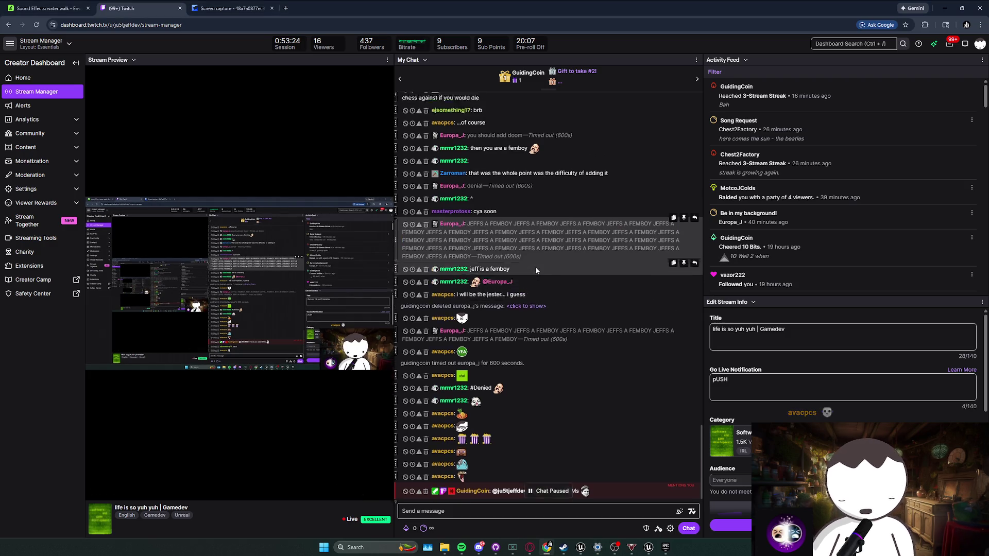
left_click(545, 274)
scroll(545, 274, "down", 2)
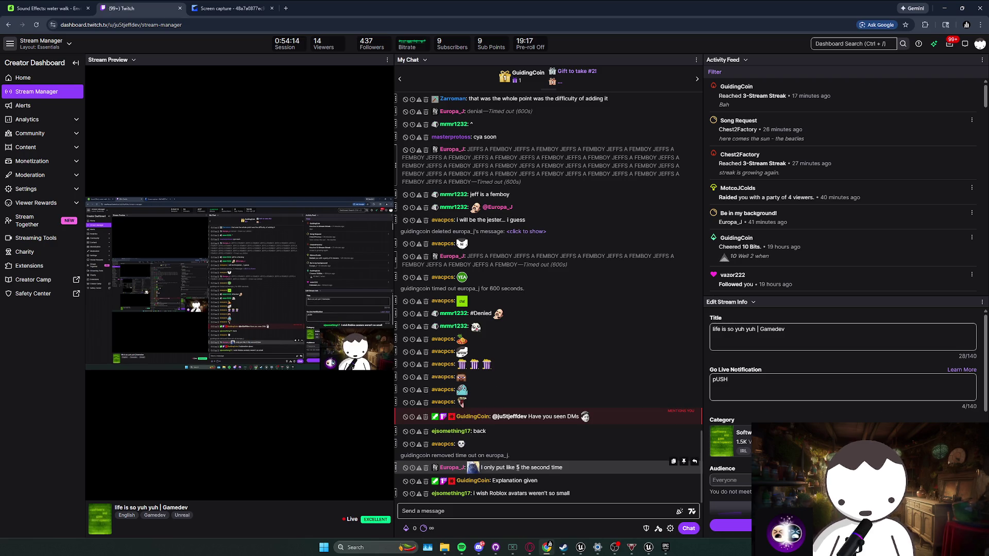
scroll(564, 466, "up", 5)
scroll(566, 465, "down", 5)
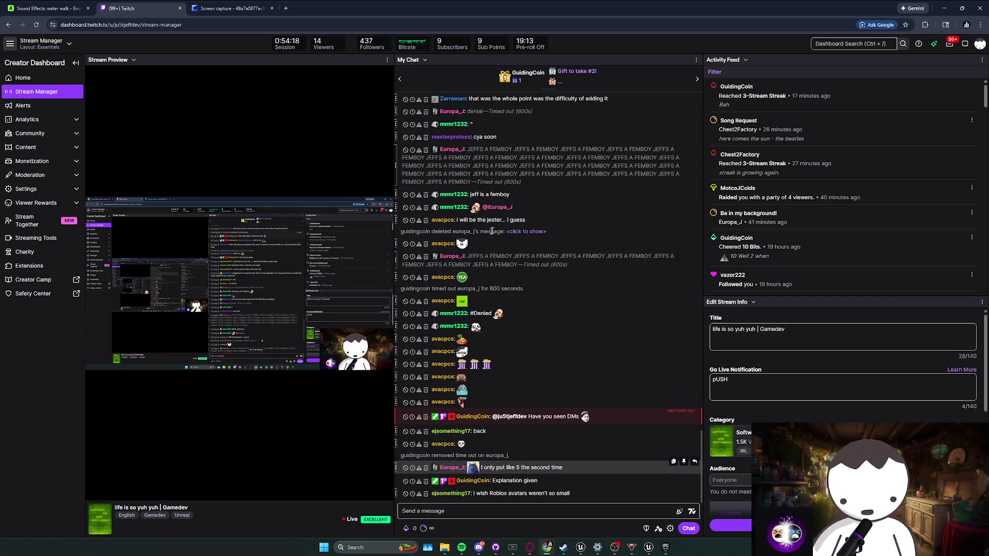
left_click(538, 180)
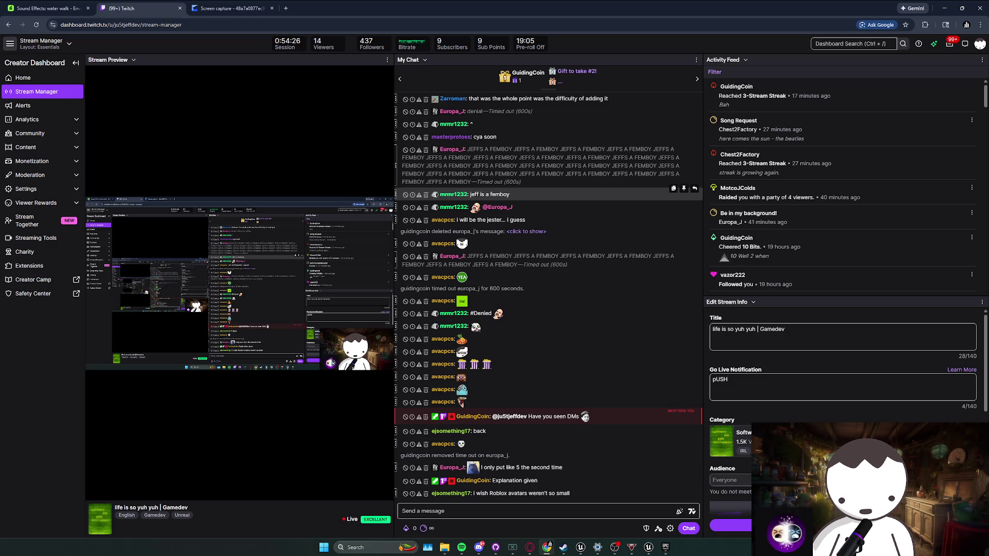
key("alt+Tab")
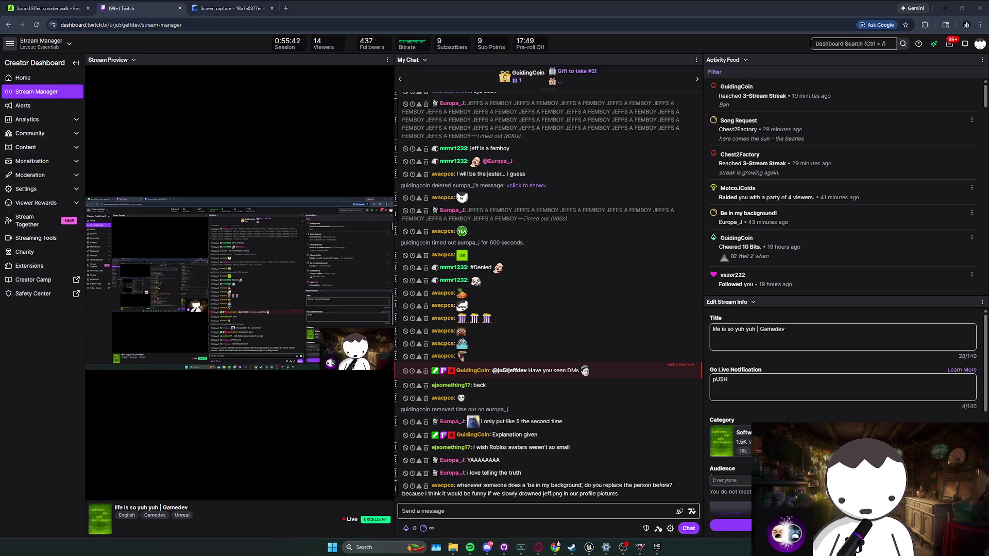
Step: Switch from the BP_CatDogBoss editor to the Raining Cats and Dogs design doc in Opera
mouse_move(588, 546)
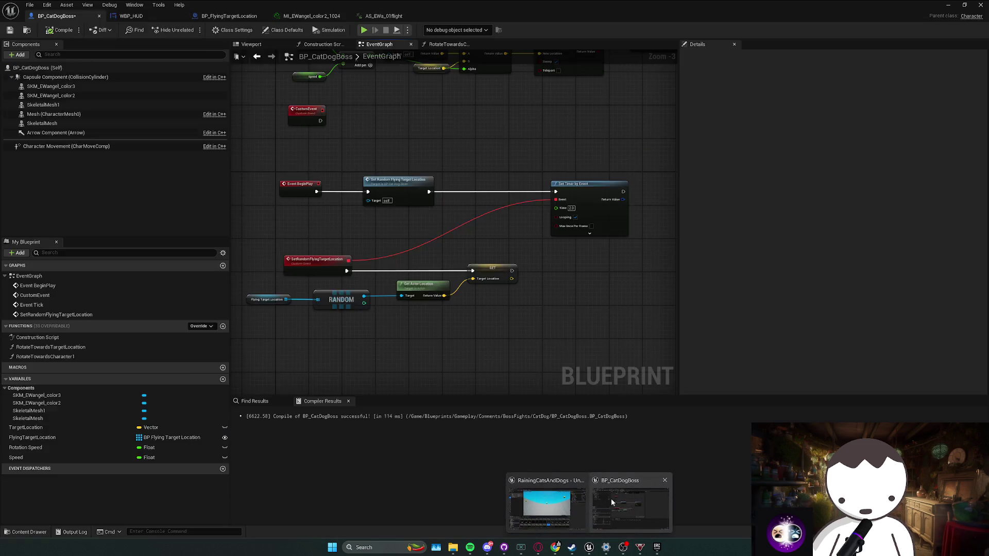
left_click(626, 499)
left_click(948, 5)
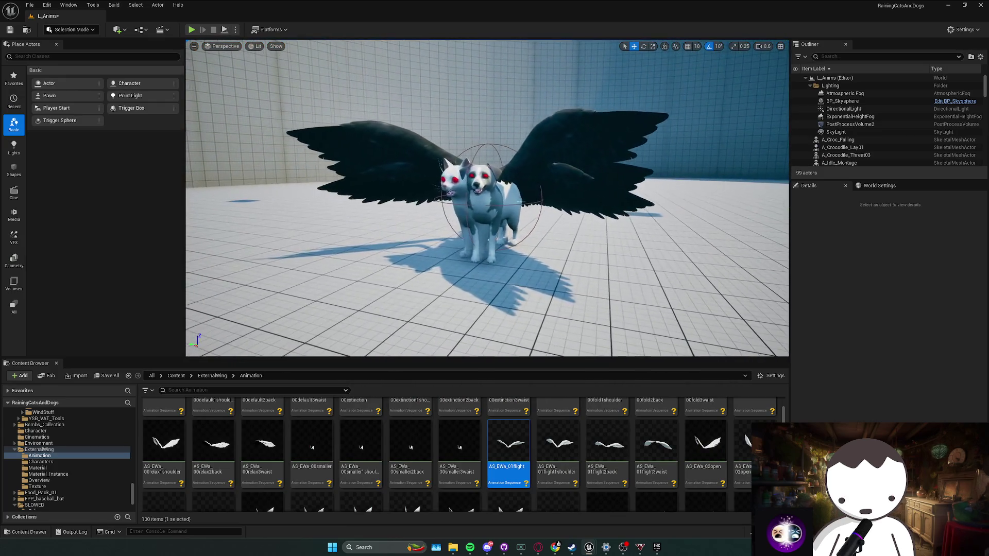
mouse_move(590, 548)
left_click(627, 499)
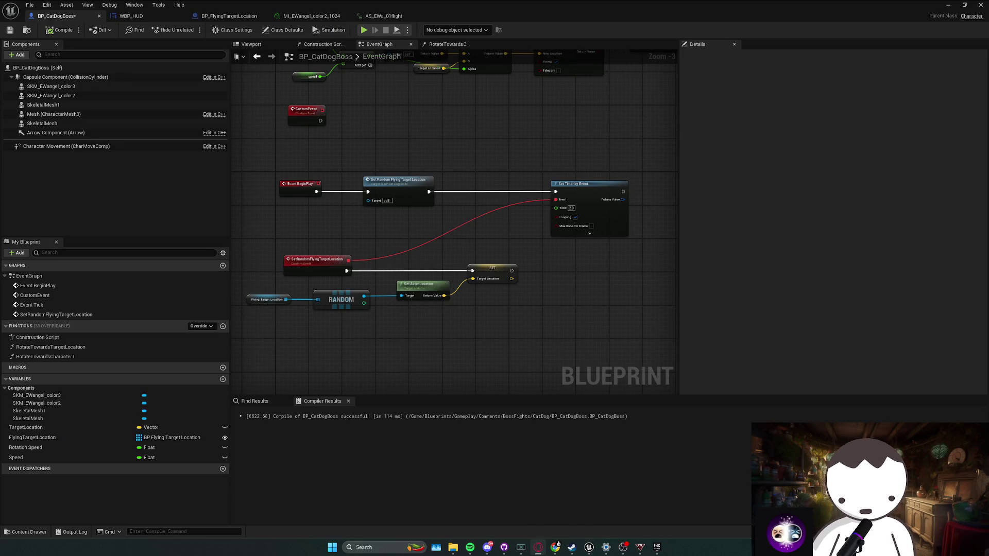
left_click(555, 546)
left_click(552, 551)
left_click(551, 550)
Step: Scroll to the Devil Cat Dog Boss Fight attacks and highlight the yarn ball mines line
scroll(494, 309, "down", 10)
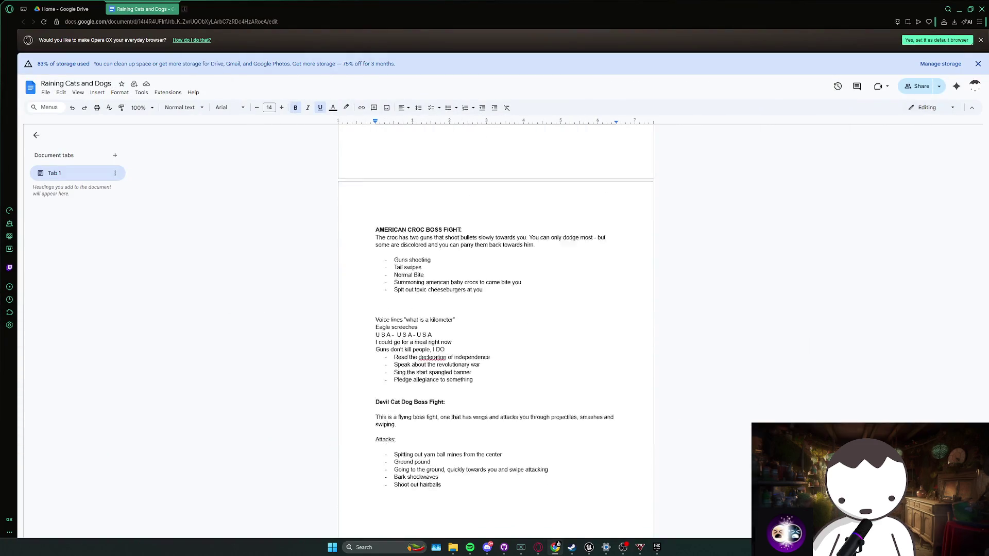
scroll(494, 309, "down", 2)
left_click_drag(502, 375, 429, 375)
left_click(431, 382)
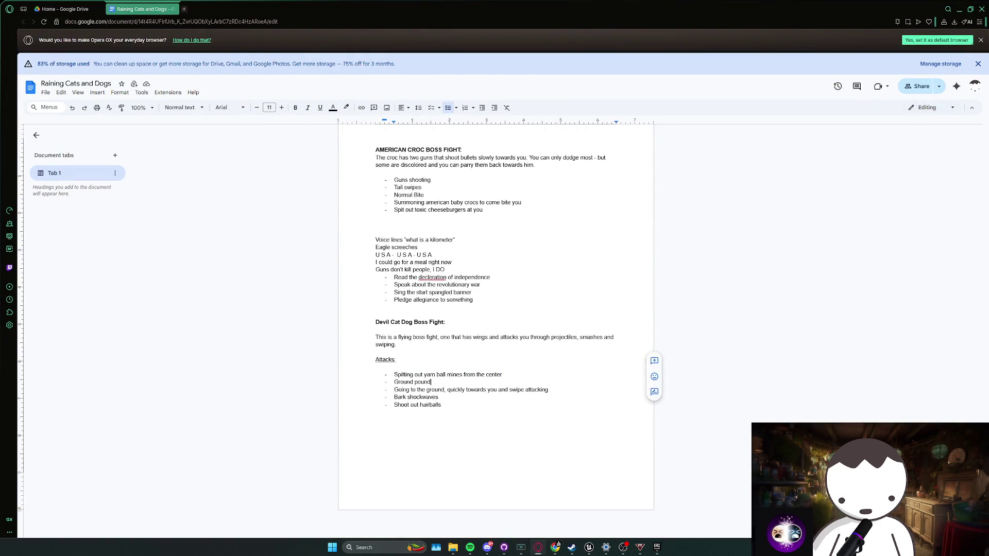
triple_click(443, 374)
left_click(485, 374)
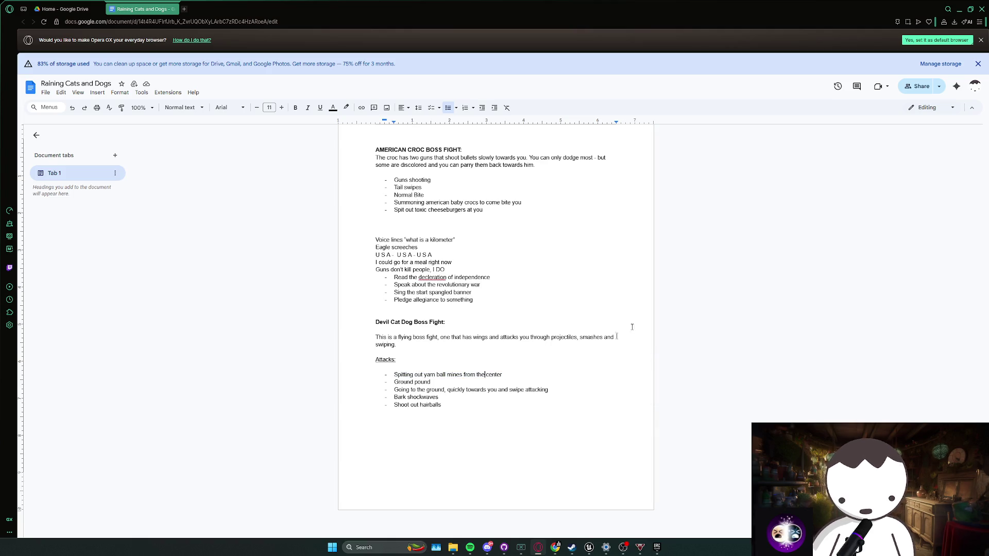
left_click(959, 10)
Step: Move the CustomEvent node to clear space, rename it YarnBallAttack, and compile and save
scroll(431, 170, "up", 1)
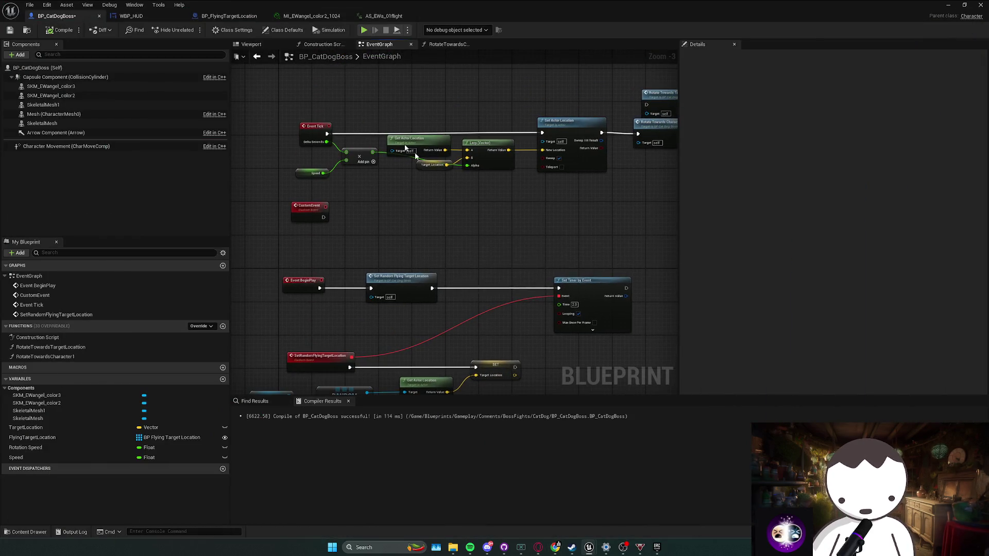
mouse_move(434, 204)
left_mouse_down()
mouse_move(473, 197)
mouse_move(451, 119)
left_mouse_up()
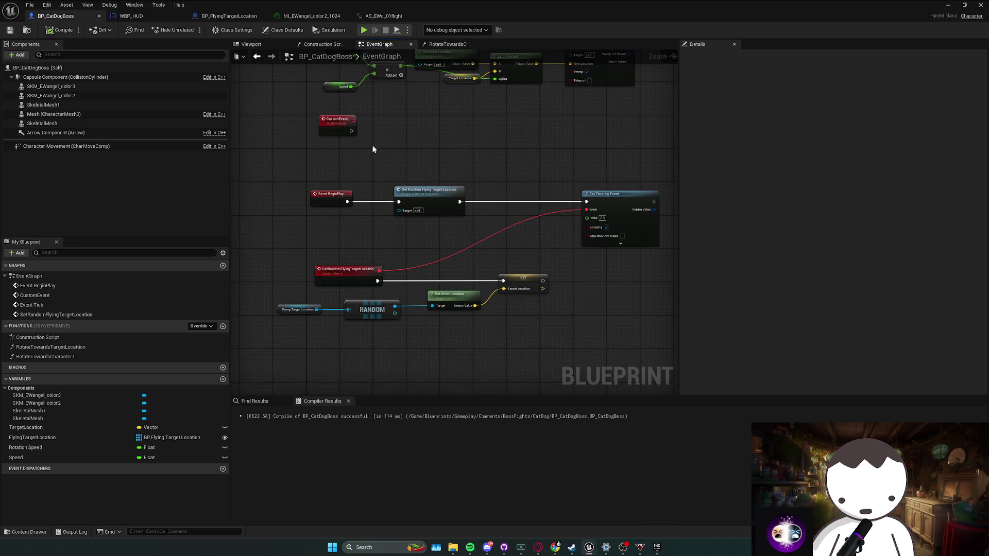
mouse_move(288, 140)
left_mouse_down()
mouse_move(530, 338)
mouse_move(493, 269)
left_mouse_up()
scroll(493, 269, "down", 2)
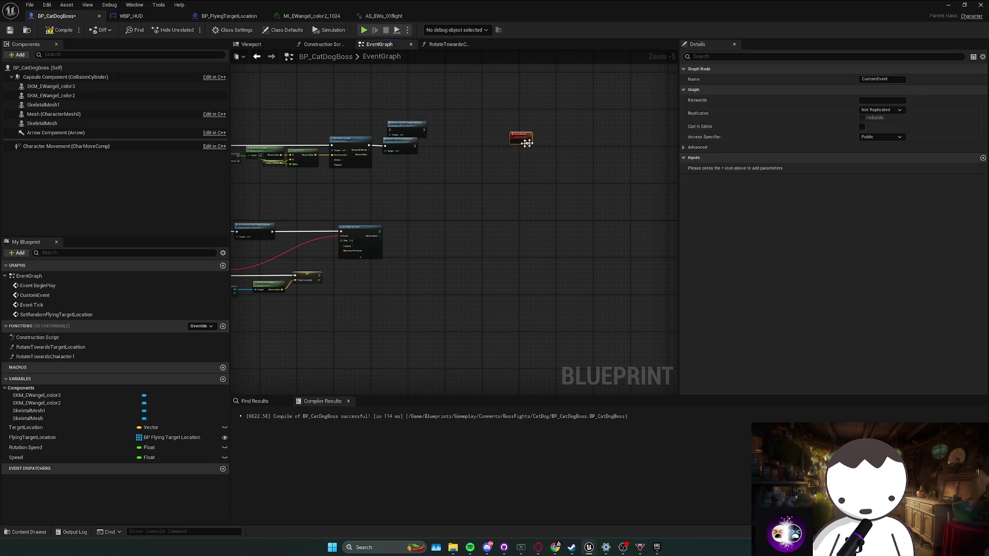
left_click(868, 79)
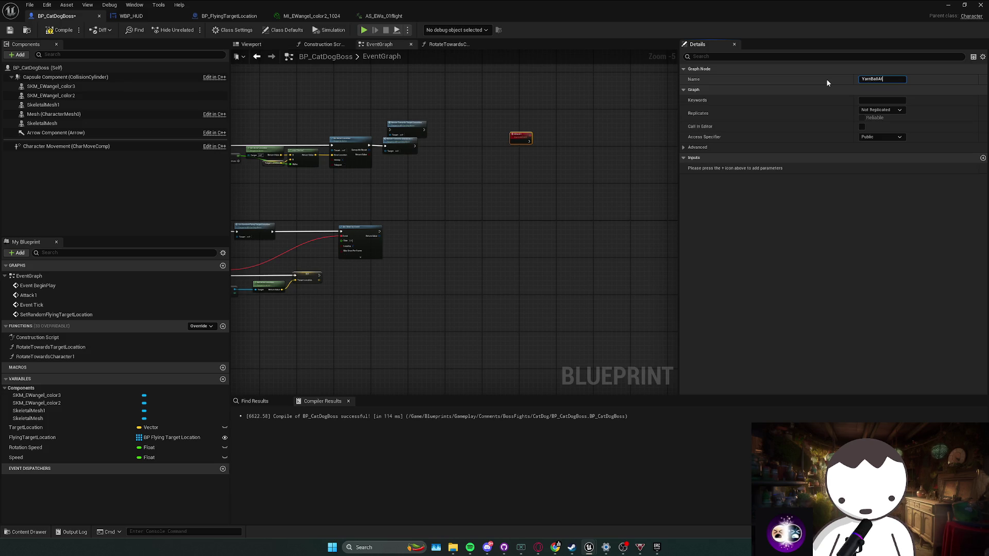
key("ctrl+s")
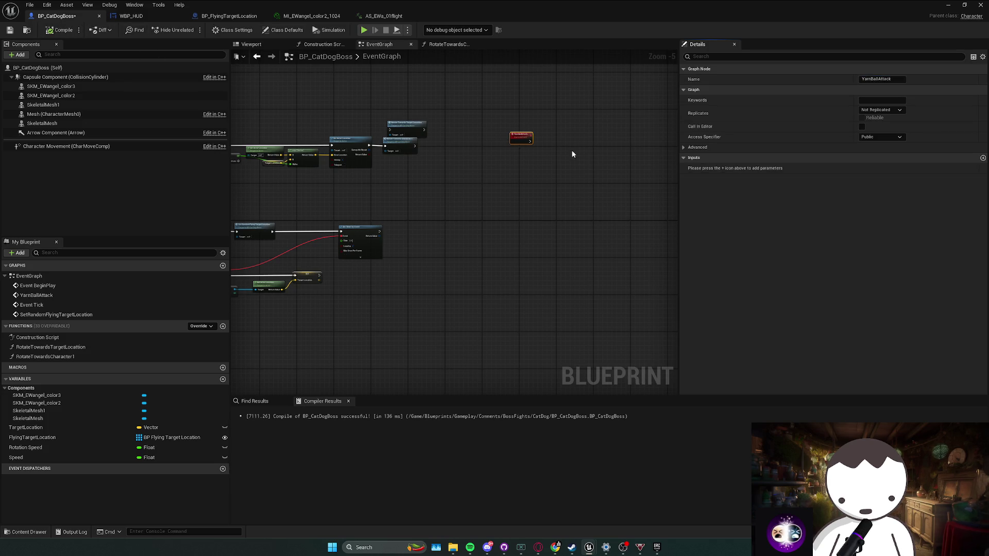
double_click(626, 15)
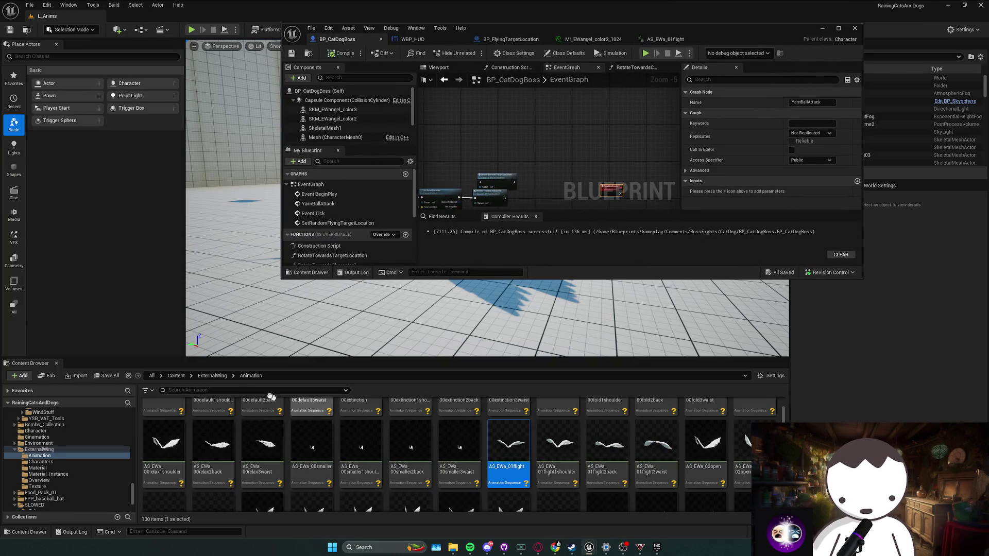
Step: Browse from Content through BossFights to AmericanCroc and inspect the croc's BP_Bullet asset
left_click(176, 375)
scroll(314, 436, "up", 1)
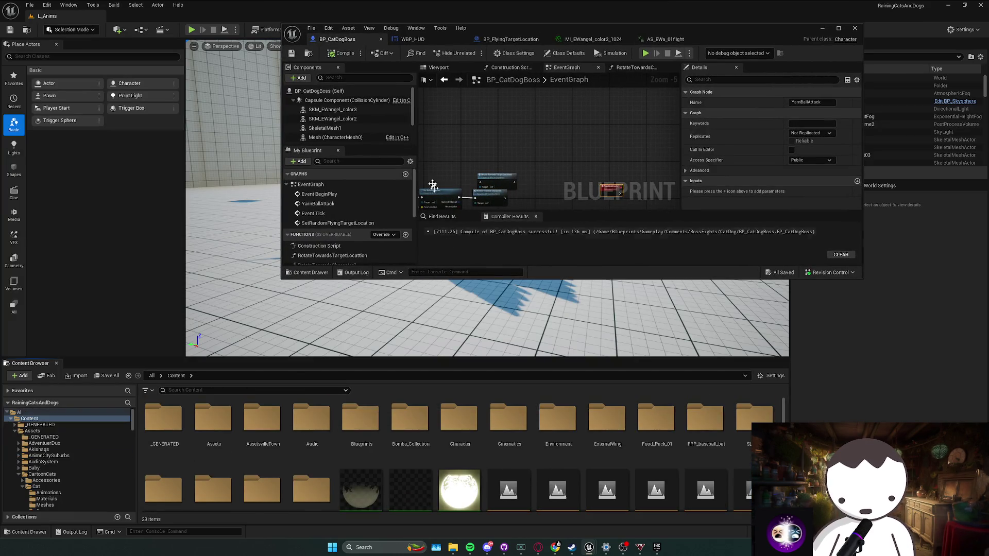
left_click(308, 53)
left_click(316, 376)
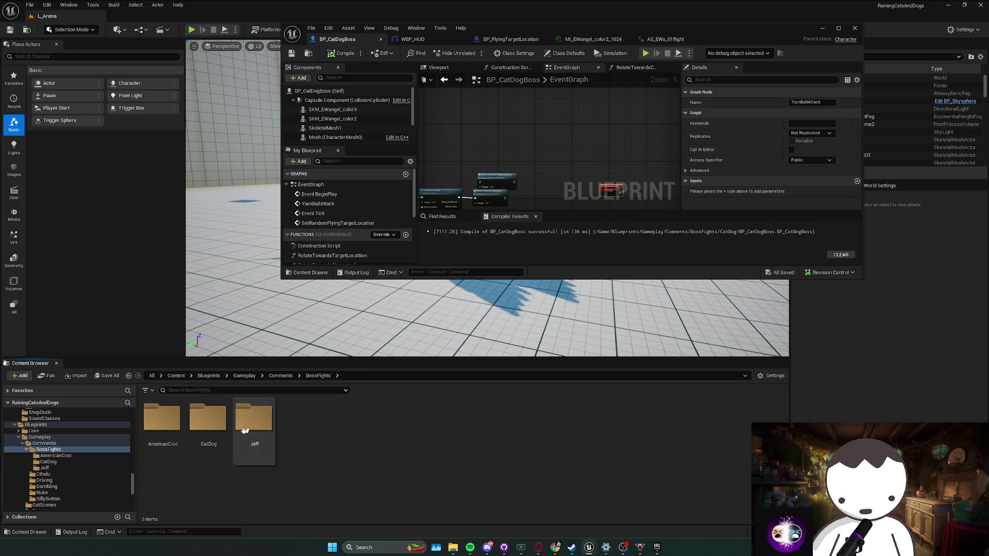
double_click(162, 420)
left_click(266, 443)
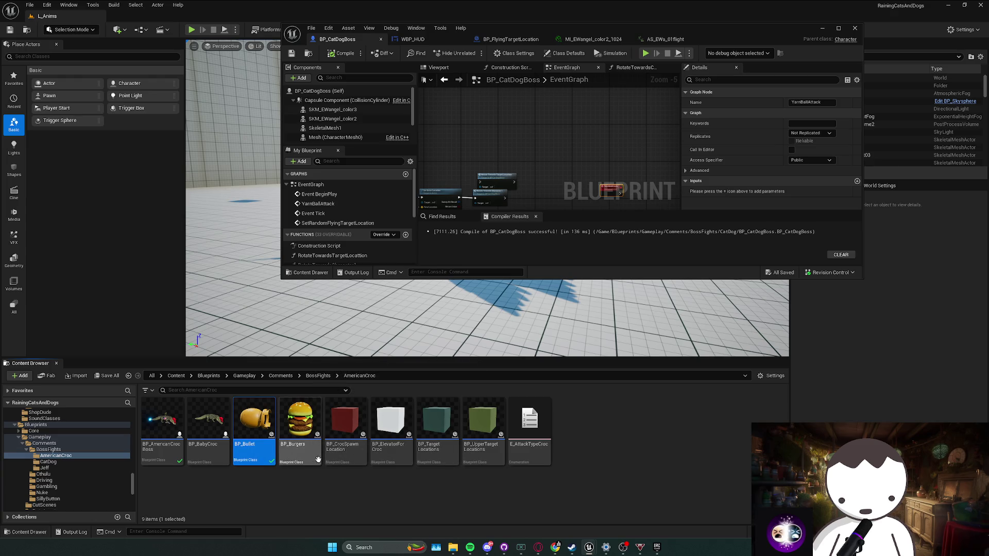
left_click(303, 471)
left_click(260, 453)
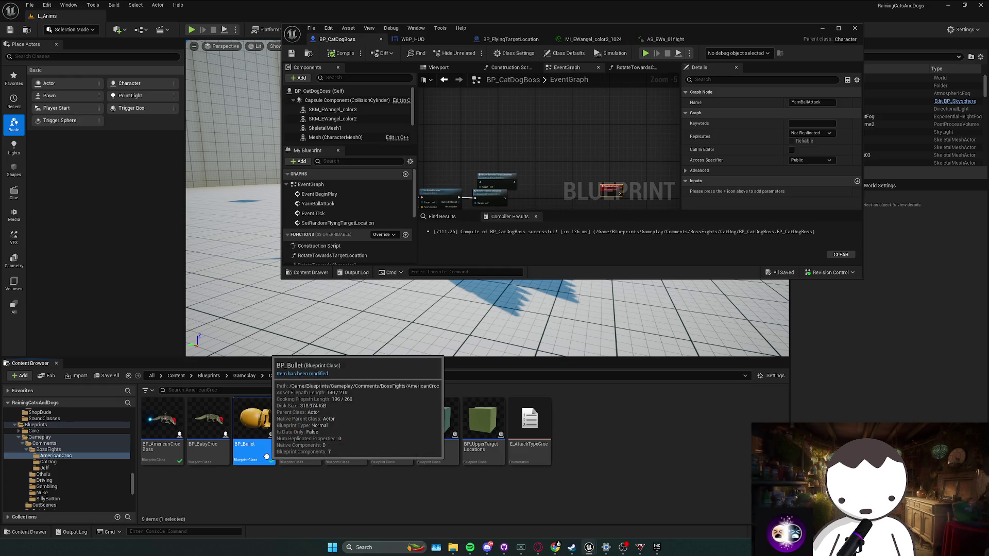
left_click(298, 453)
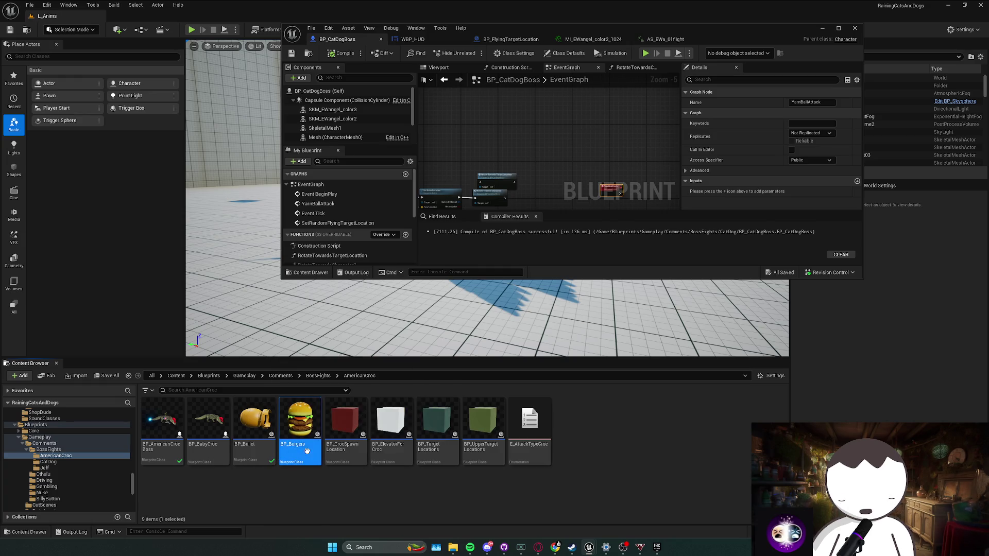
key("alt+Left")
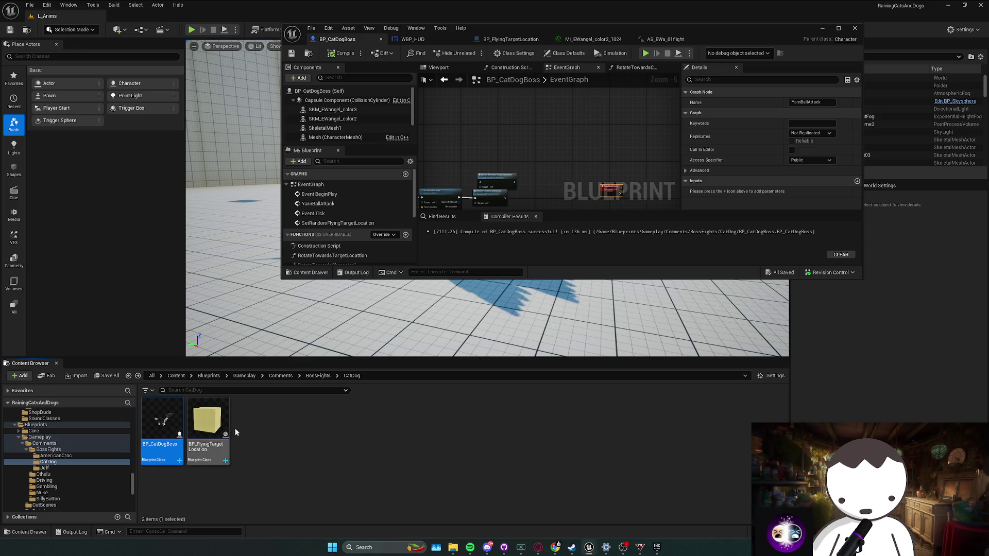
Step: In the CatDog folder, preview BP_Burgers in the Viewport with SM_Mini_Nuke selected
double_click(208, 419)
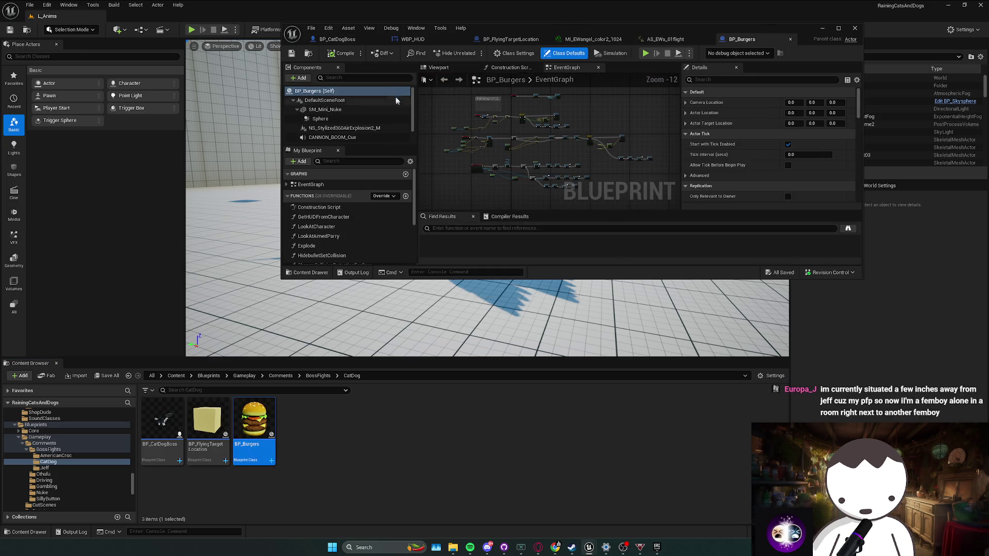
left_click(438, 68)
left_click(546, 135)
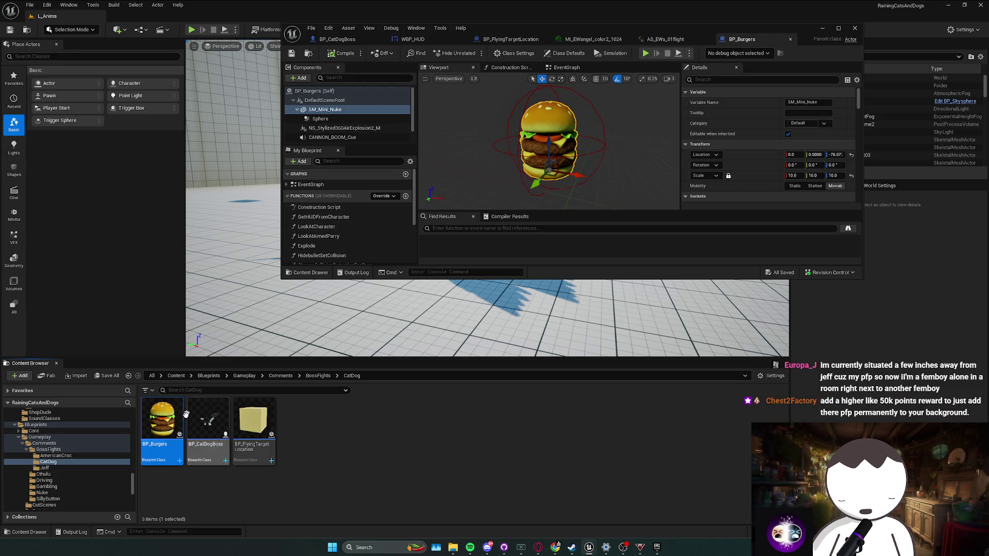
right_click(165, 442)
Step: Delete the BP_Burgers copy from CatDog and return to the AmericanCroc folder
key("Delete")
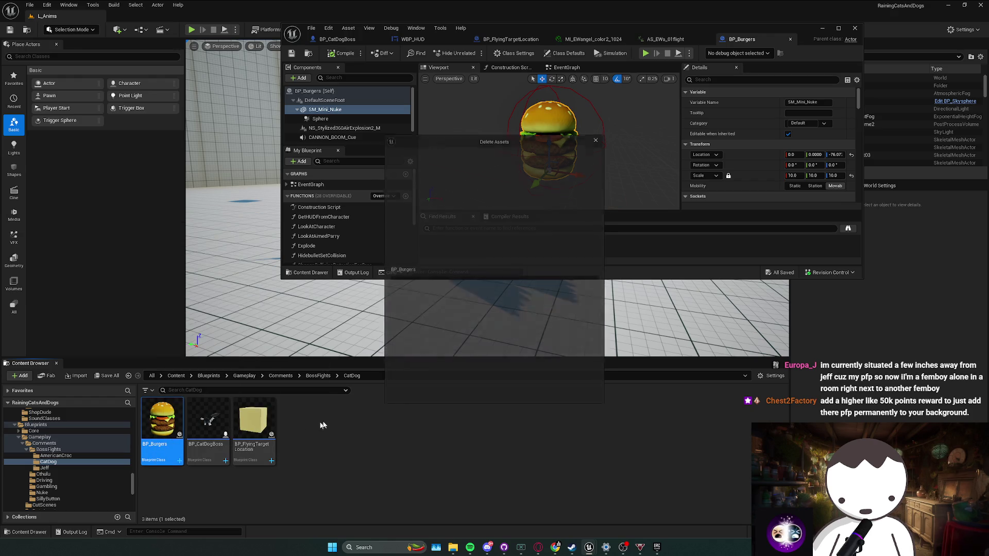
left_click(440, 399)
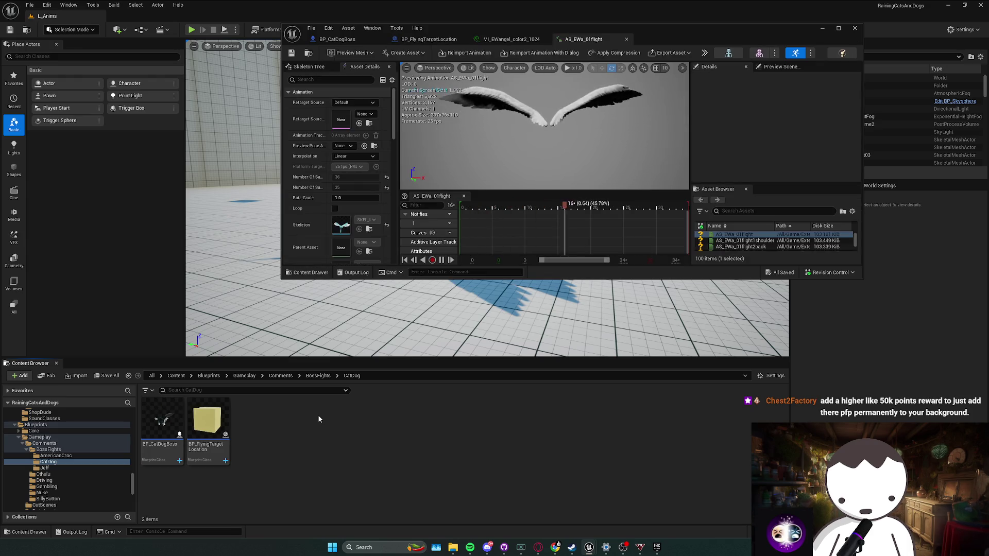
key("alt+Left")
left_click(158, 433)
double_click(157, 433)
Step: Create BP_Burgers_Child from BP_Burgers, move it into CatDog, and open it
left_click(299, 425)
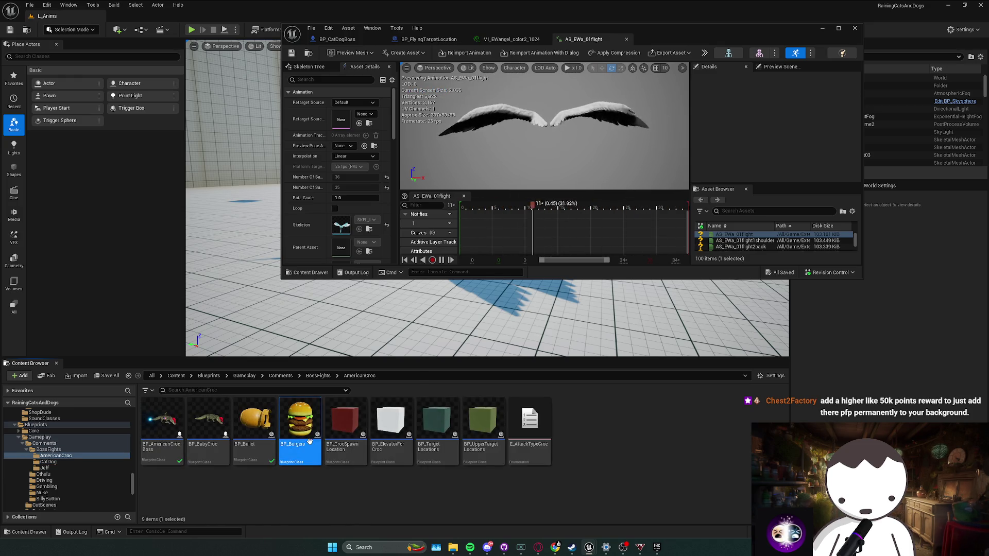
right_click(309, 427)
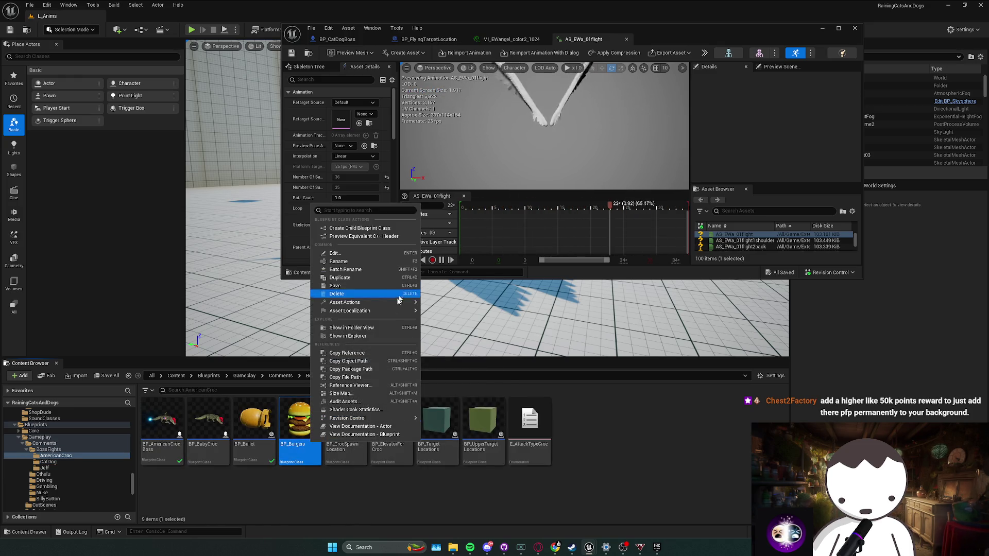
left_click(372, 230)
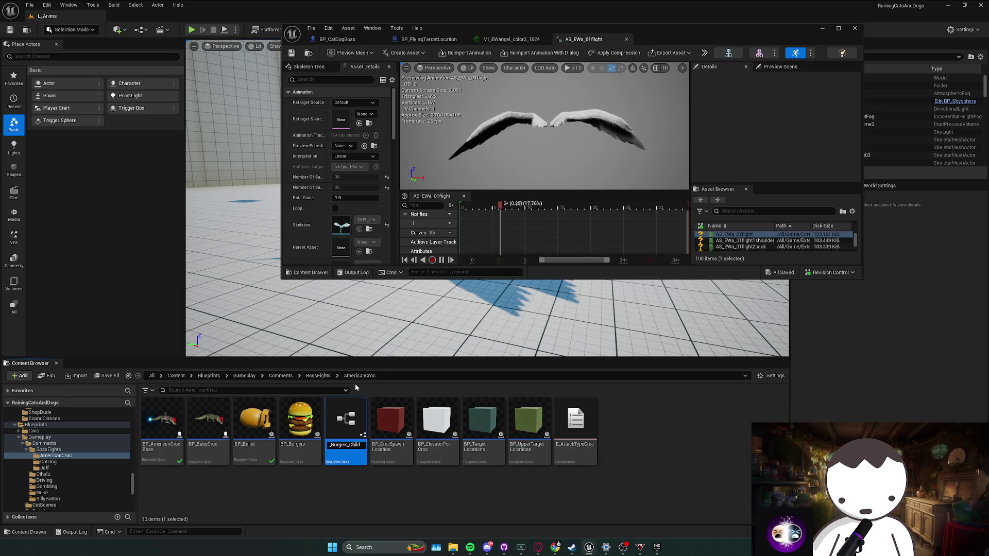
key("Return")
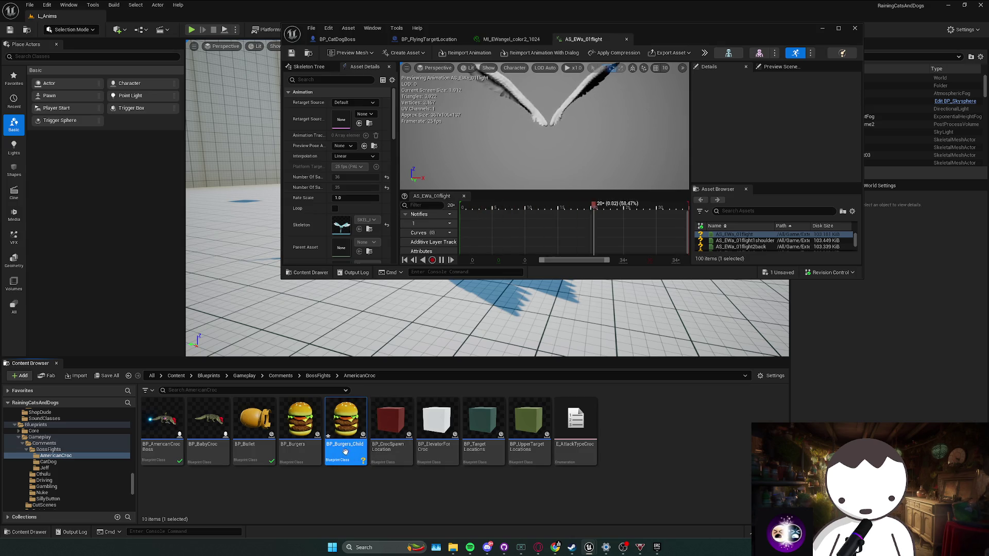
mouse_move(348, 447)
left_mouse_down()
mouse_move(196, 486)
mouse_move(80, 476)
mouse_move(72, 463)
left_mouse_up()
left_click(82, 480)
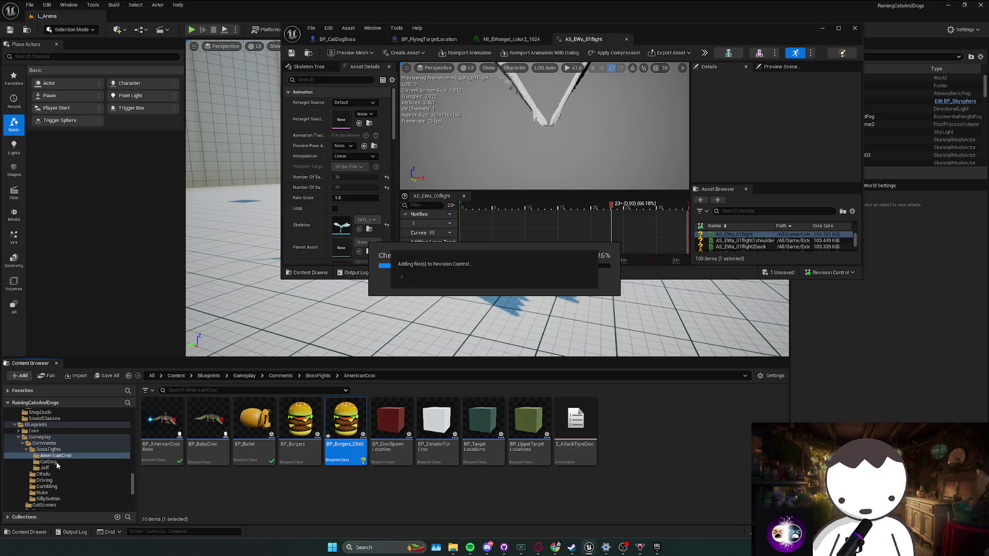
left_click(48, 462)
double_click(162, 422)
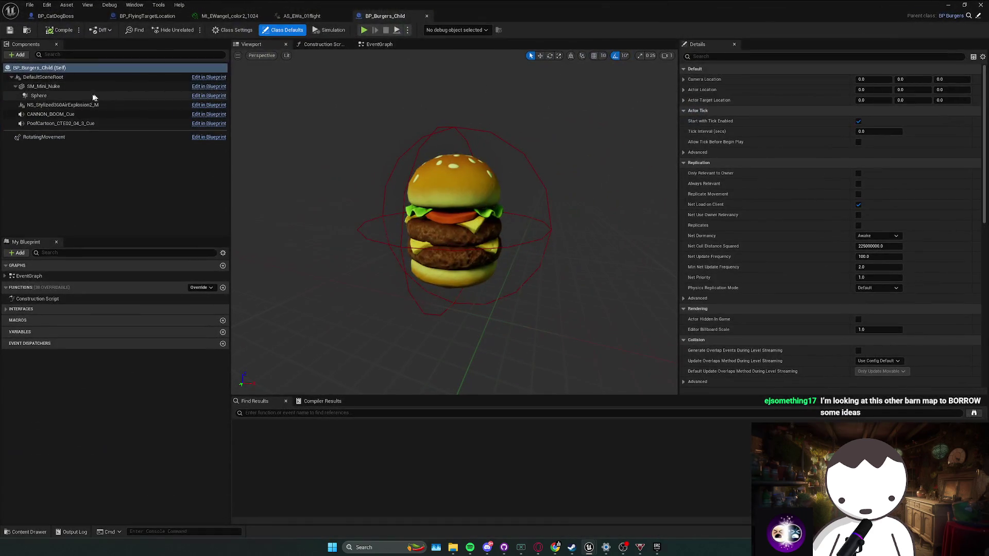
left_click(75, 98)
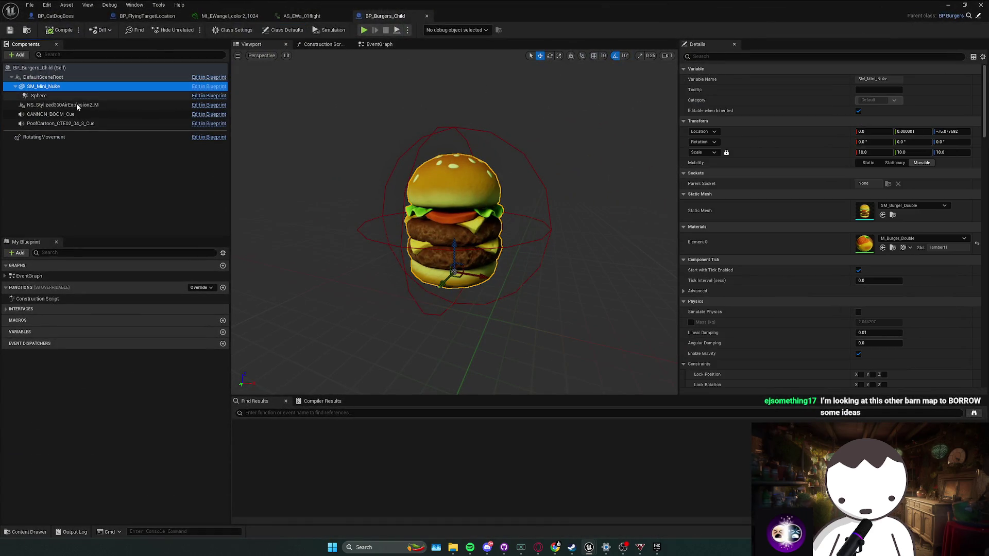
Step: Set SM_Mini_Nuke's Static Mesh to Yarn
left_click(72, 105)
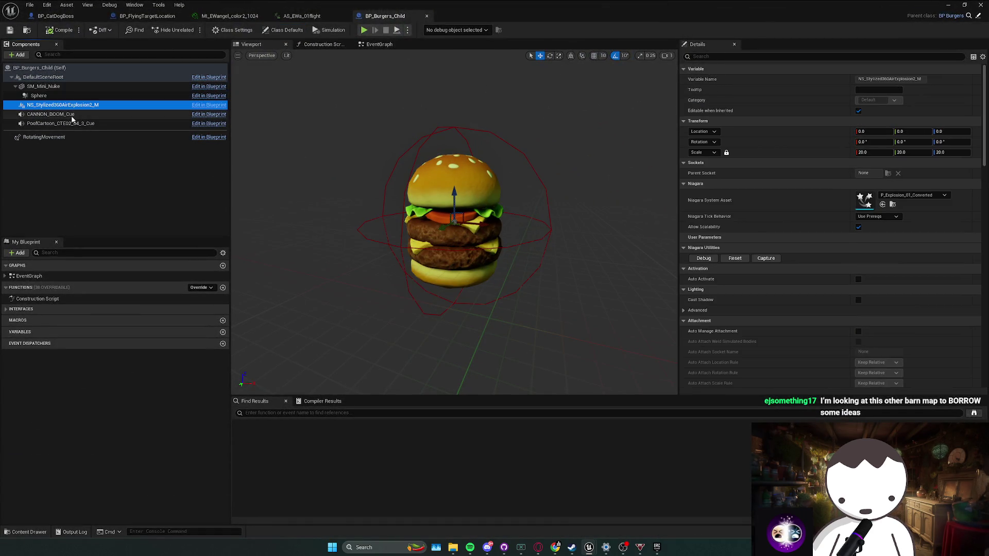
left_click(46, 87)
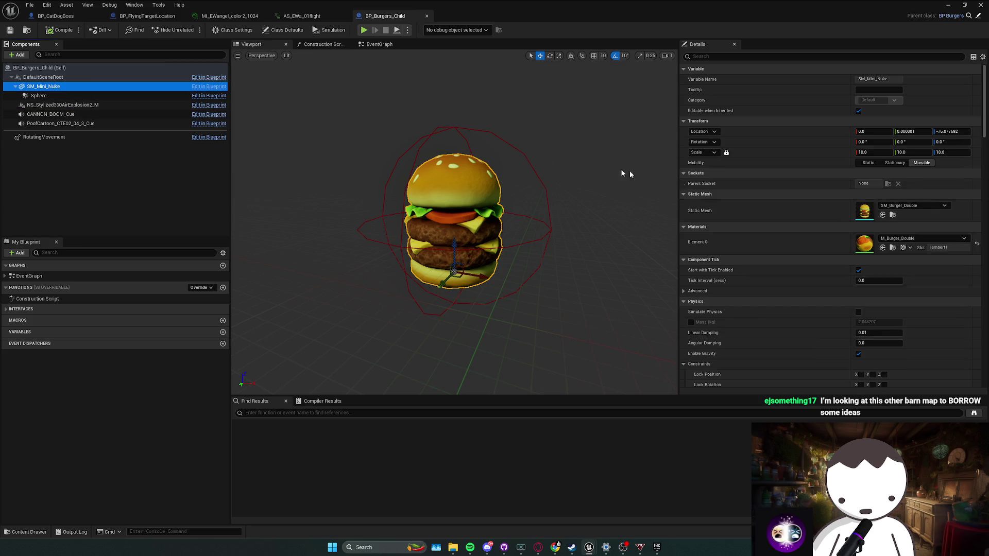
left_click(902, 206)
type("rn")
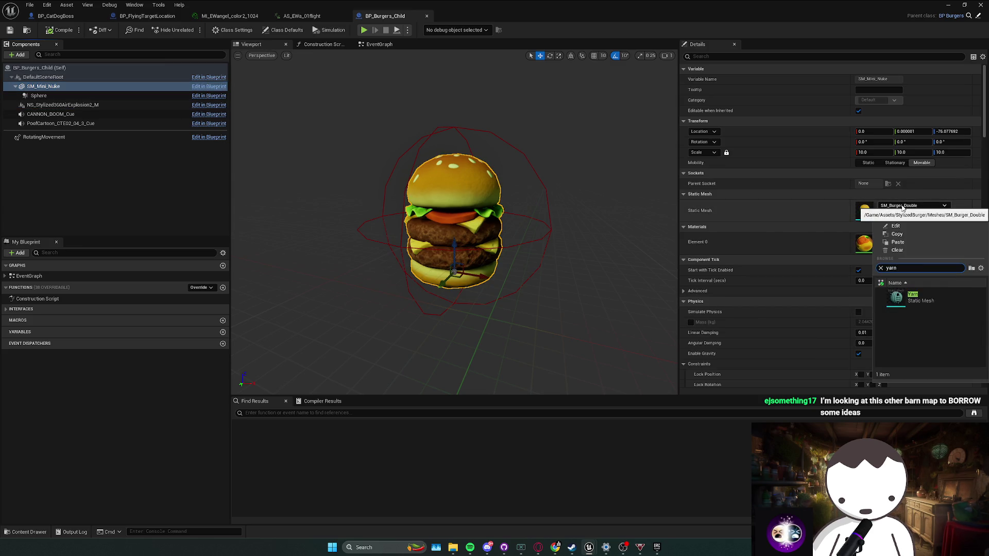
left_click(921, 298)
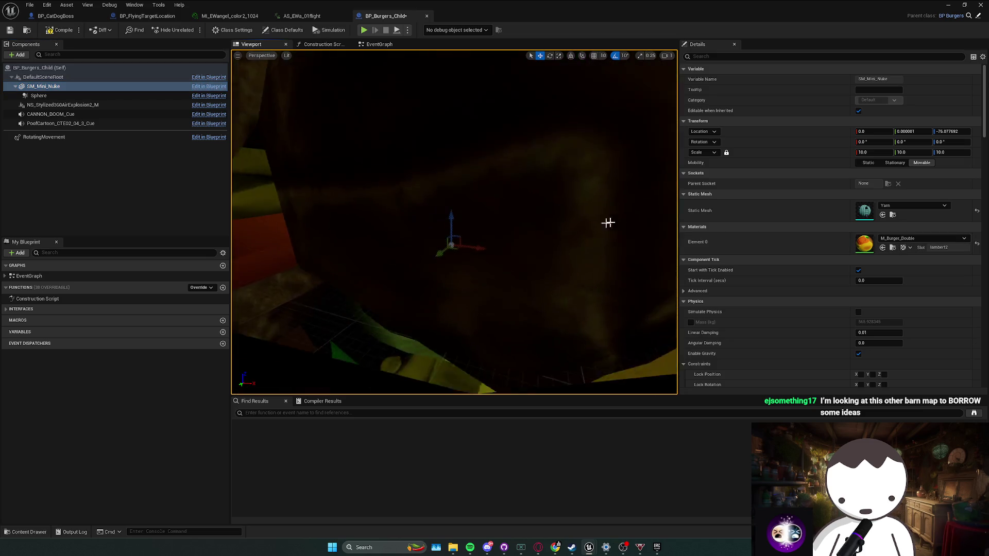
Step: Apply the Yarn material to SM_Mini_Nuke's Element 0
left_click(893, 215)
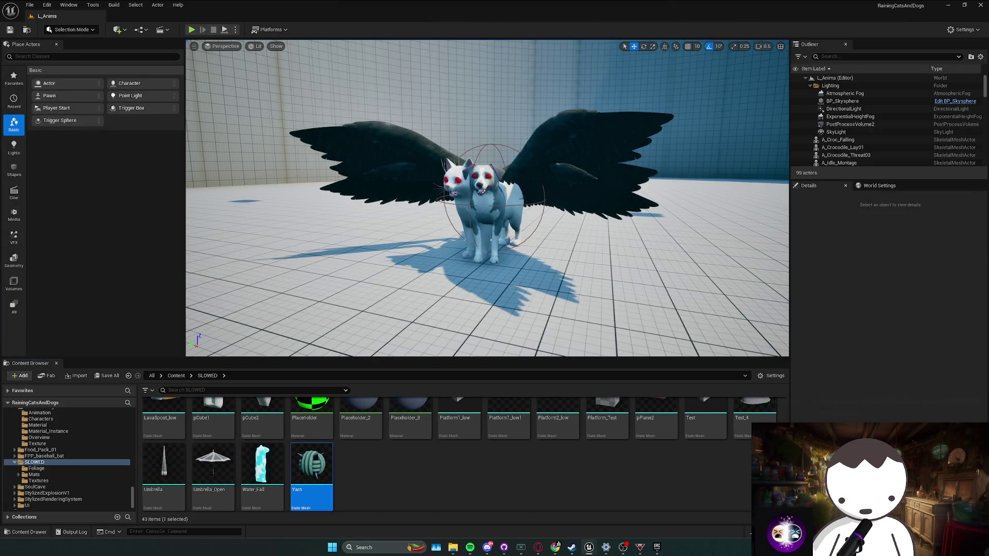
double_click(459, 478)
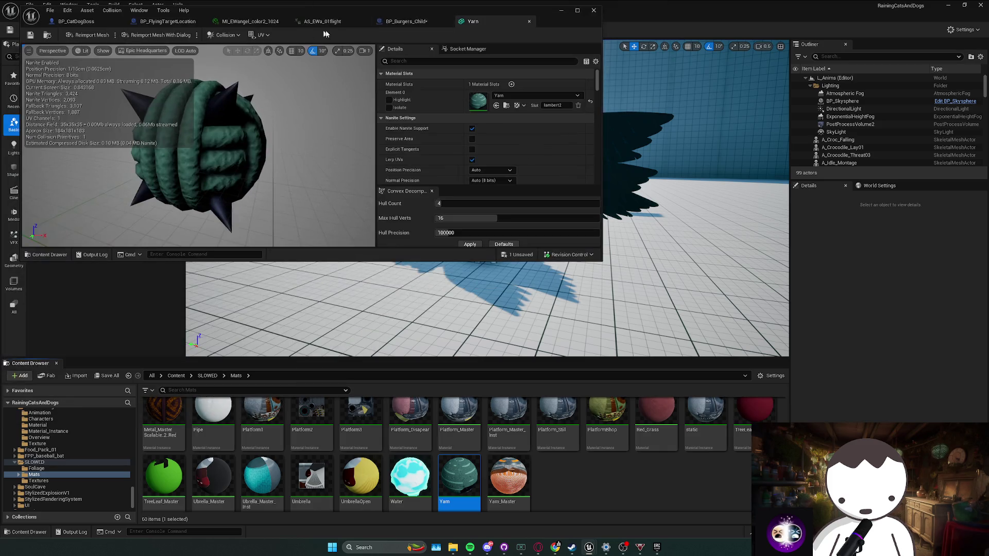
left_click(393, 22)
left_click(551, 134)
left_click(551, 166)
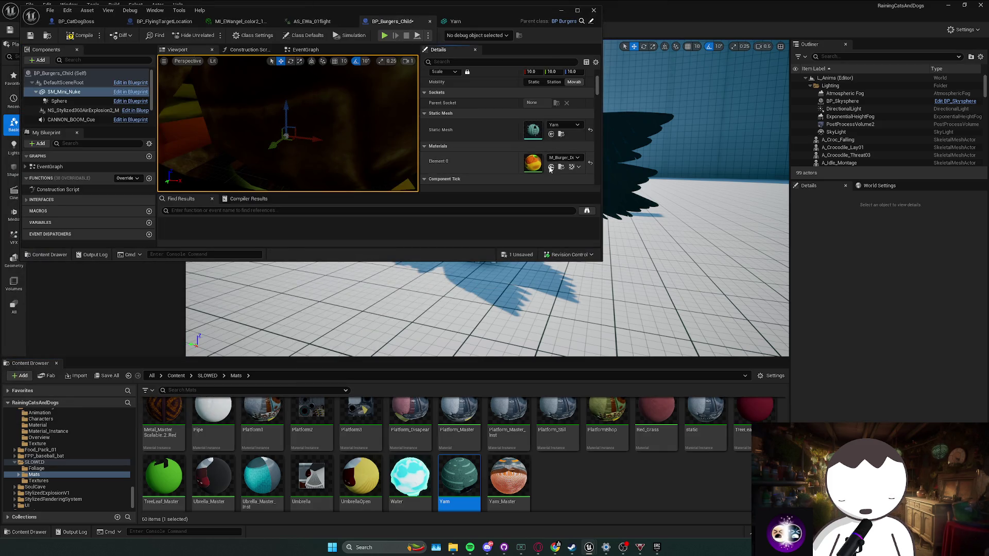
scroll(323, 116, "down", 5)
scroll(323, 116, "down", 3)
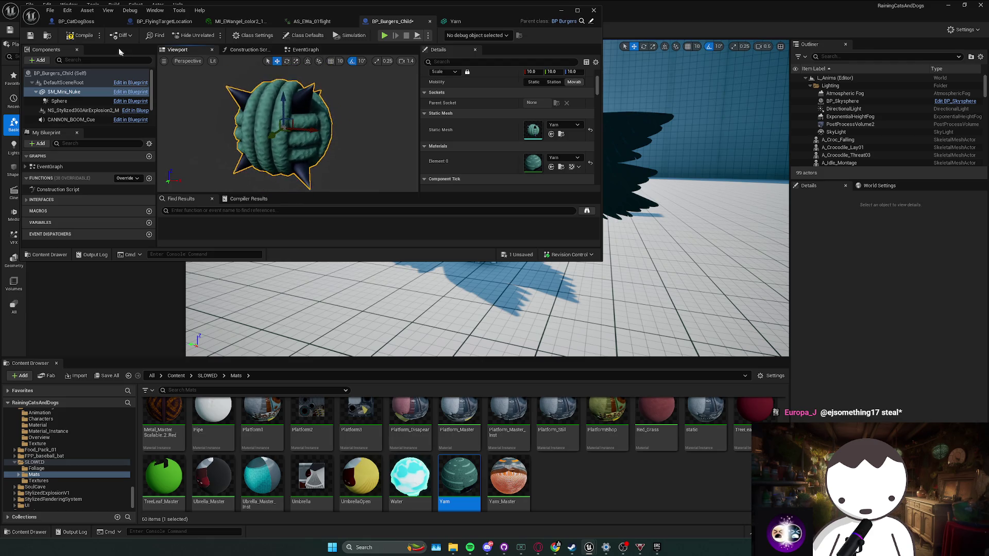
Step: Shrink the yarn ball mesh, resize the Sphere collision to fit, and compile
key("super+Up")
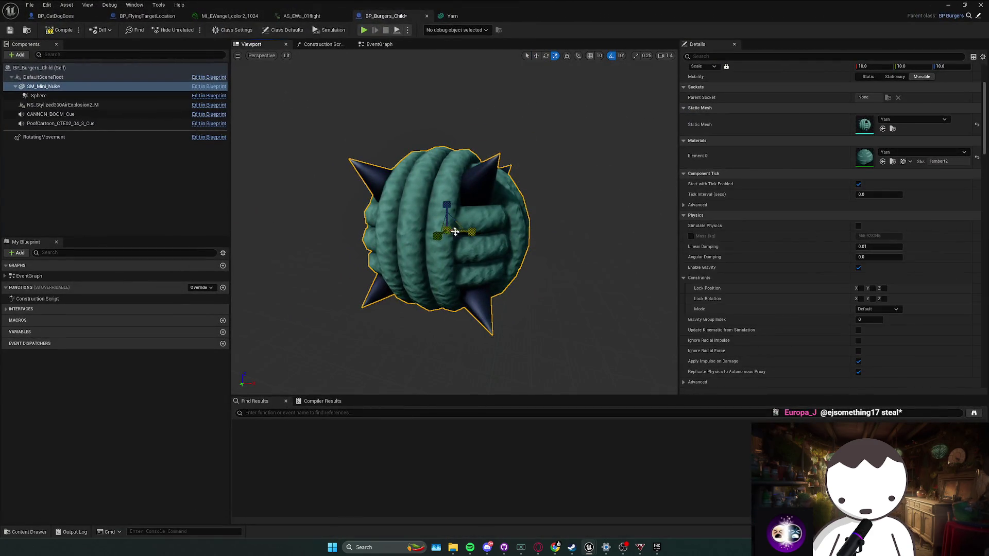
left_click_drag(446, 231, 419, 261)
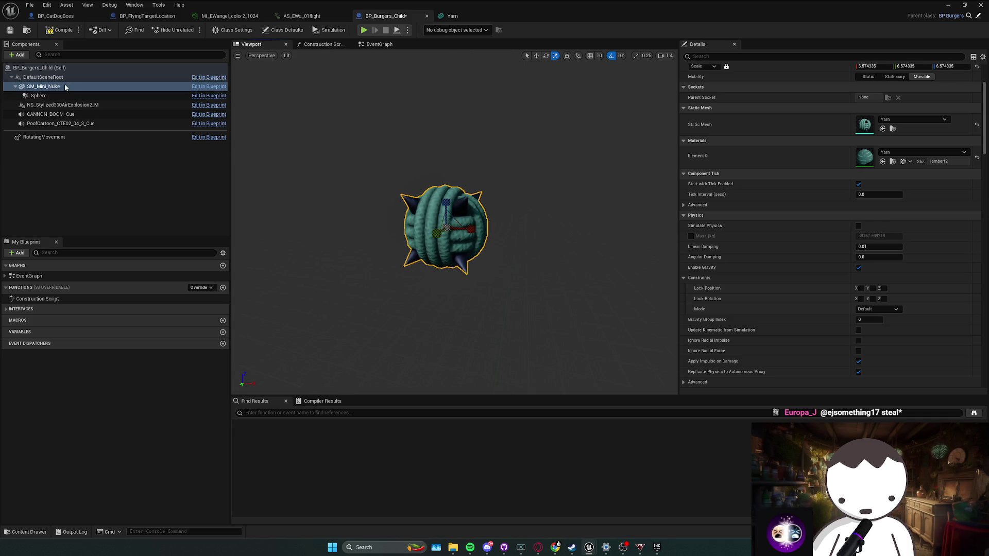
left_click(41, 96)
left_click_drag(445, 224, 455, 208)
left_click(61, 30)
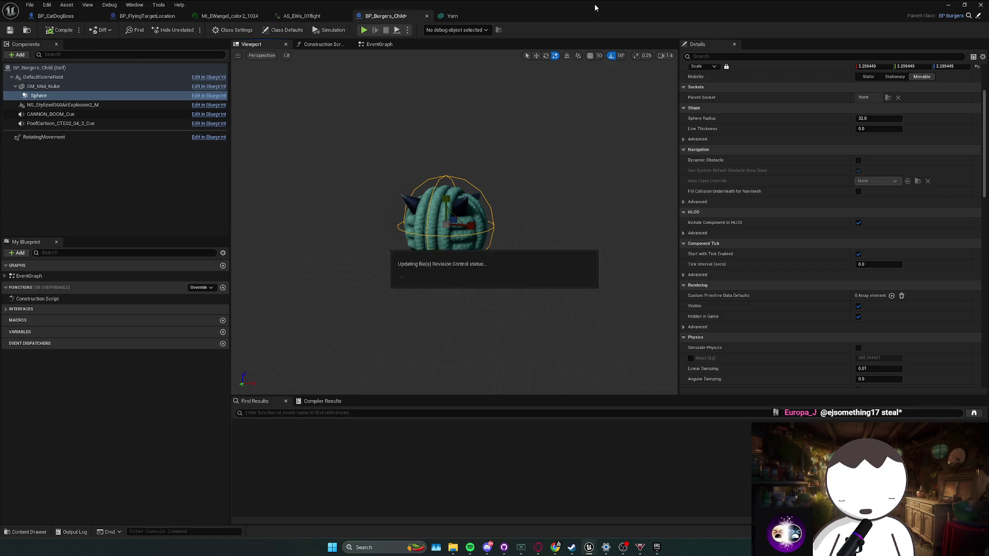
Step: Return to BP_CatDogBoss's Event Graph
key("super+Down")
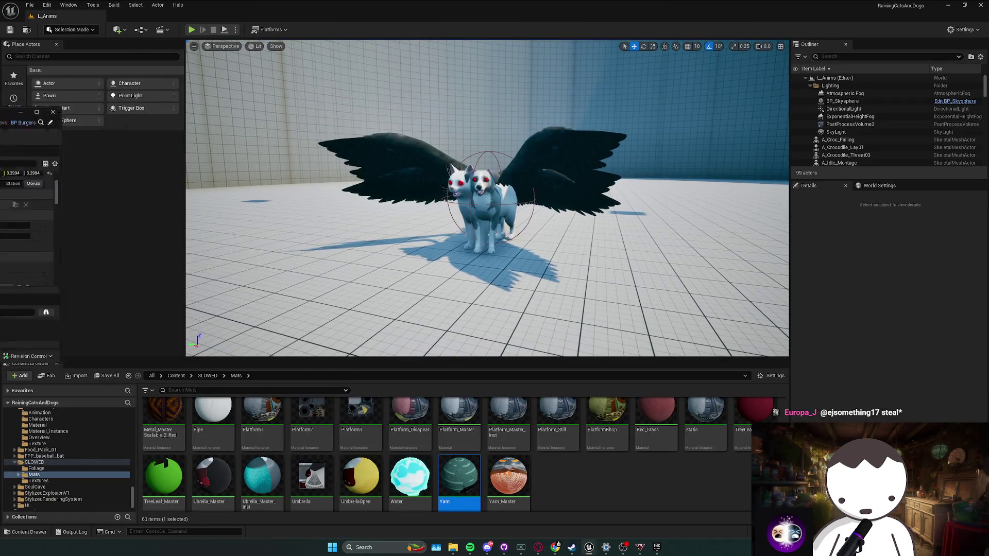
key("alt+Tab")
left_click(386, 45)
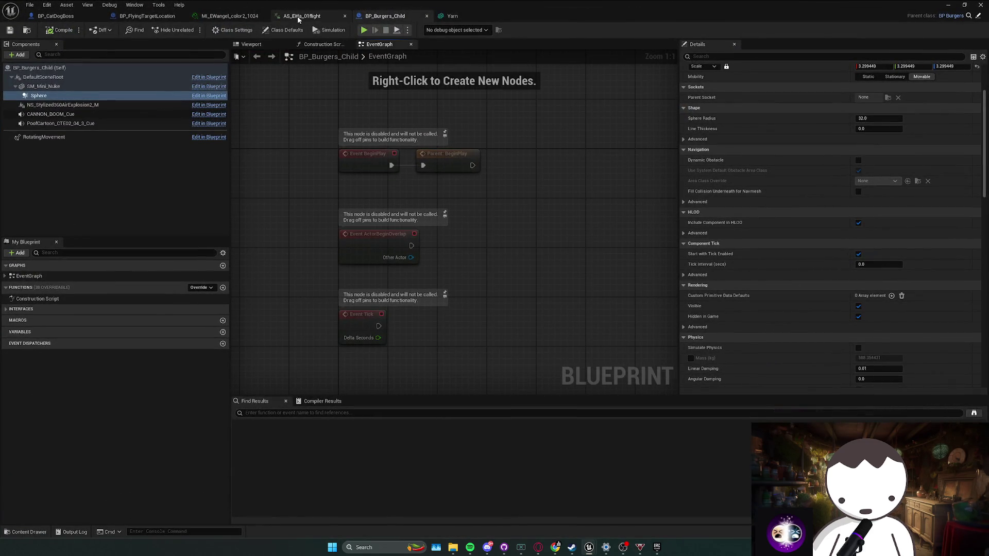
left_click(227, 16)
left_click(55, 16)
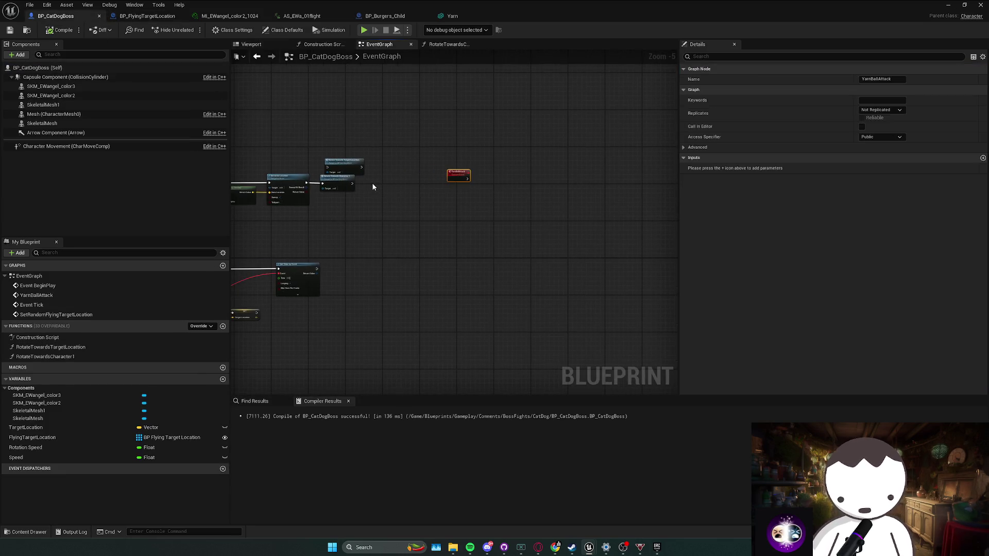
Step: Rearrange the Event Tick nodes, placing Target Location beside Lerp
scroll(396, 200, "up", 2)
left_click(411, 204)
mouse_move(411, 204)
left_mouse_down()
mouse_move(441, 225)
mouse_move(401, 222)
mouse_move(387, 207)
left_mouse_up()
left_click(403, 195)
left_click(432, 230)
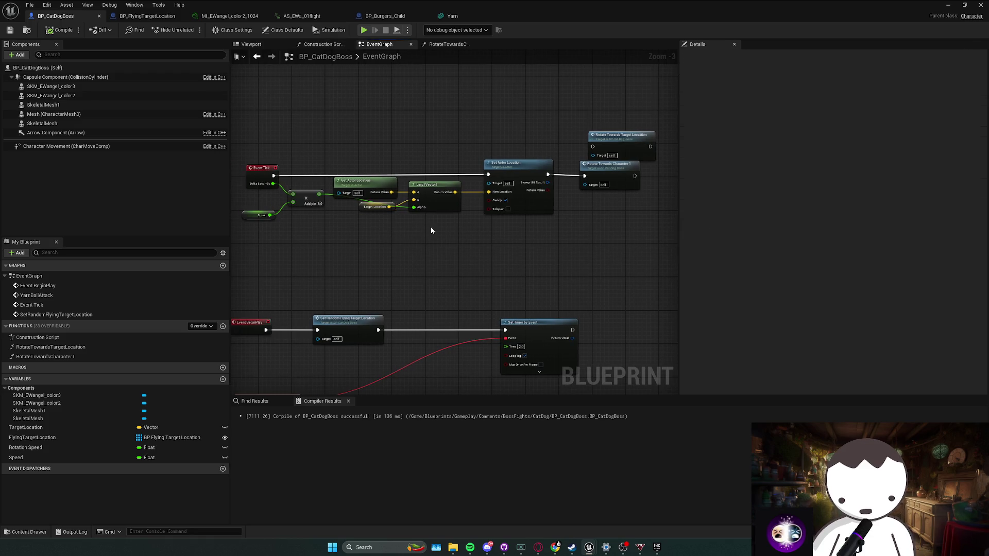
left_click(292, 216)
left_click(327, 206, "ctrl")
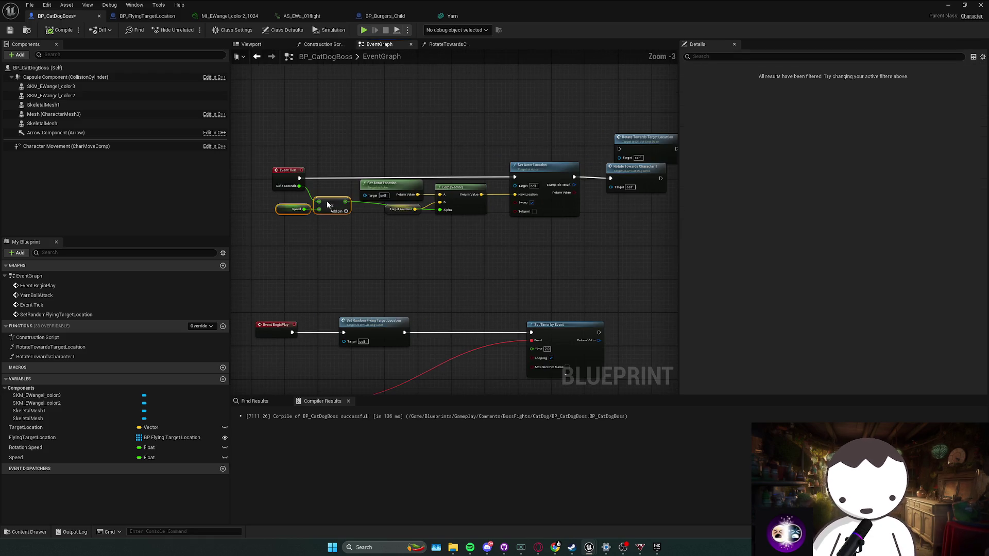
left_click(449, 230)
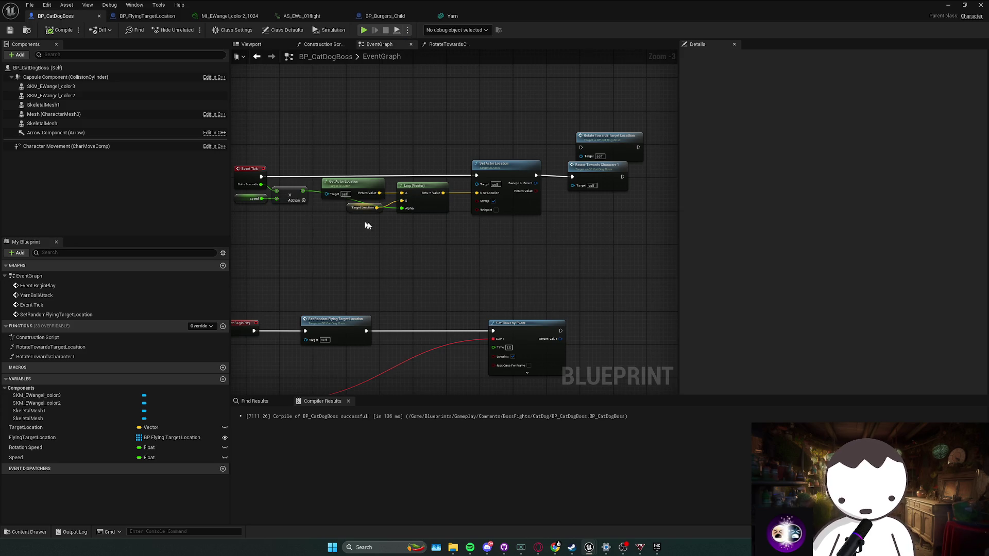
Step: Reposition the Rotate Towards and Target Location nodes and save BP_CatDogBoss
left_click_drag(565, 221, 566, 220)
mouse_move(470, 229)
left_mouse_down()
mouse_move(526, 168)
mouse_move(572, 186)
left_mouse_up()
left_click(521, 163)
left_click_drag(520, 163, 535, 119)
left_click(418, 208)
key("ctrl+s")
Step: Move the BeginPlay node group above Event Tick and shift Set Actor Location right
scroll(464, 239, "down", 3)
left_click_drag(334, 221, 560, 293)
left_click_drag(499, 234, 502, 111)
scroll(513, 216, "up", 2)
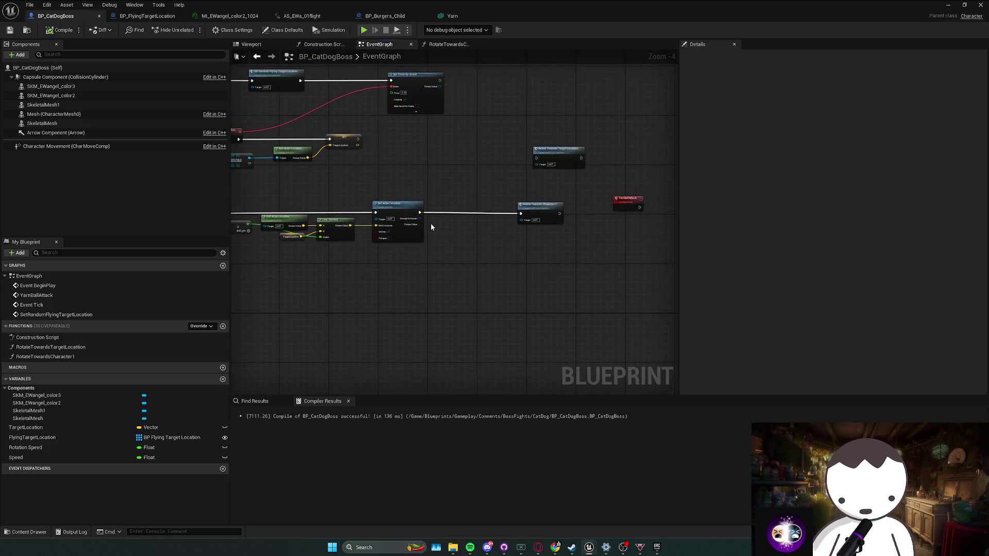
scroll(431, 223, "up", 1)
mouse_move(487, 187)
left_mouse_down()
mouse_move(553, 188)
mouse_move(530, 196)
left_mouse_up()
Step: Add a Vector Length node off Lerp's result, discarding a mistaken Greater node
type(">")
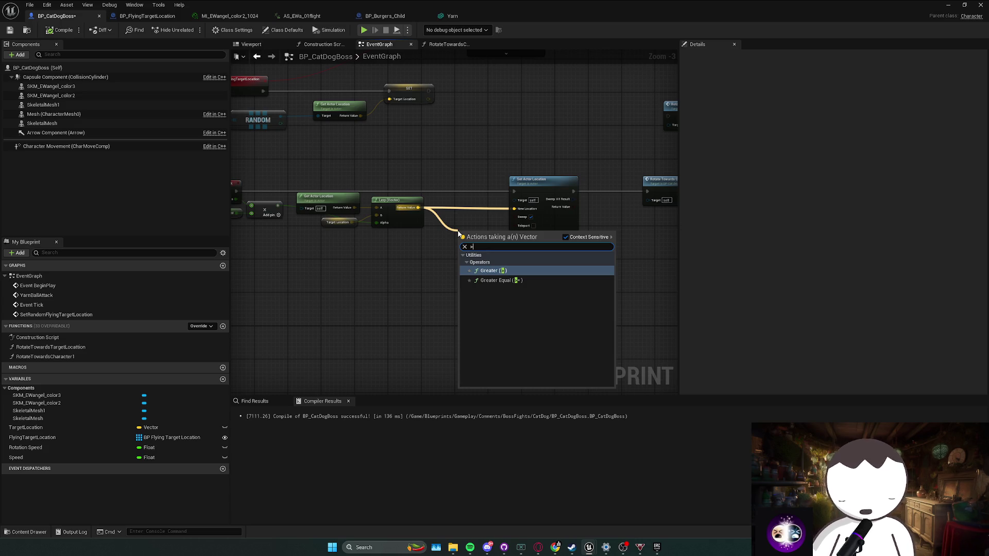
key("Return")
key("Delete")
mouse_move(417, 207)
left_mouse_down()
mouse_move(442, 224)
mouse_move(437, 213)
left_mouse_up()
type("get")
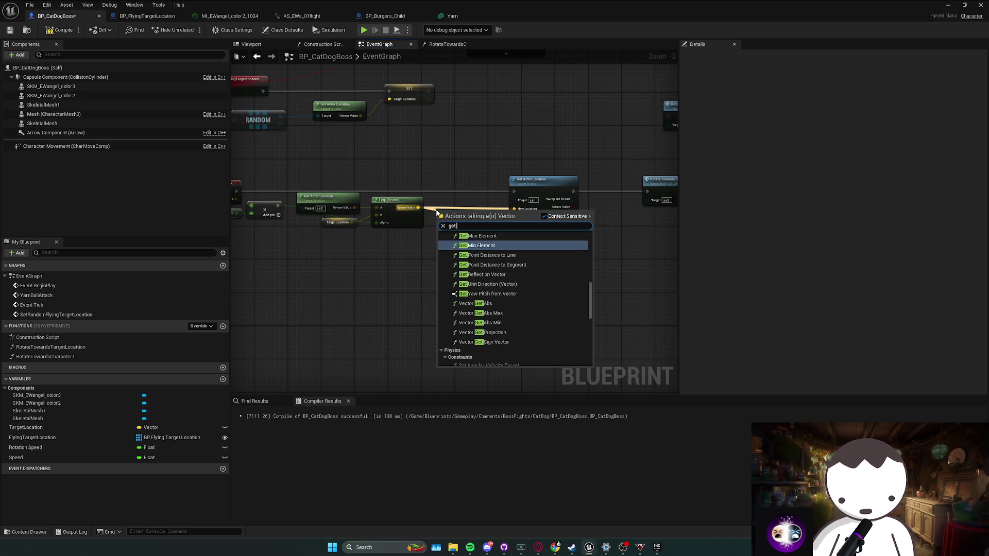
key("BackSpace")
key("BackSpace")
key("BackSpace")
type("ve")
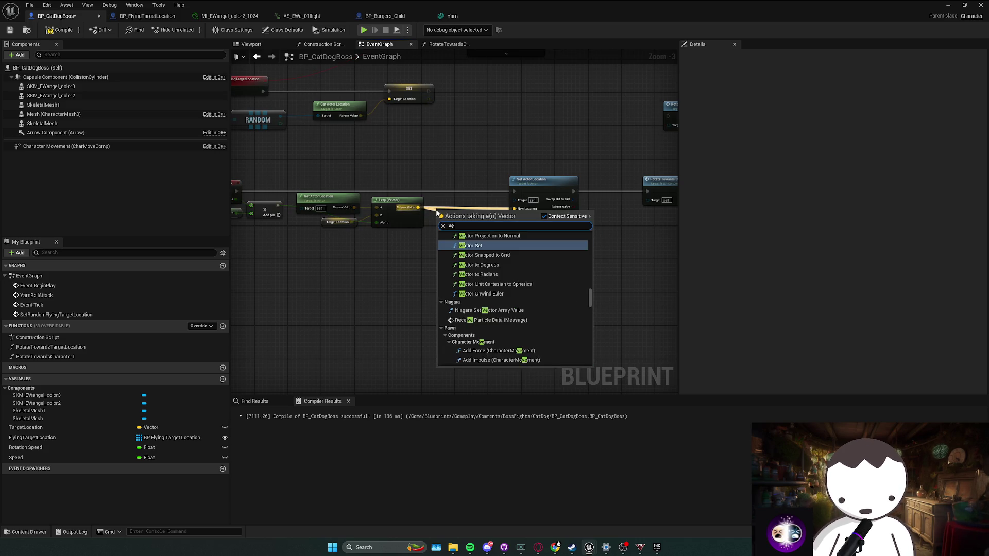
type("ctor len")
key("Return")
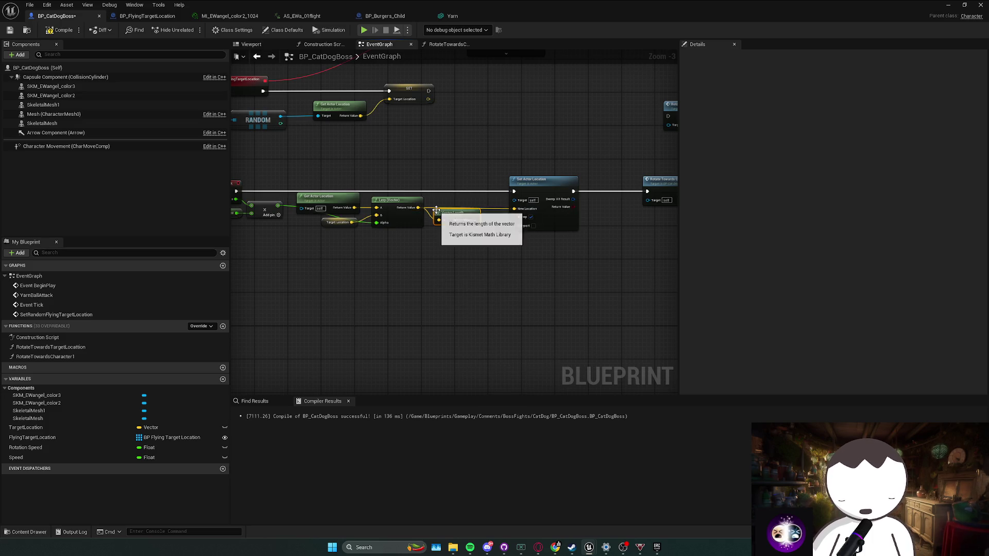
Step: Add a less-than comparison on the Vector Length output and save the blueprint
left_click_drag(437, 276, 638, 185)
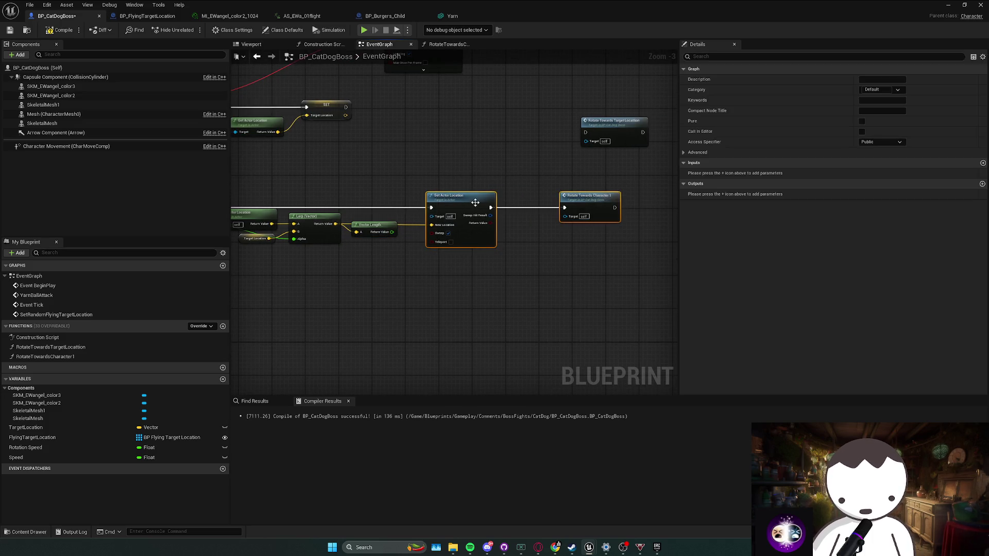
left_click_drag(463, 196, 492, 196)
left_click(423, 234)
mouse_move(378, 228)
left_mouse_down()
mouse_move(438, 273)
mouse_move(511, 270)
left_mouse_up()
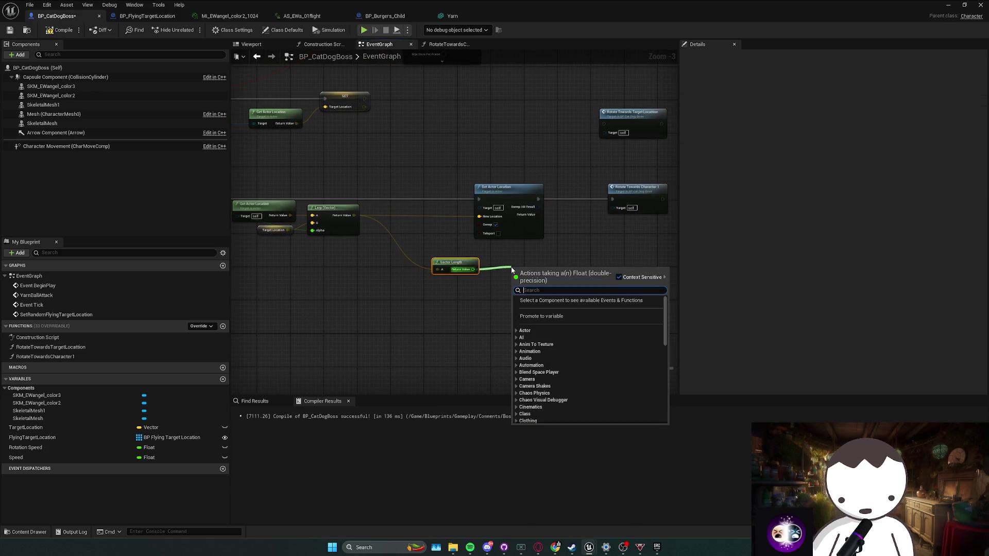
type("<")
key("Return")
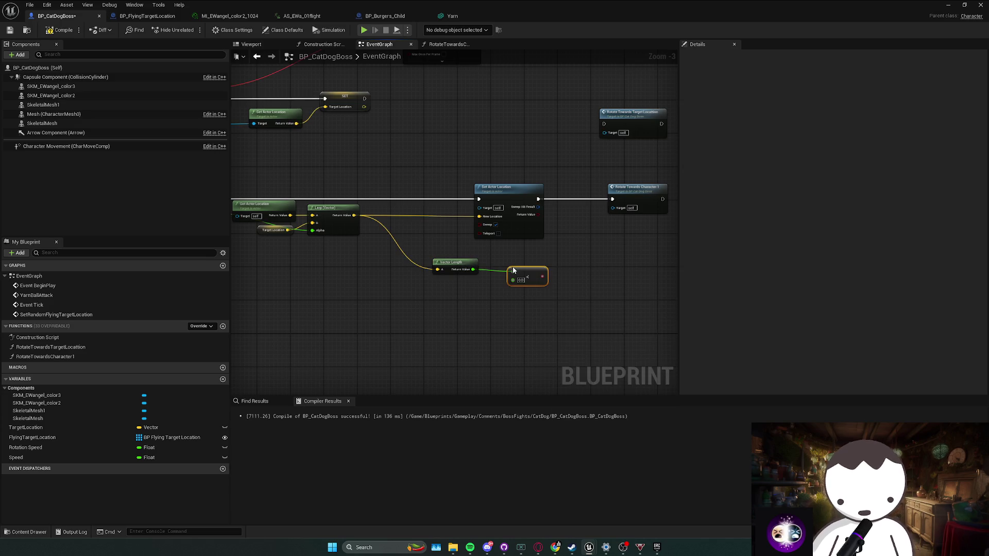
left_click(264, 233)
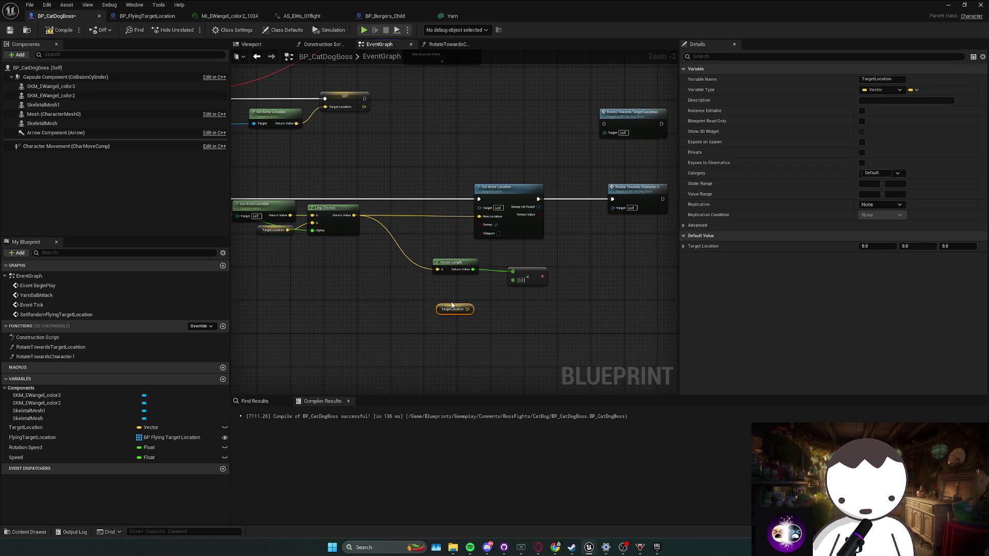
key("ctrl+s")
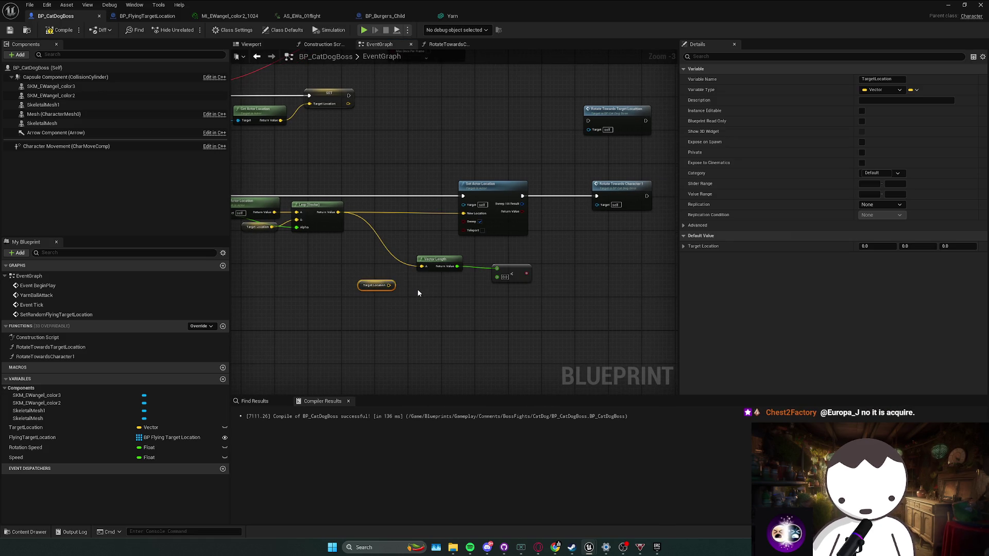
Step: Delete the unused Target Location getter and straighten the Vector Length wiring
left_click_drag(424, 289, 442, 290)
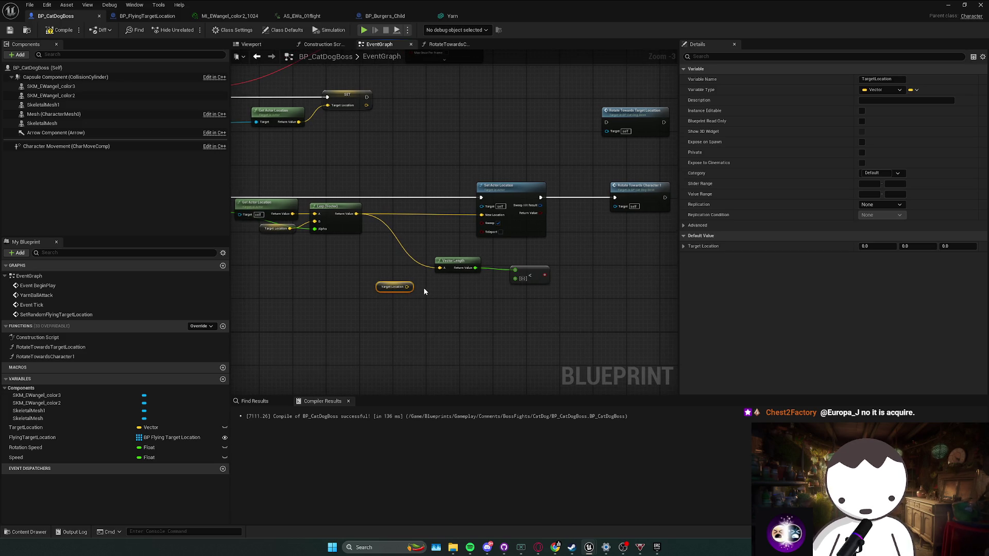
key("Delete")
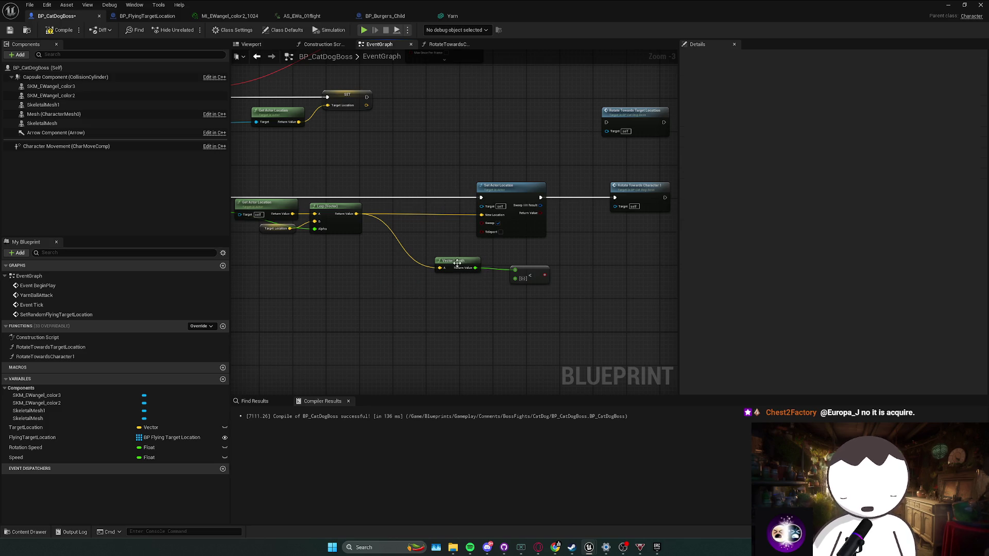
key("q")
mouse_move(422, 296)
left_mouse_down()
mouse_move(535, 267)
mouse_move(368, 282)
mouse_move(395, 282)
left_mouse_up()
left_click(453, 260)
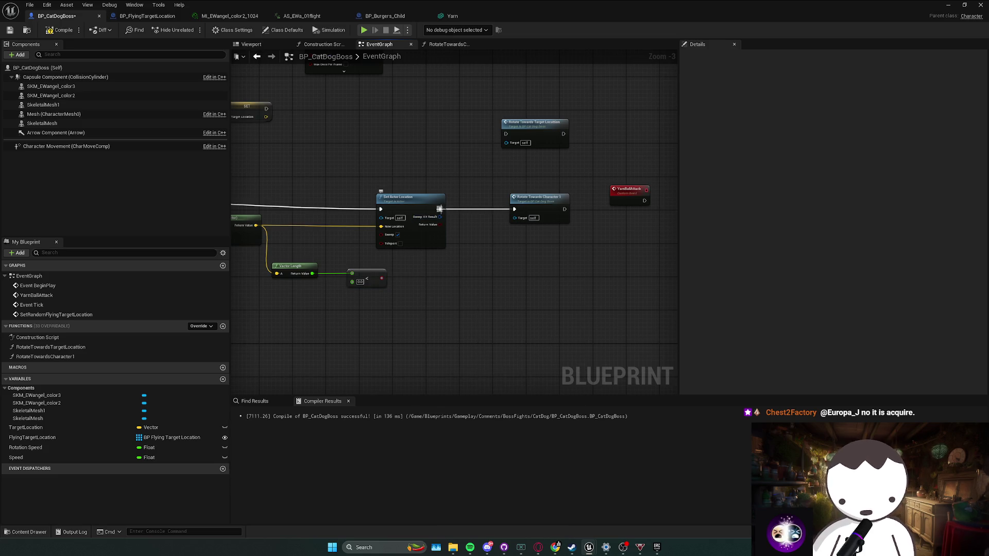
Step: Add a Print String after Set Actor Location showing the vector length, then play-test
left_click_drag(439, 209, 466, 214)
type("print str")
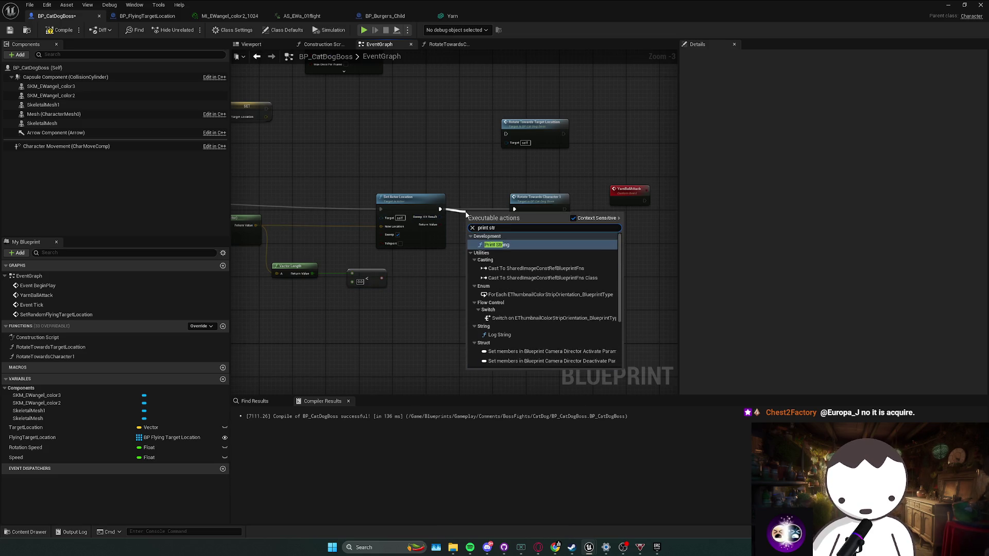
key("Return")
left_click_drag(519, 214, 539, 214)
mouse_move(479, 214)
left_mouse_down()
mouse_move(474, 201)
mouse_move(391, 247)
mouse_move(312, 273)
left_mouse_up()
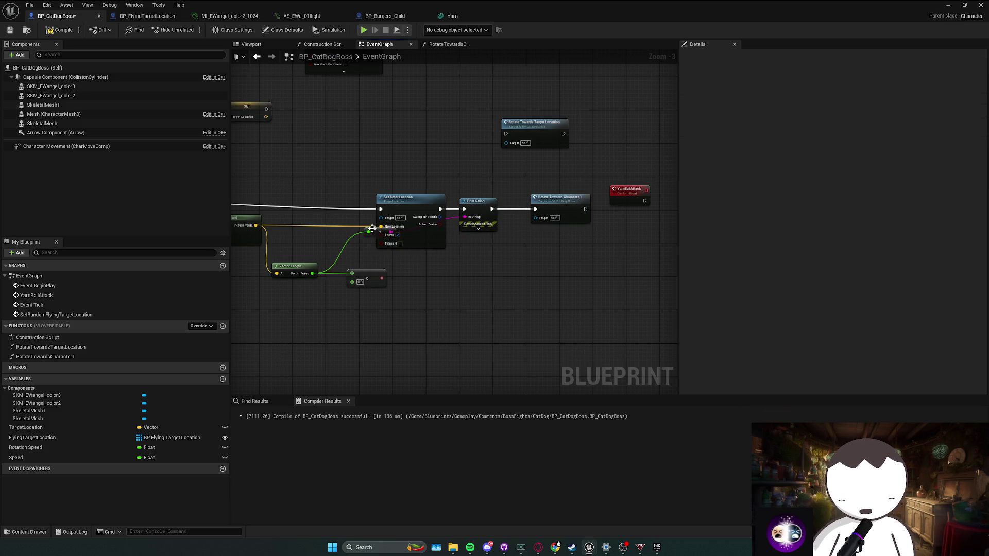
key("alt+p")
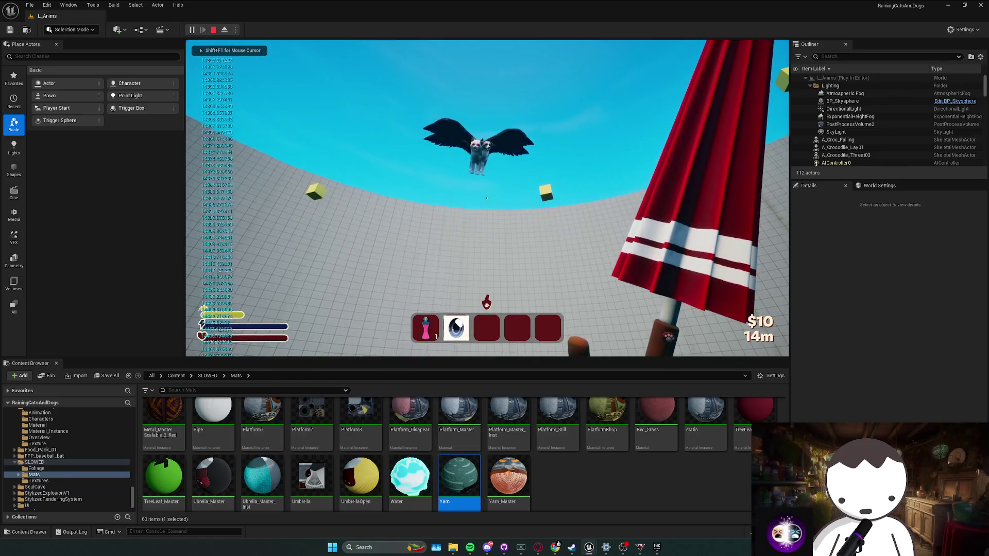
Step: Stop the playtest and delete the Multiply, < and Vector Length distance-check nodes
key("Escape")
key("alt+Tab")
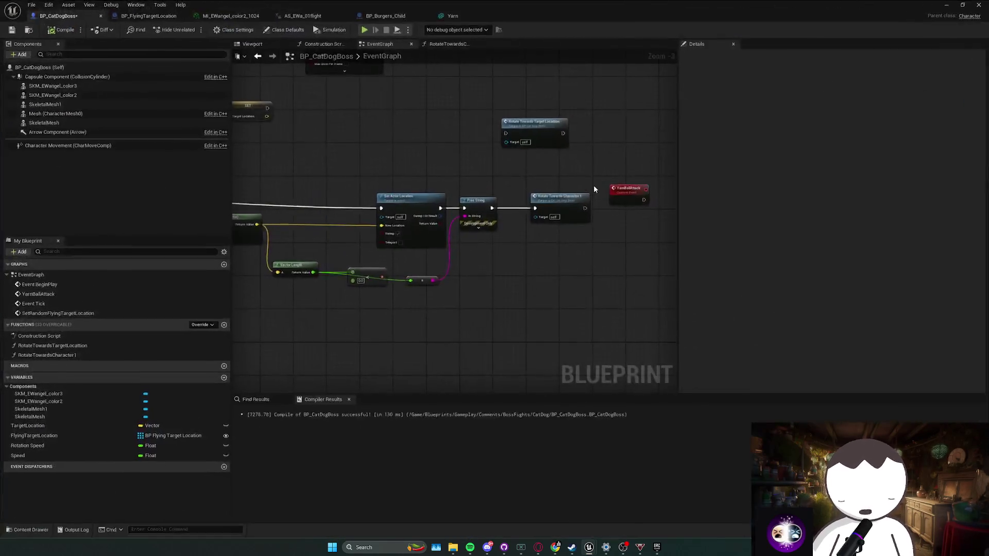
left_click(510, 267)
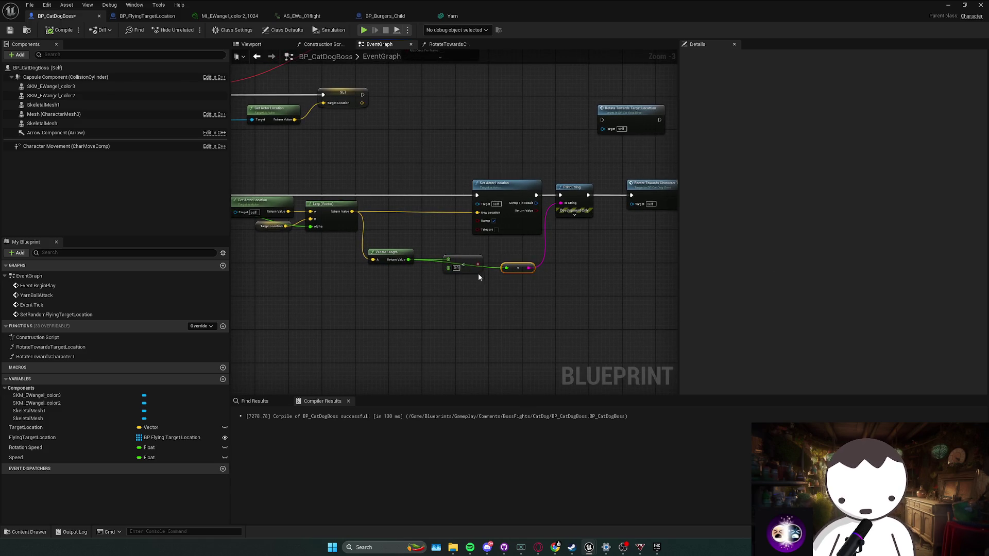
key("Delete")
left_click_drag(490, 280, 441, 261)
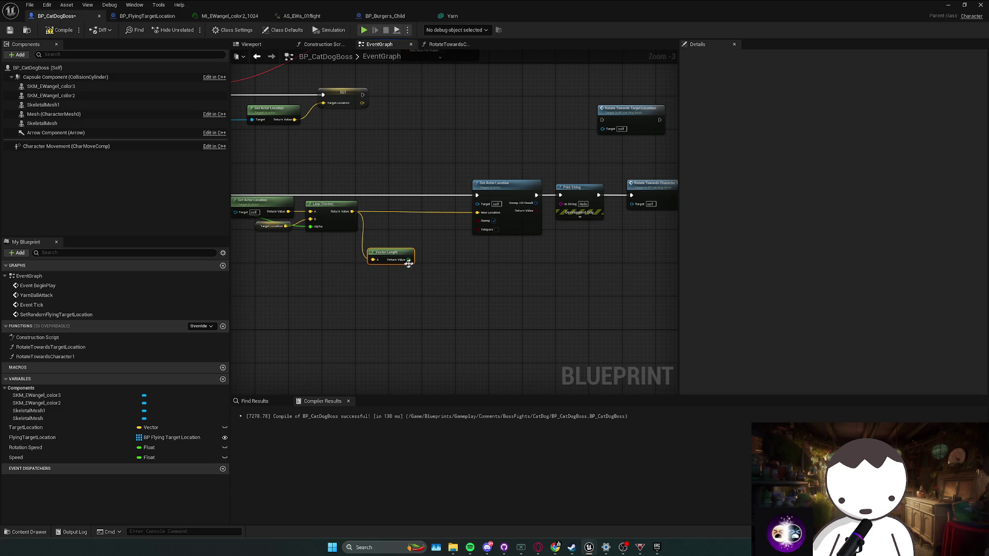
key("Delete")
left_click_drag(347, 255, 418, 247)
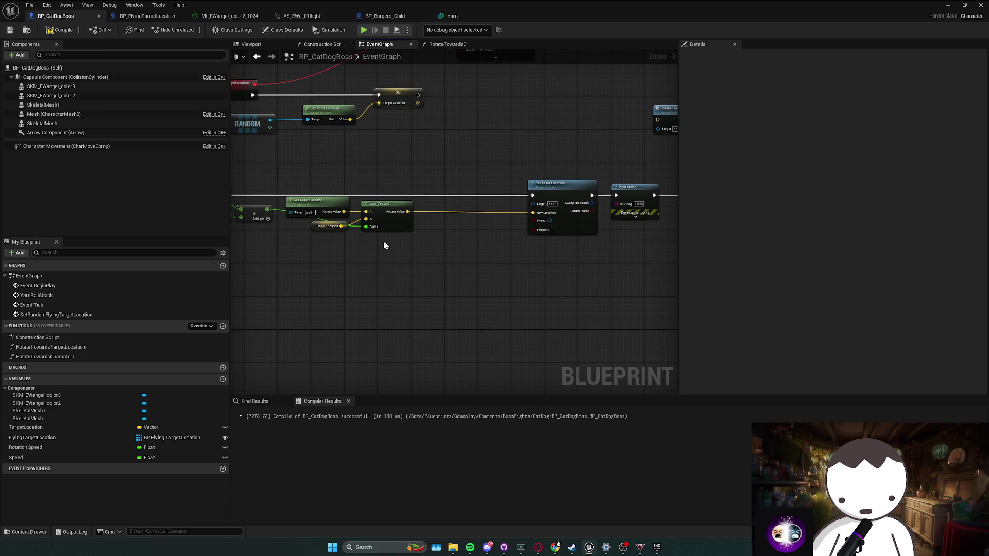
Step: Duplicate the Target Location getter and position the copy in the graph
left_click(330, 229)
key("ctrl+v")
mouse_move(486, 255)
left_mouse_down()
mouse_move(444, 251)
mouse_move(410, 262)
mouse_move(456, 276)
left_mouse_up()
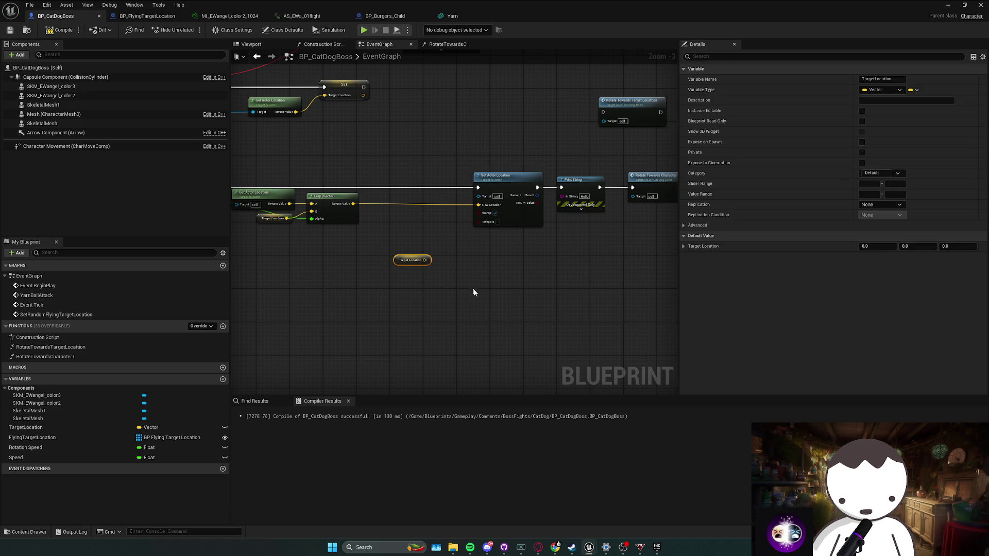
left_click(440, 320)
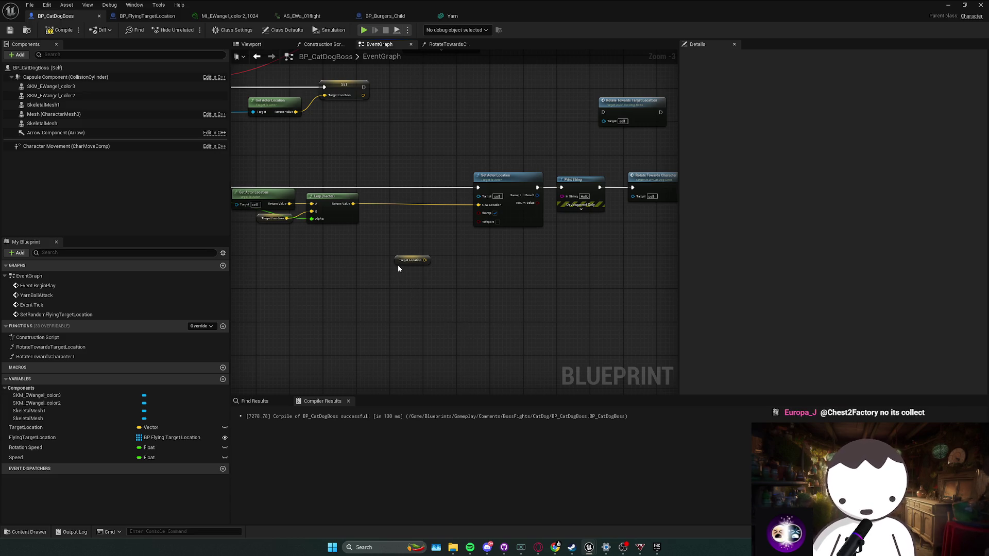
left_click_drag(405, 260, 409, 265)
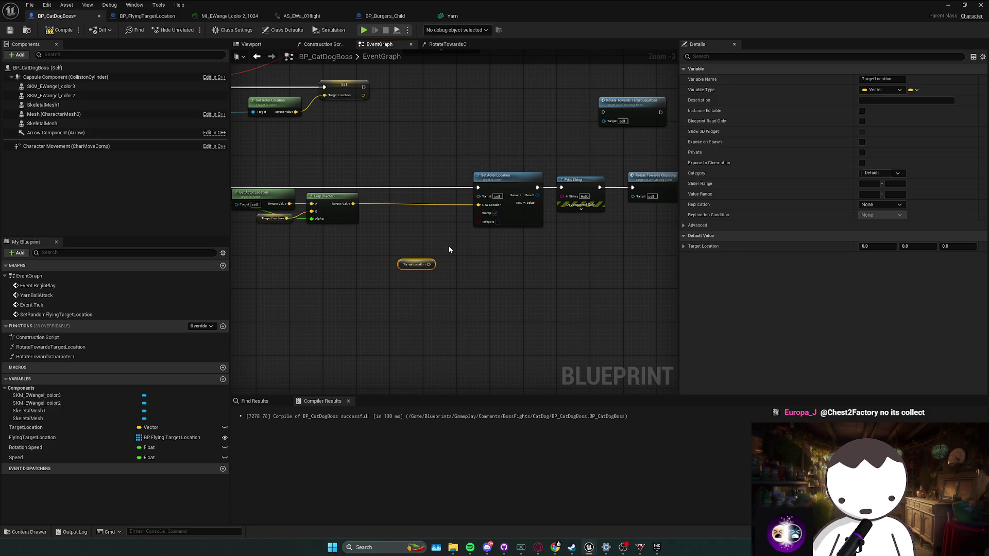
Step: Search 'equal' from the Target Location output, then dismiss the save prompt and leave the editor
left_click_drag(429, 264, 461, 265)
type("equal")
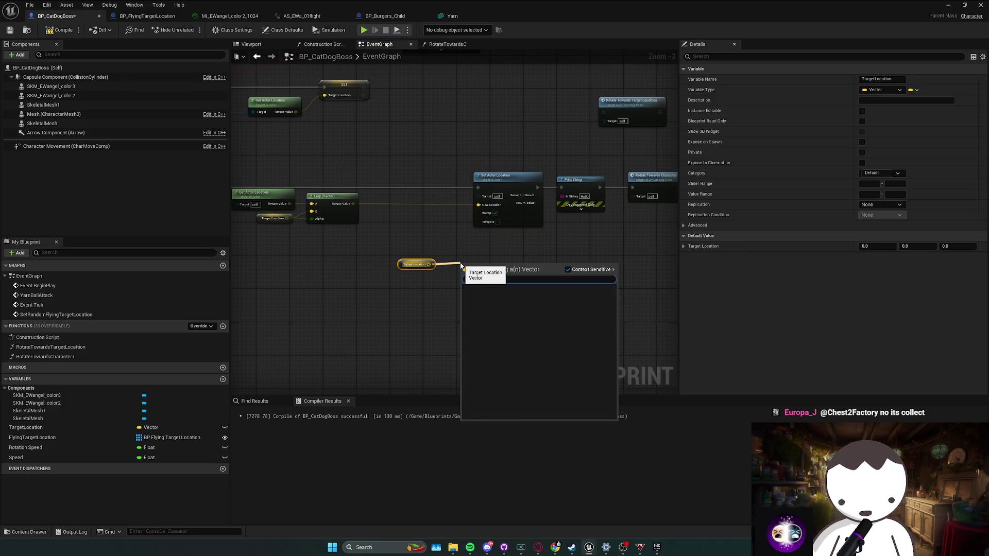
left_click(478, 245)
right_click(447, 271)
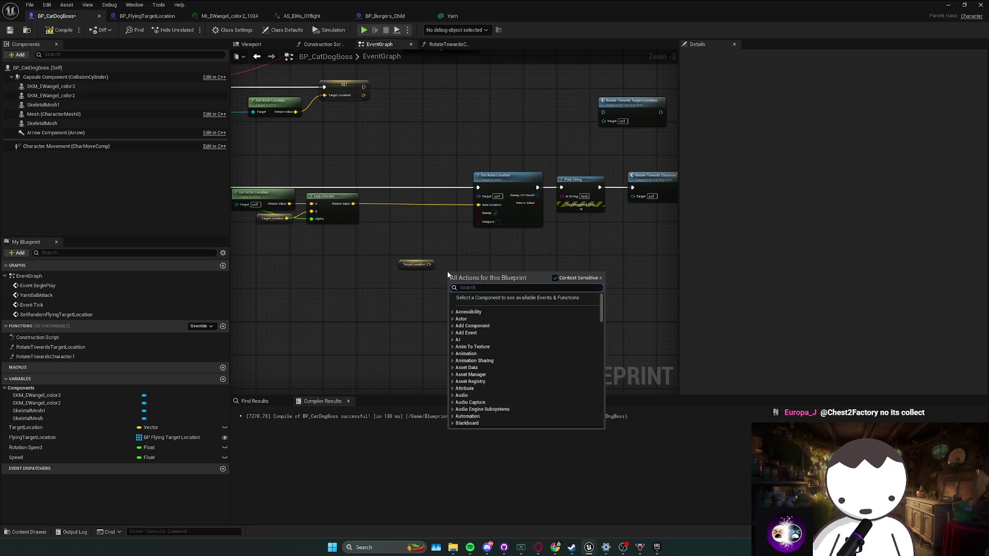
key("Escape")
left_click_drag(429, 264, 448, 267)
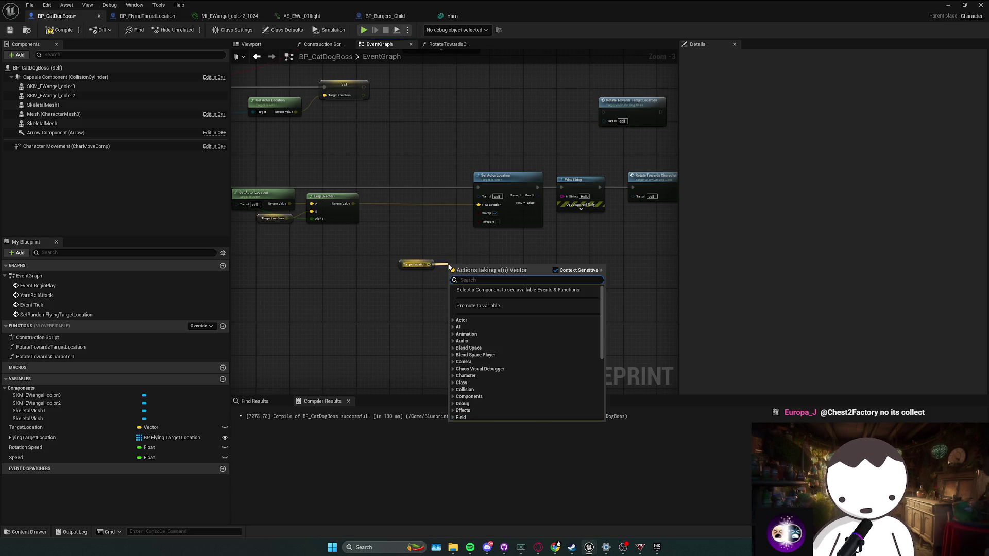
key("Escape")
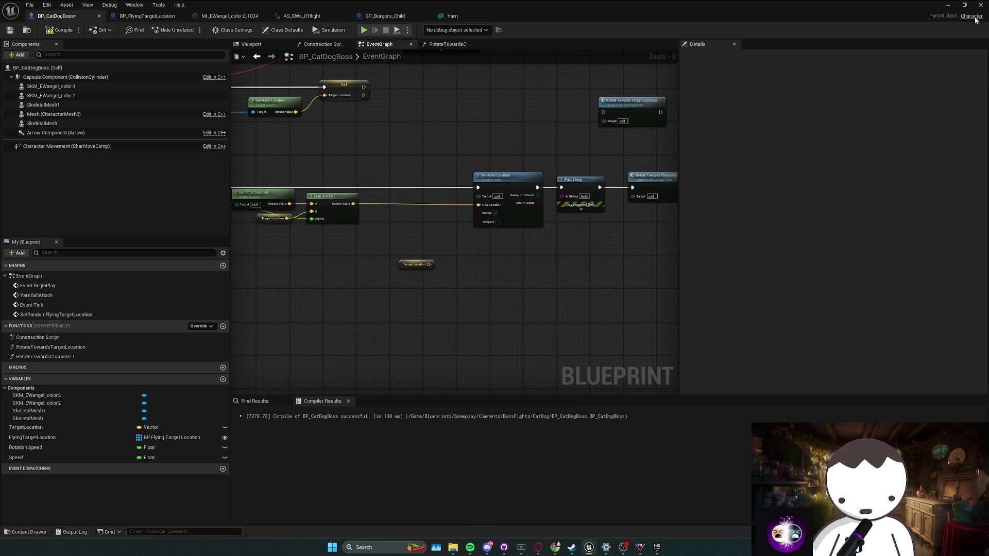
key("ctrl+shift+s")
left_click(515, 360)
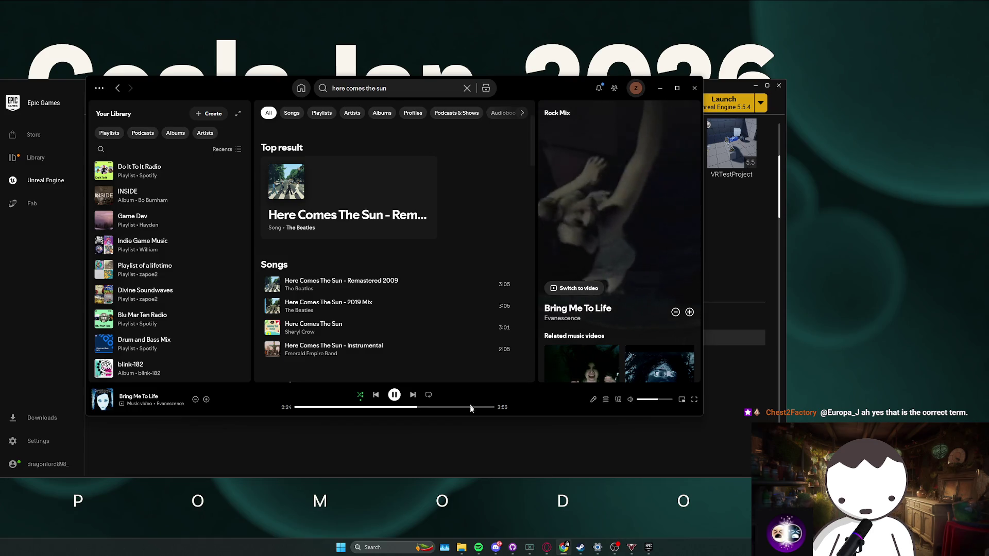
Step: Bring the Epic Games launcher forward, then switch to GitHub Desktop
left_click(479, 441)
left_click(512, 547)
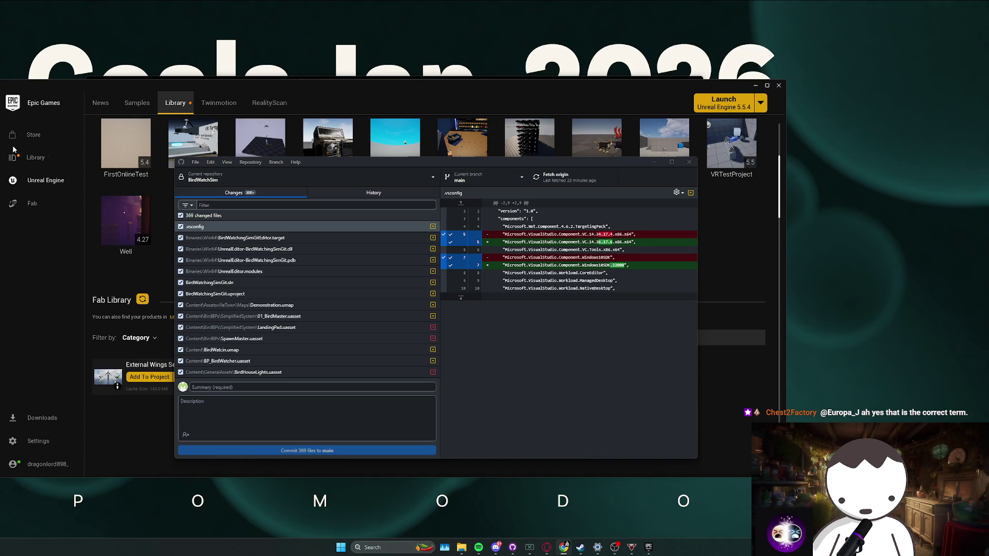
Step: Open the current repository's folder in File Explorer, then close that window
left_click(250, 162)
left_click(281, 258)
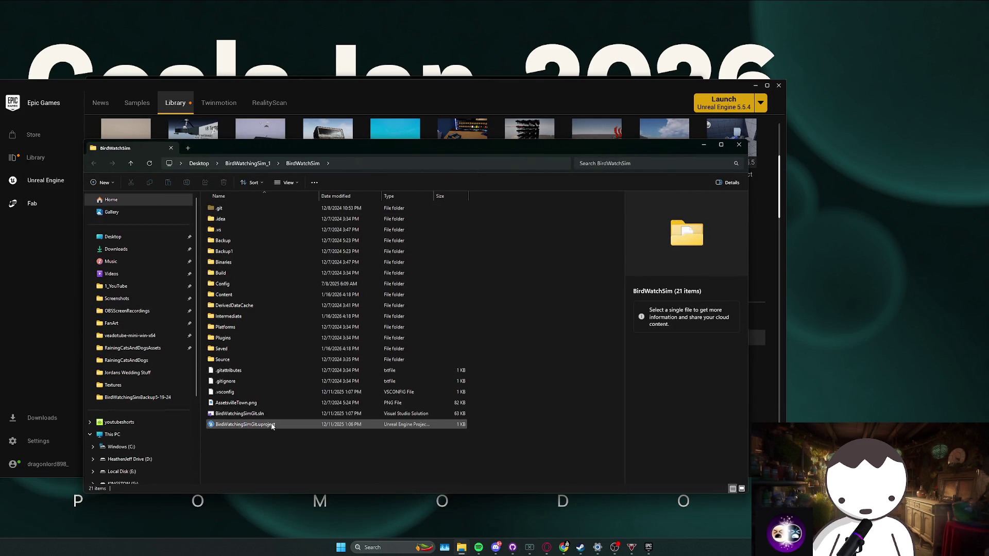
mouse_move(272, 426)
left_mouse_down()
mouse_move(375, 430)
mouse_move(435, 360)
left_mouse_up()
key("ctrl+w")
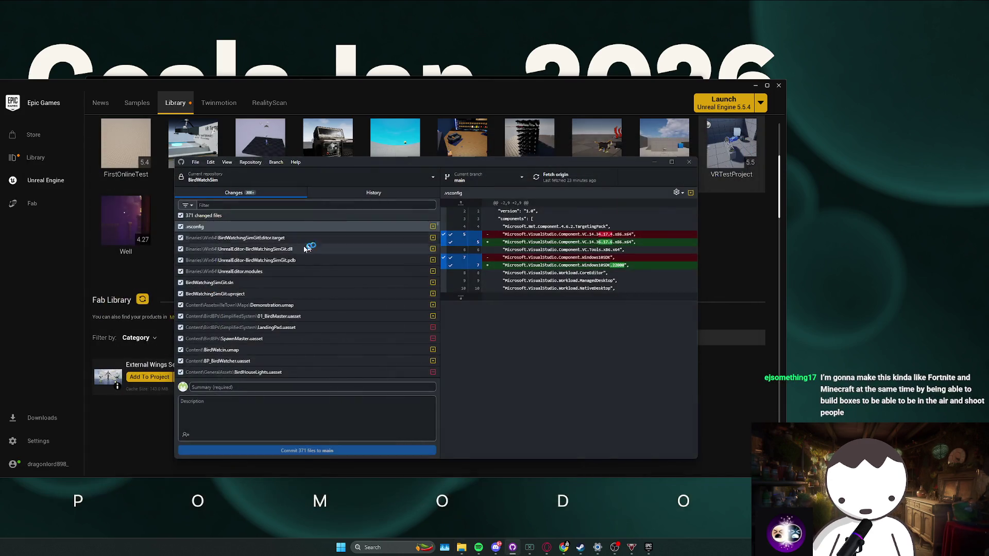
Step: Switch to RainingCatsAndDogs and open its inner project folder in File Explorer
left_click(286, 176)
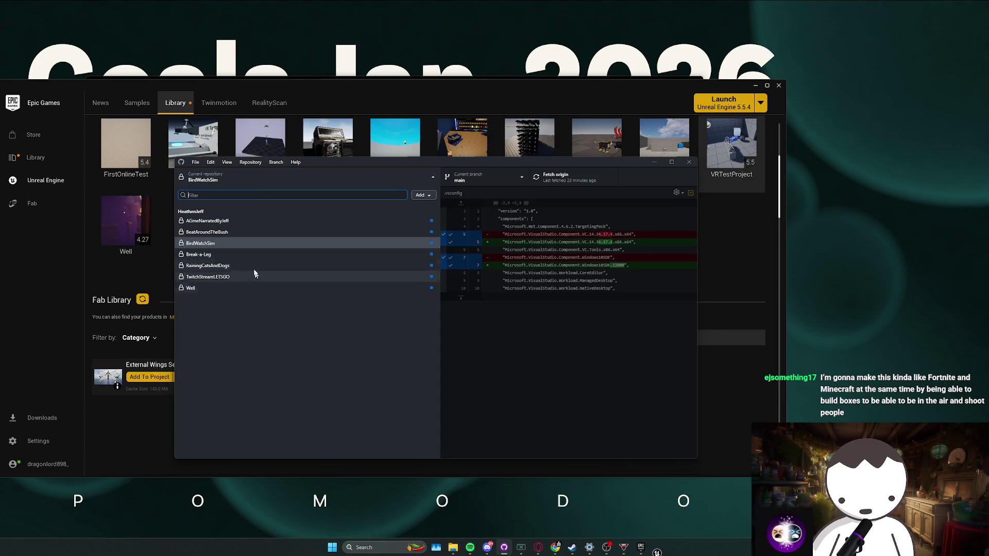
left_click(239, 263)
left_click(251, 162)
left_click(280, 252)
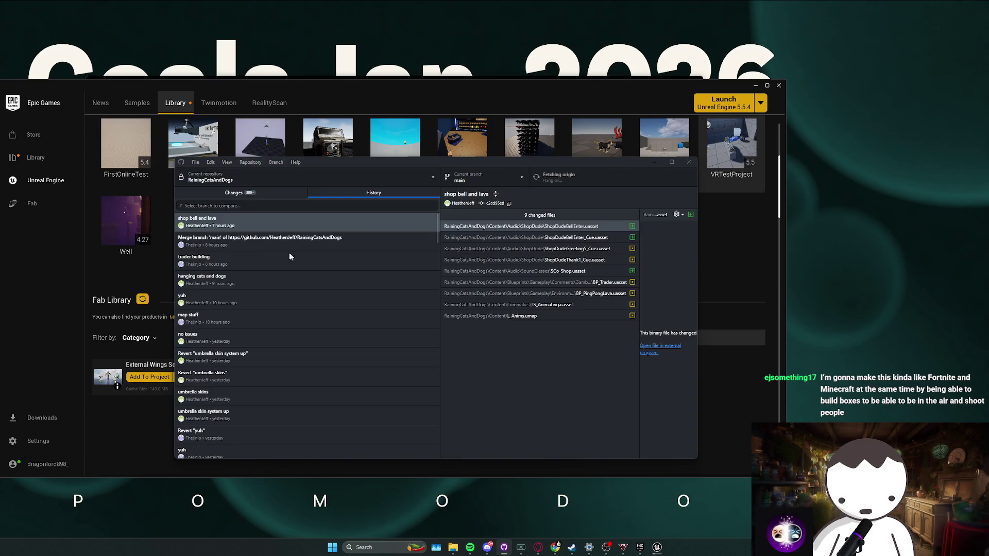
double_click(227, 224)
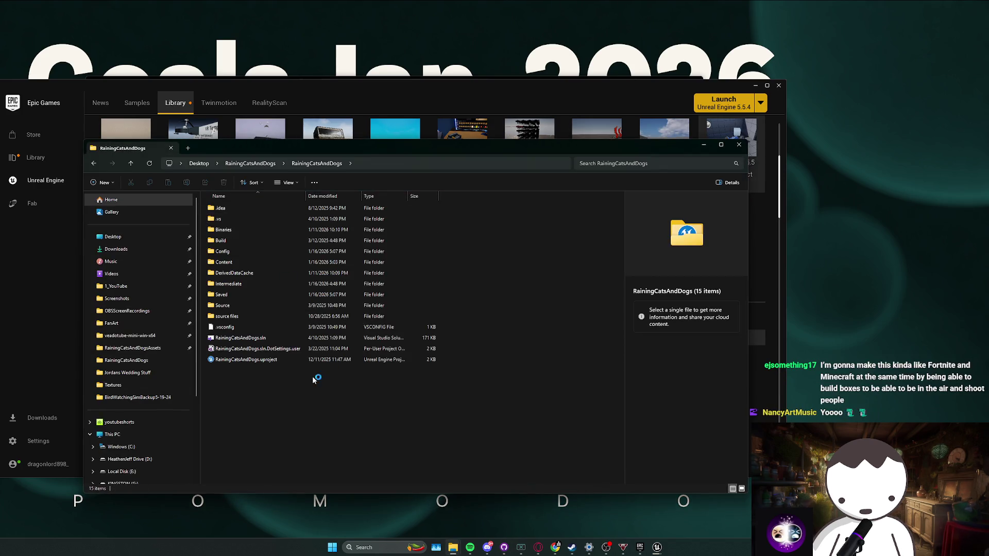
Step: Launch RainingCatsAndDogs.uproject and close the stray BirdWatchingSimGit splash window
double_click(291, 360)
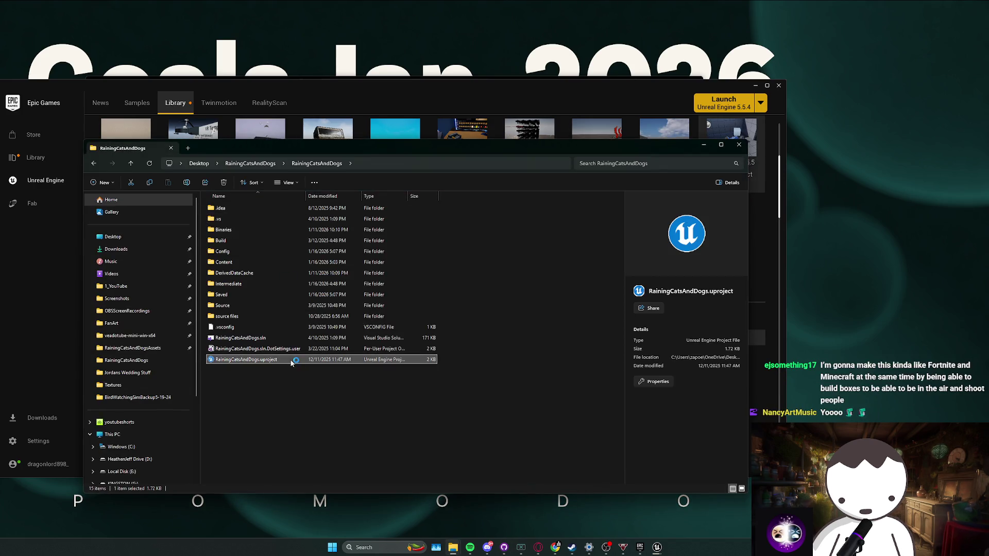
right_click(660, 550)
left_click(687, 525)
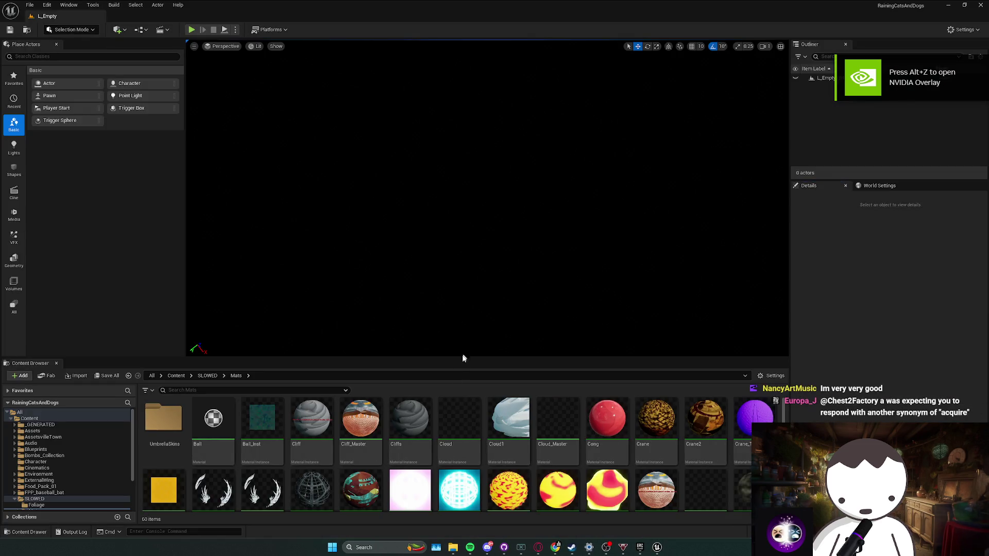
Step: Submit the crash report to restart the editor and return to the top-level Content folder
scroll(406, 437, "down", 1)
scroll(407, 436, "up", 1)
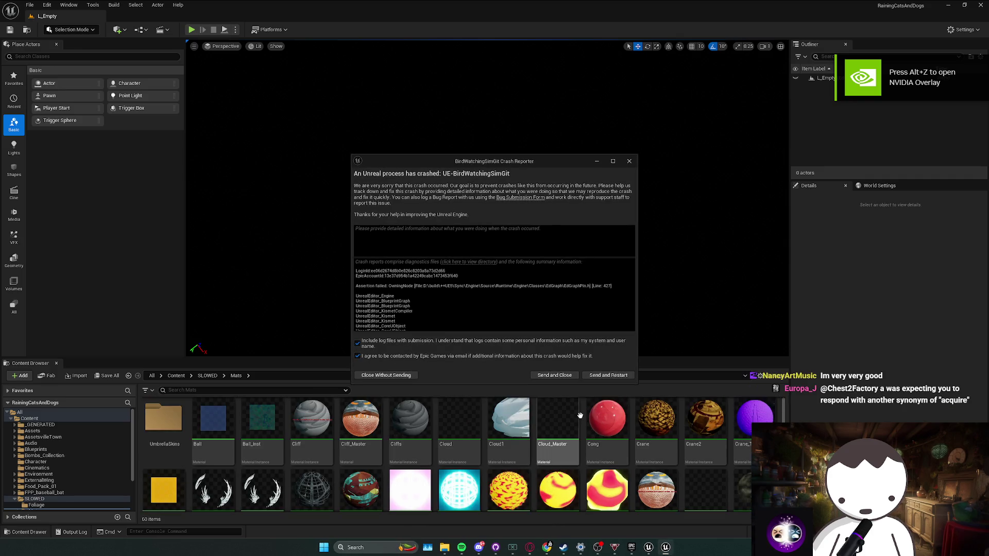
left_click(603, 376)
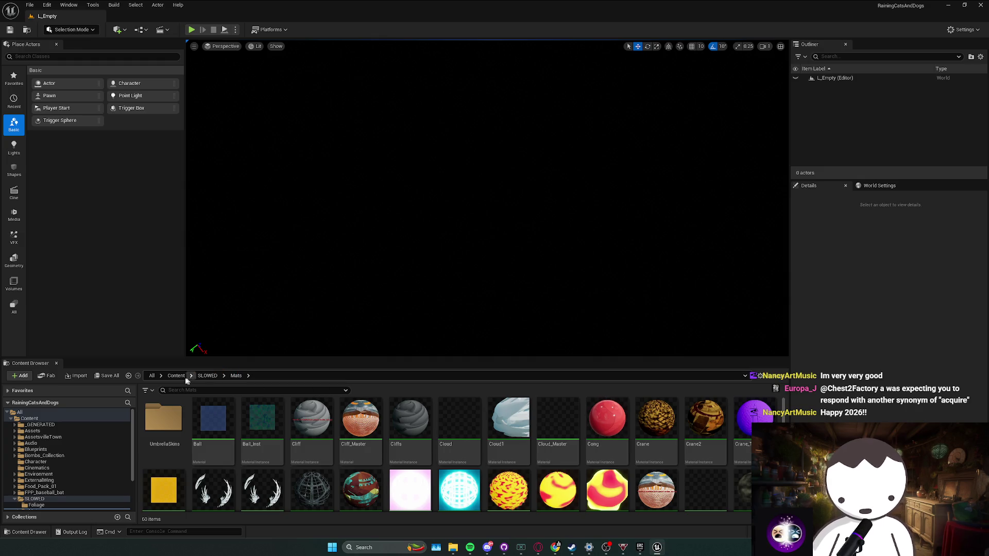
left_click(176, 375)
Step: Close the duplicate editor window and load the L_Anims level
right_click(665, 547)
left_click(641, 526)
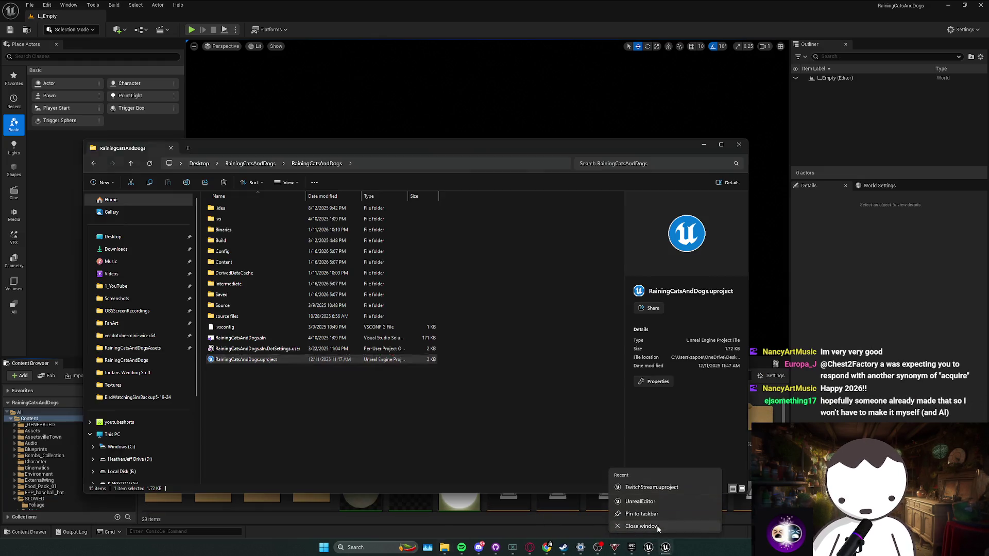
left_click(656, 548)
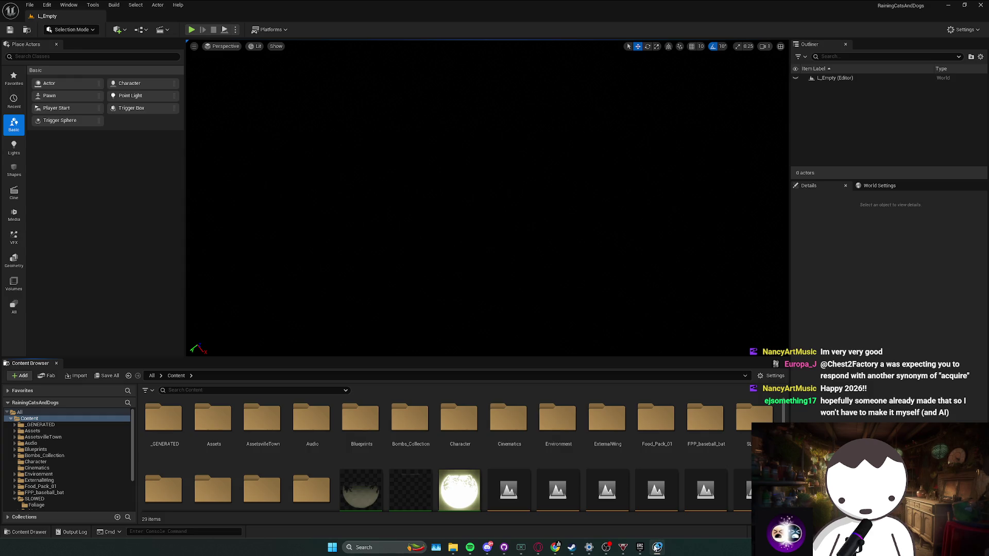
scroll(517, 484, "down", 2)
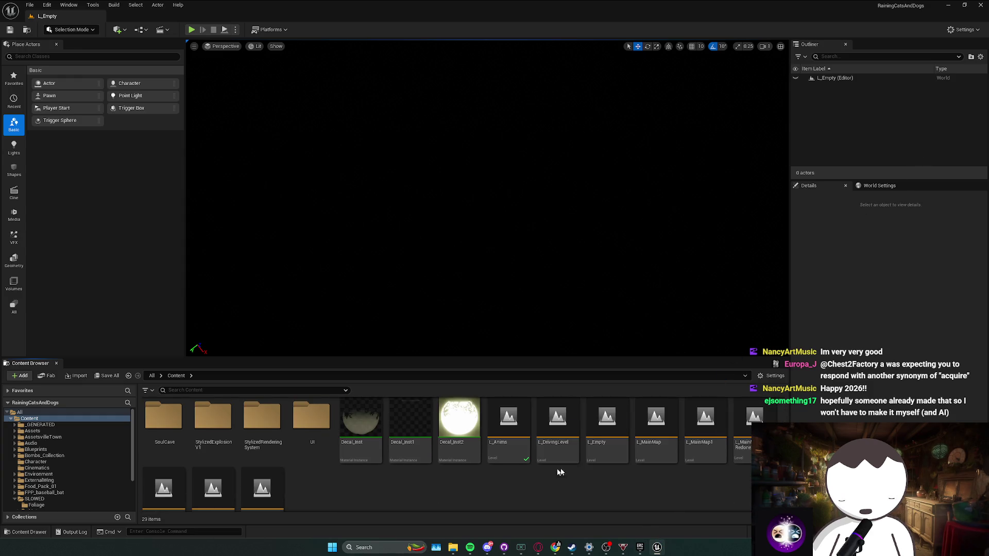
scroll(551, 473, "down", 1)
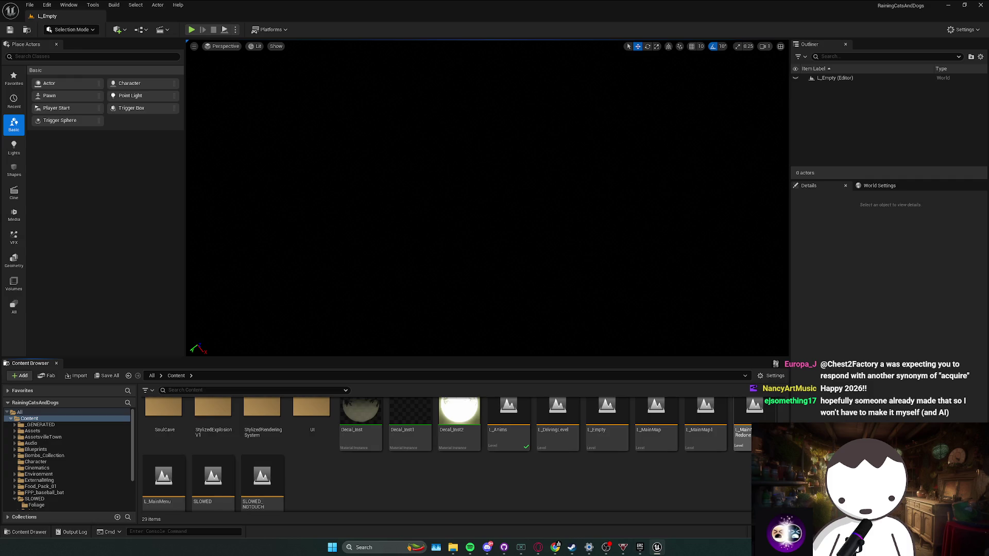
double_click(500, 443)
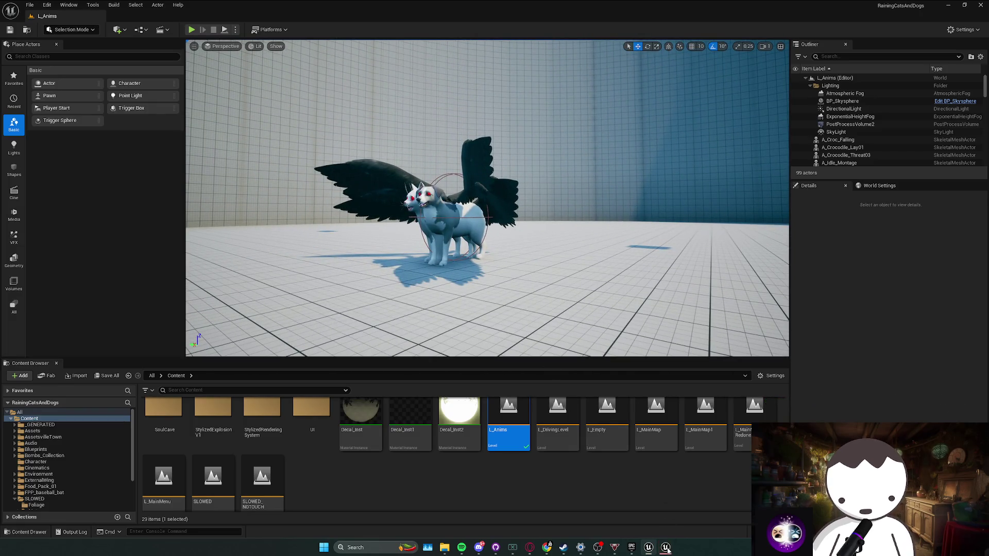
Step: Dismiss the two leftover editor report dialogs
left_click(667, 550)
left_click(555, 377)
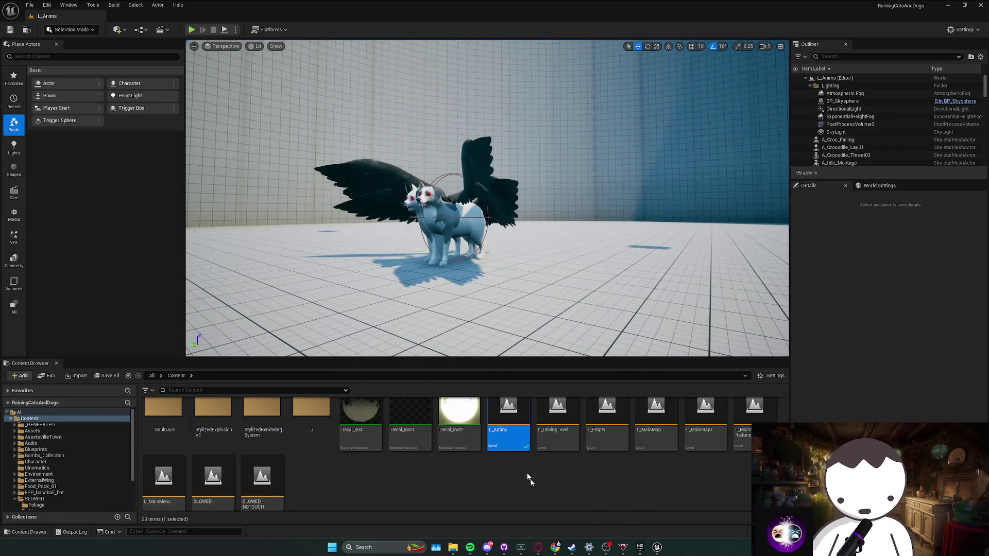
scroll(242, 87, "up", 2)
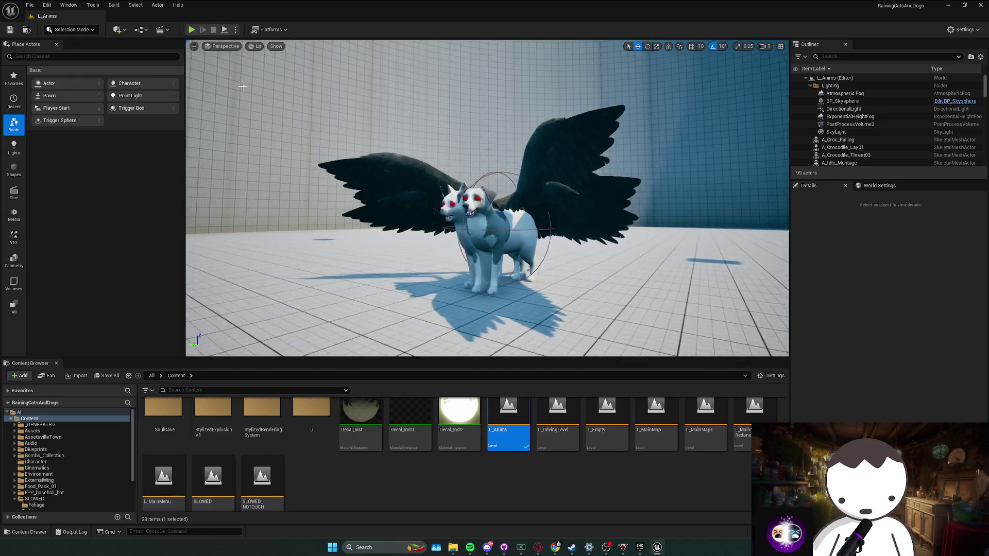
scroll(487, 198, "up", 3)
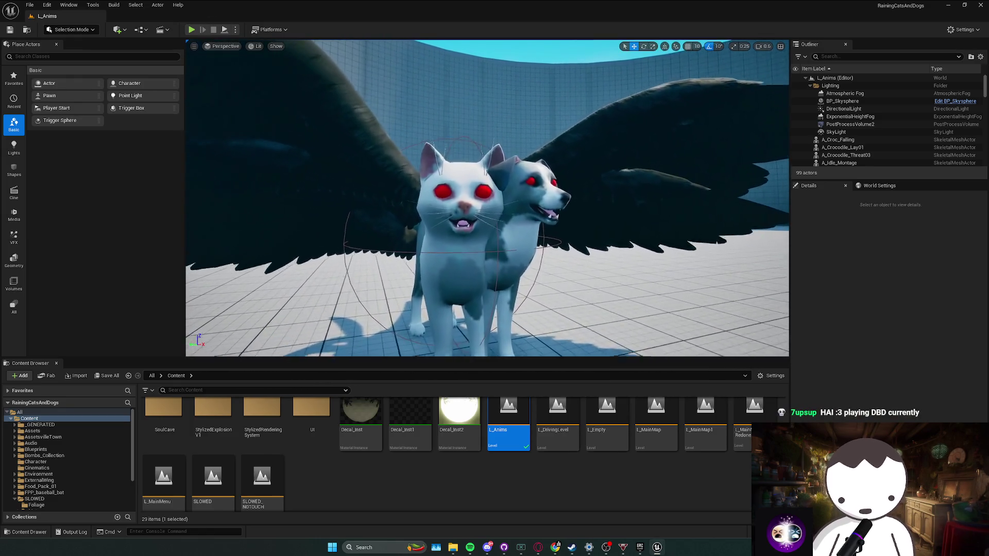
scroll(487, 198, "up", 3)
scroll(334, 156, "down", 5)
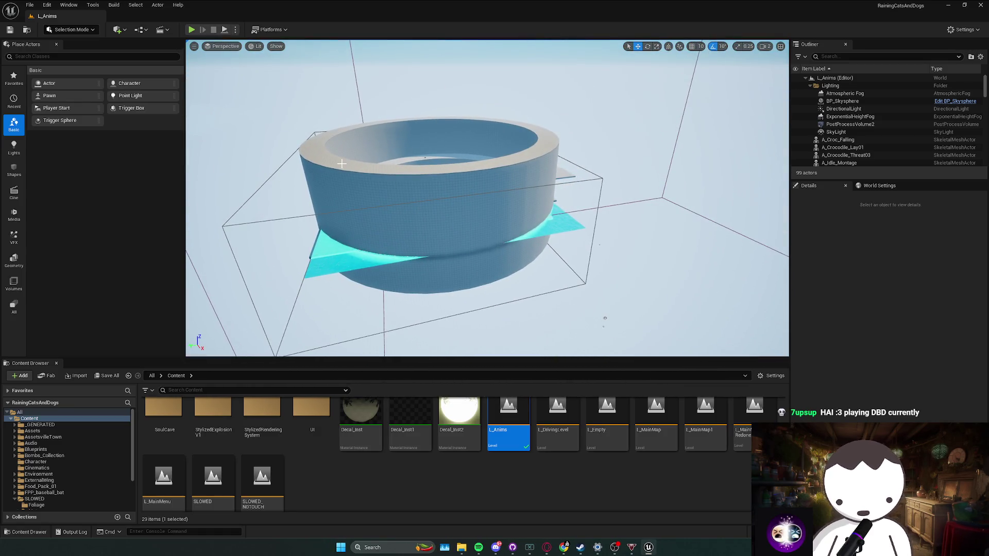
Step: Inspect the ring-shaped arena wall mesh in rotate mode, then deselect it
left_click(443, 208)
key("e")
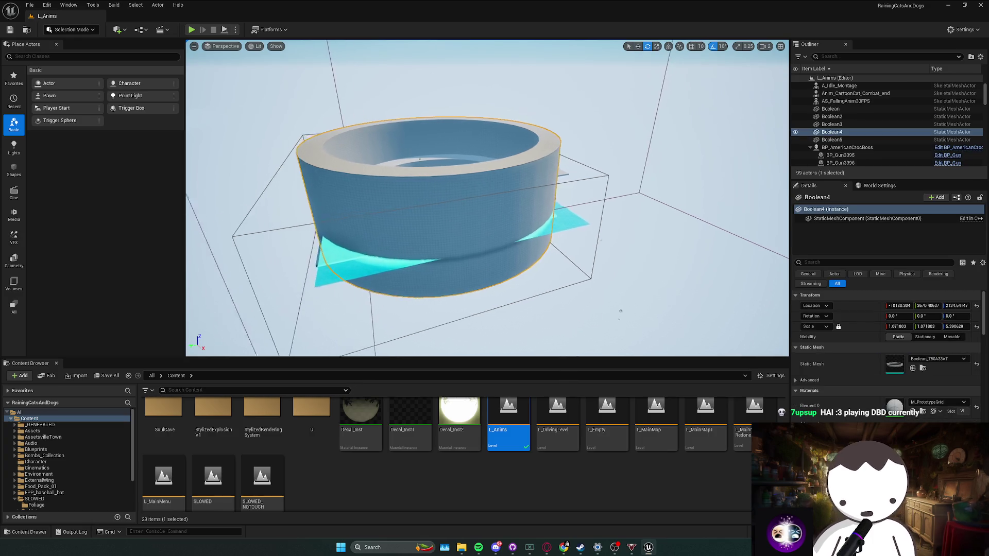
scroll(433, 198, "up", 2)
scroll(487, 198, "up", 1)
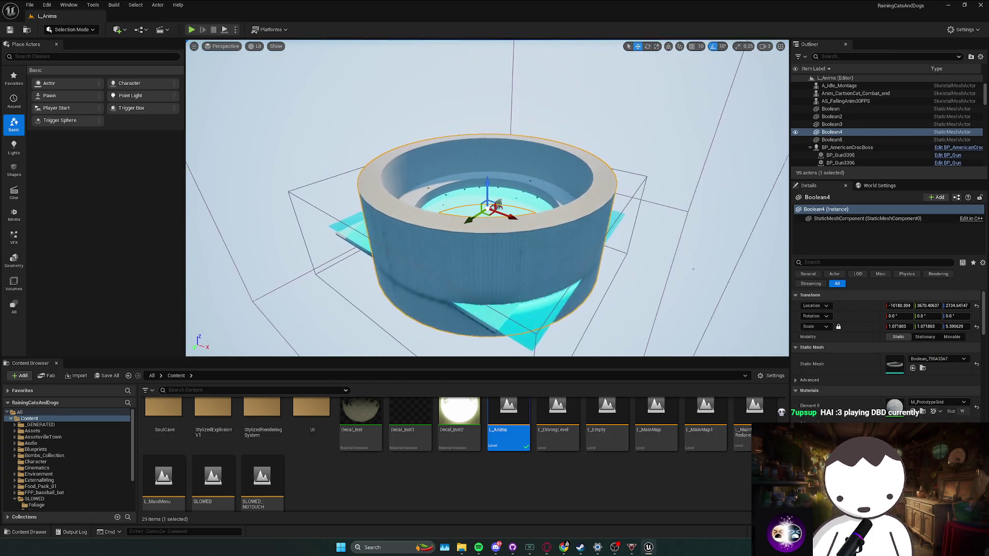
key("Escape")
scroll(487, 199, "up", 3)
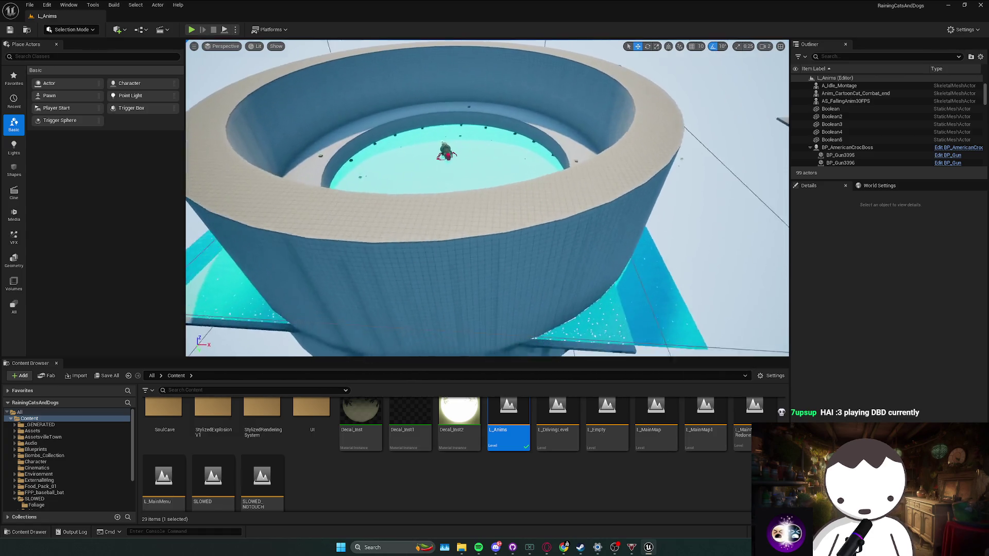
scroll(487, 198, "down", 2)
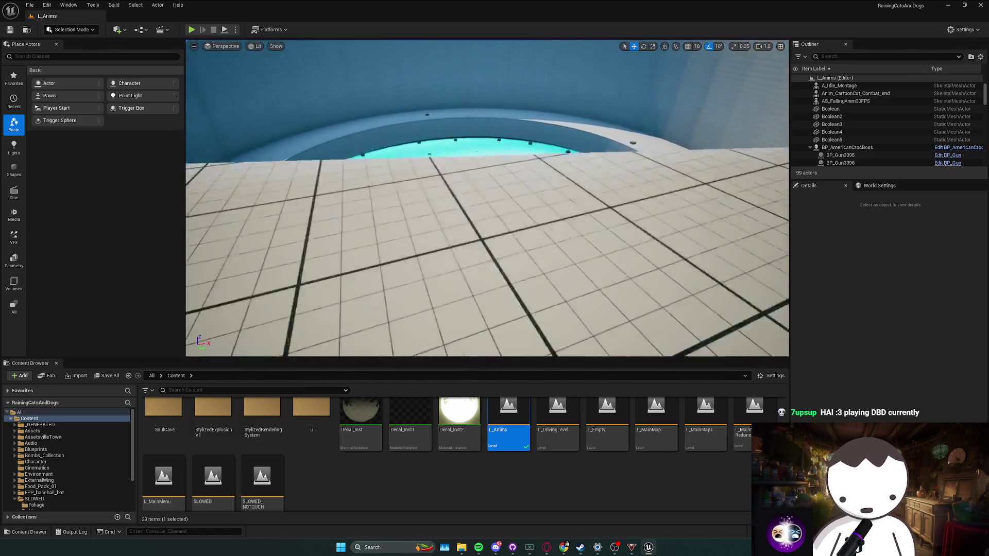
scroll(488, 198, "down", 2)
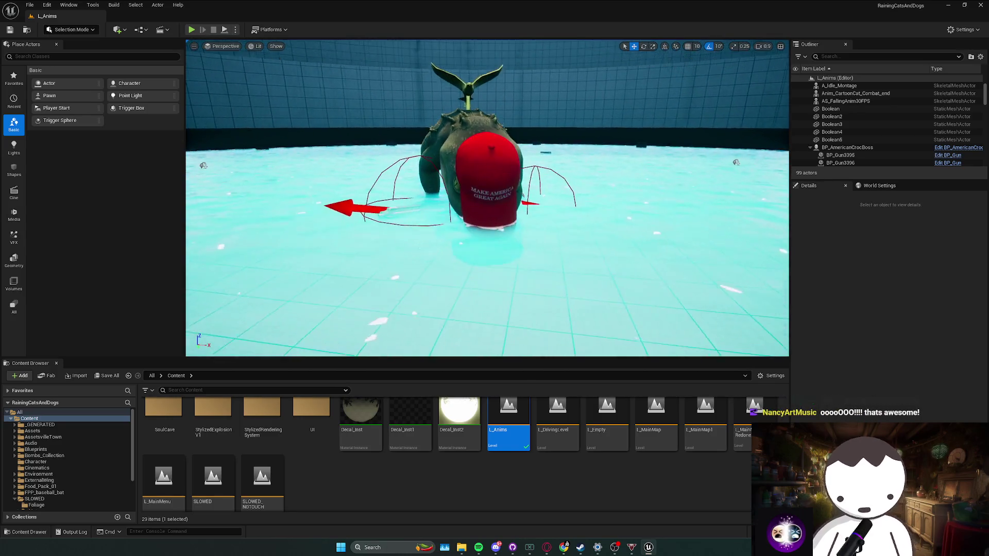
Step: Playtest the croc arena, close the error log, and load SLOWED_NOTOUCH
left_click(191, 29)
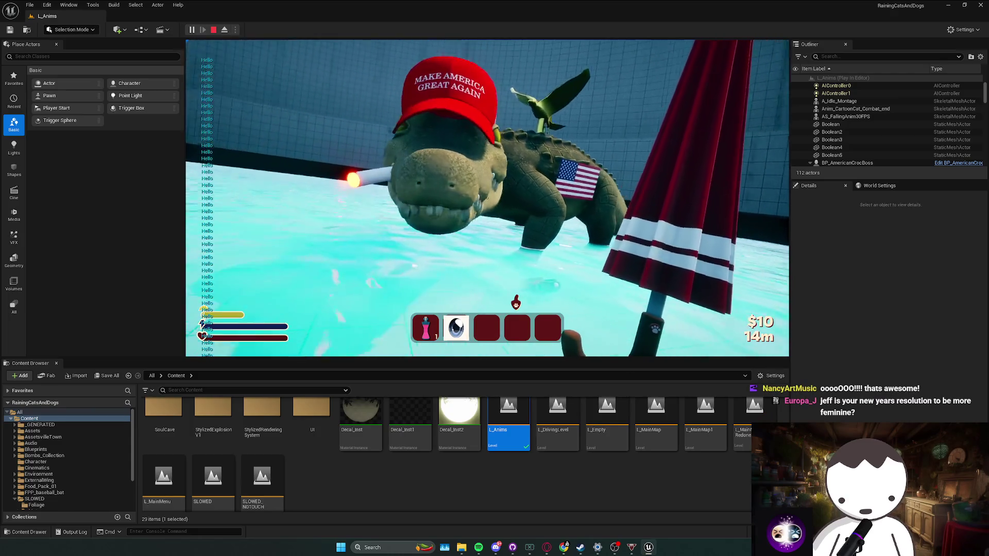
key("Escape")
left_click(776, 120)
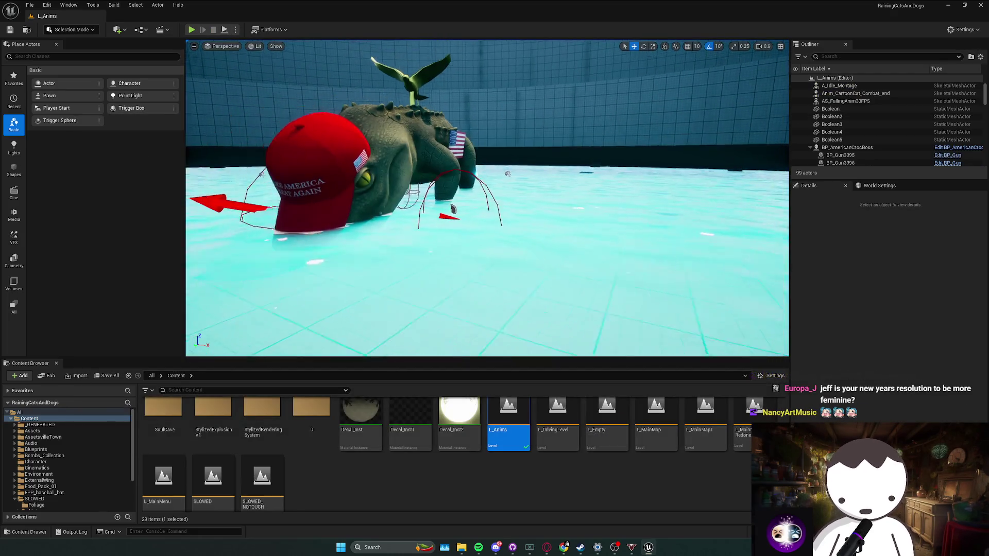
mouse_move(487, 198)
left_mouse_down()
mouse_move(487, 154)
mouse_move(487, 170)
mouse_move(453, 206)
mouse_move(453, 144)
left_mouse_up()
left_click(266, 501)
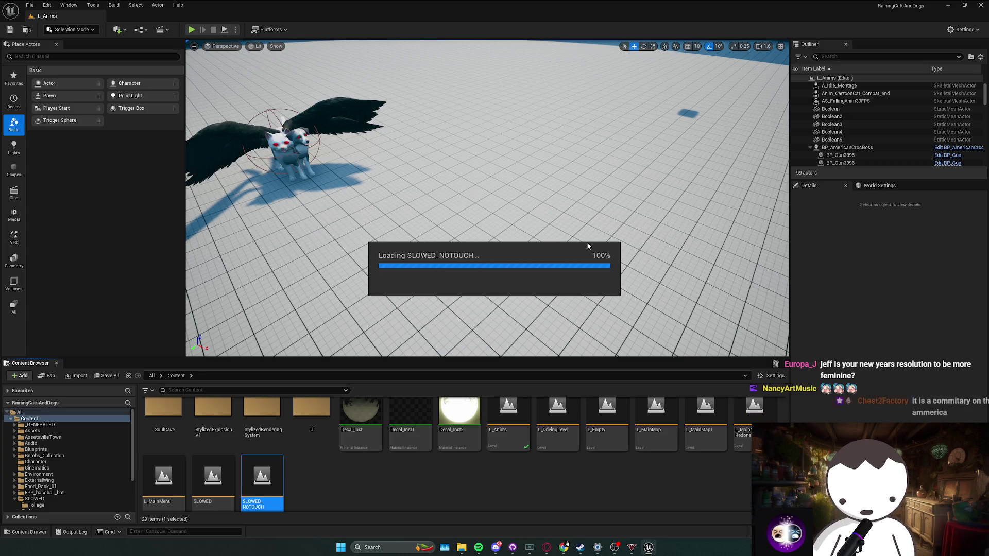
Step: Fly through SLOWED_NOTOUCH, playtest a walk up to the crystal platform, then reopen L_Anims
key("w")
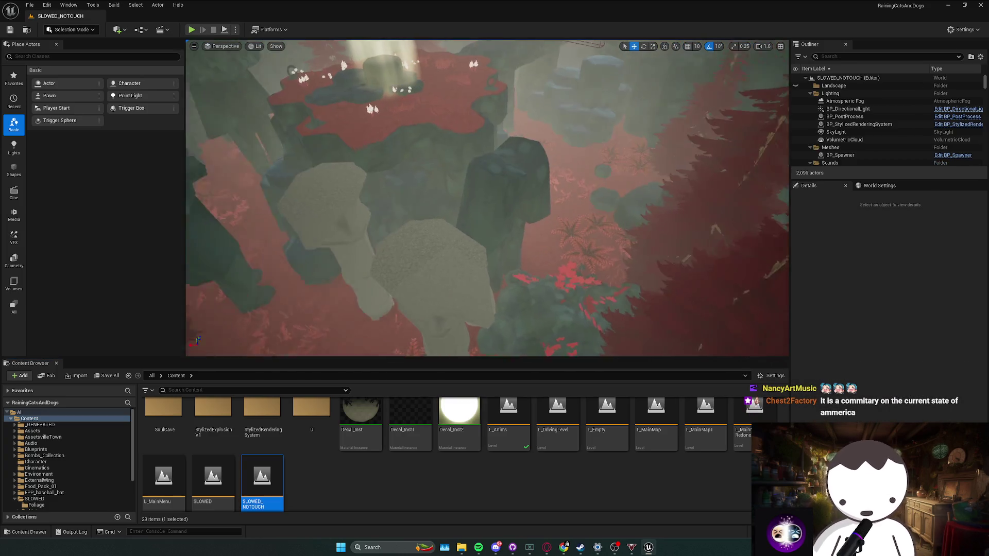
key("s")
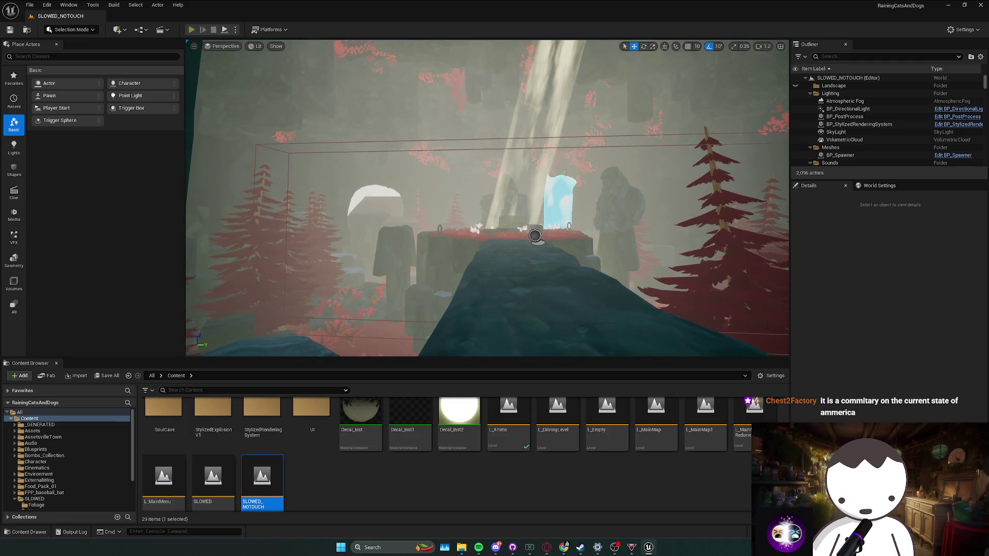
key("alt+p")
key("F11")
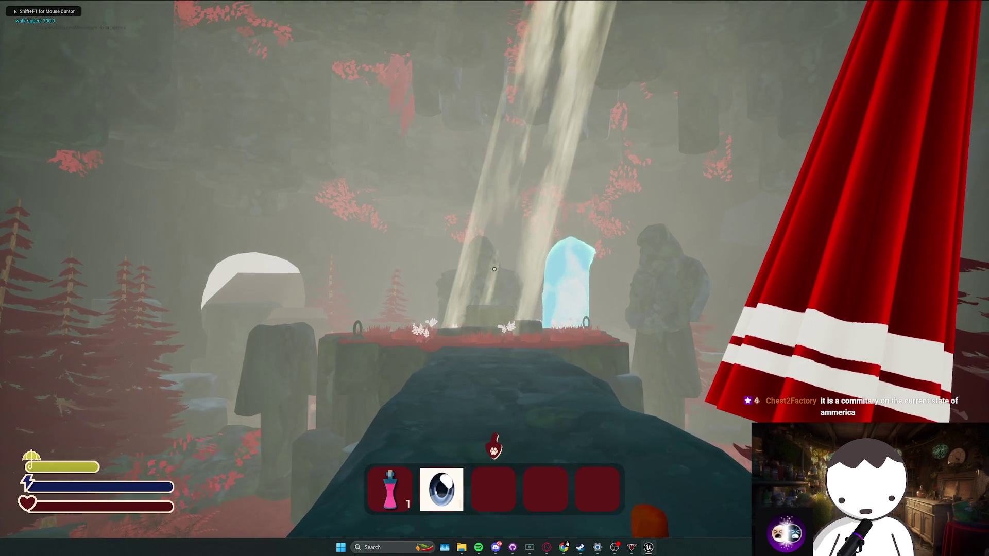
key("w")
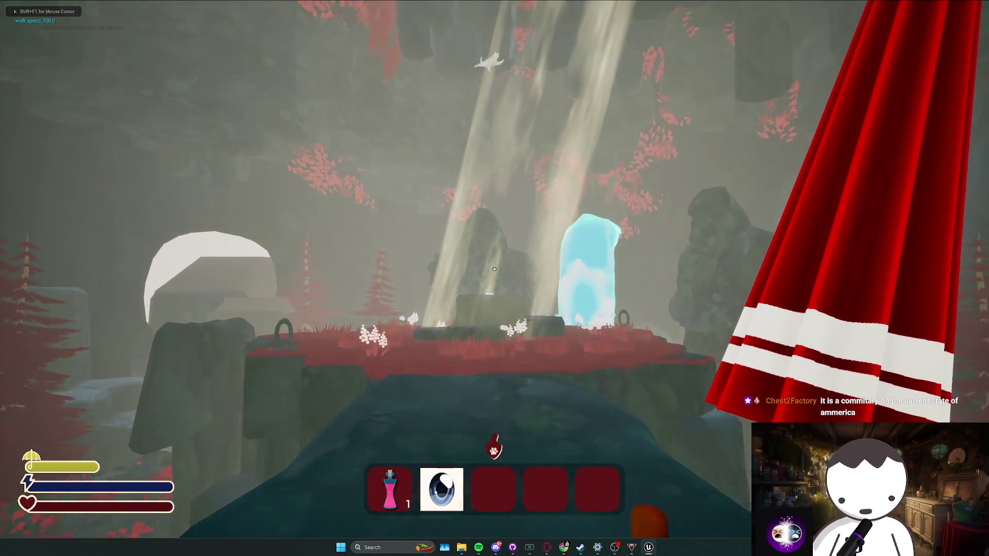
key("space")
key("Escape")
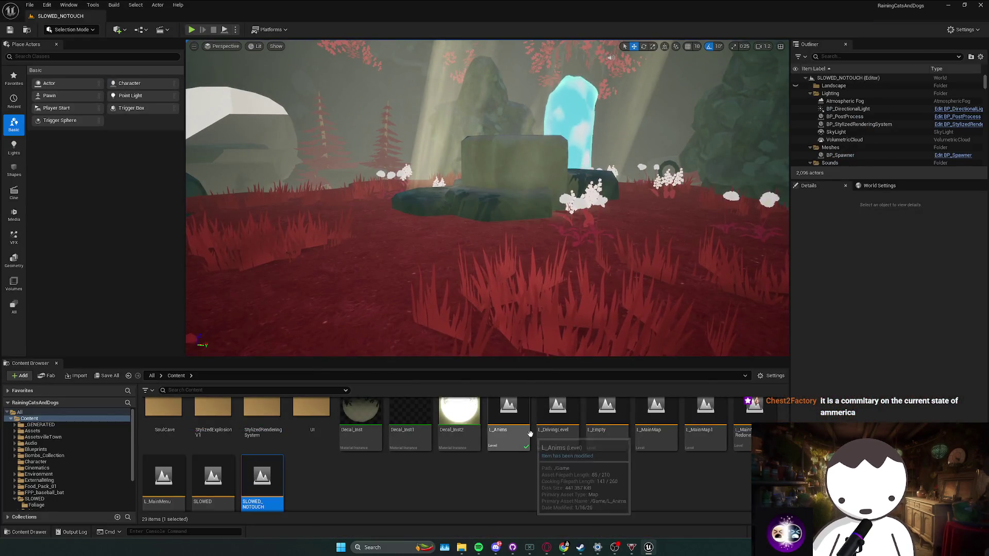
double_click(509, 428)
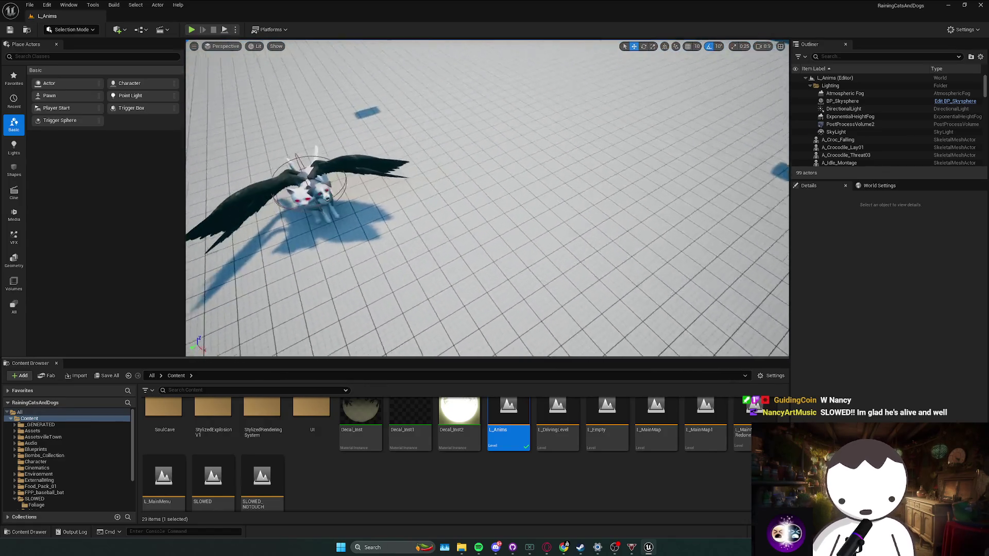
Step: Zoom around the winged cat-dog boss and start a play-in-editor session of L_Anims
scroll(591, 290, "up", 3)
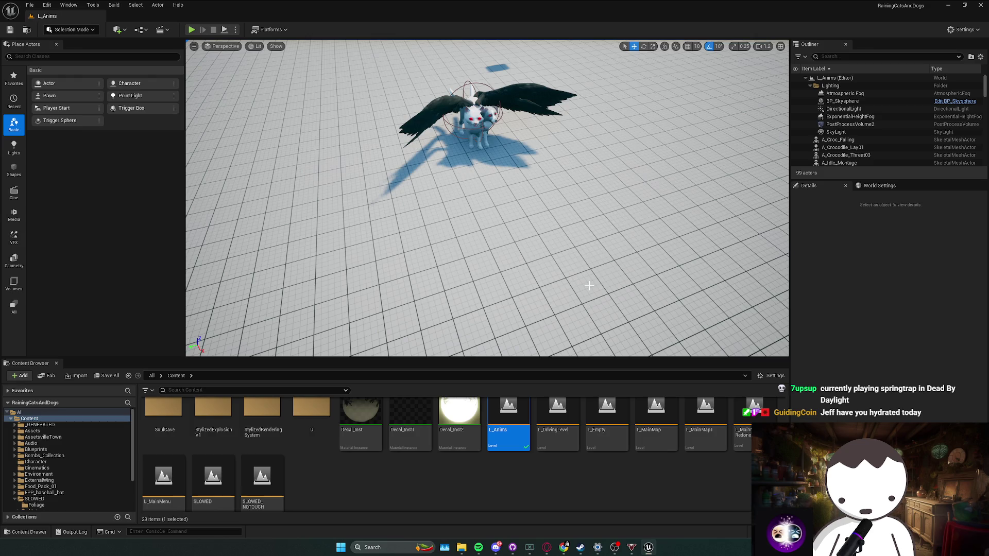
scroll(591, 286, "down", 6)
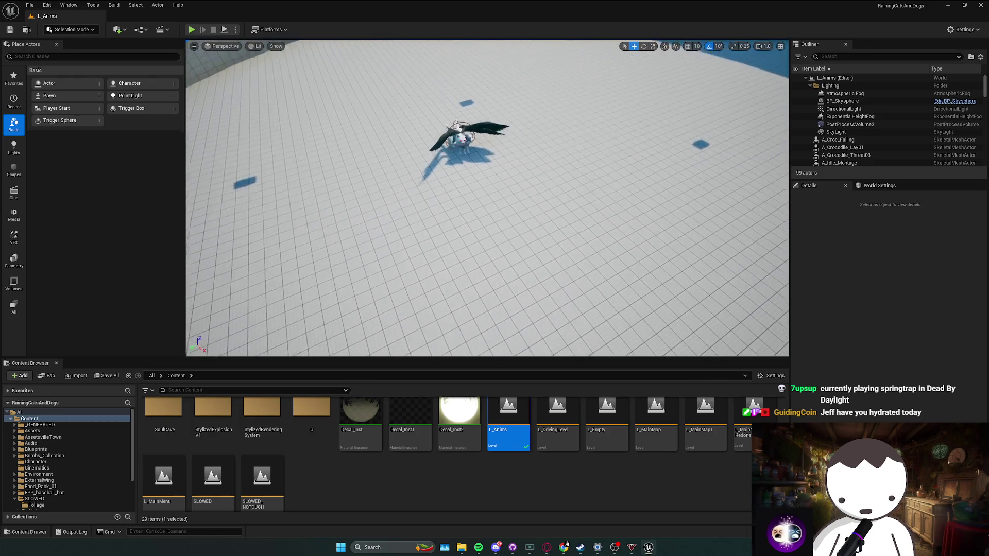
scroll(487, 197, "up", 5)
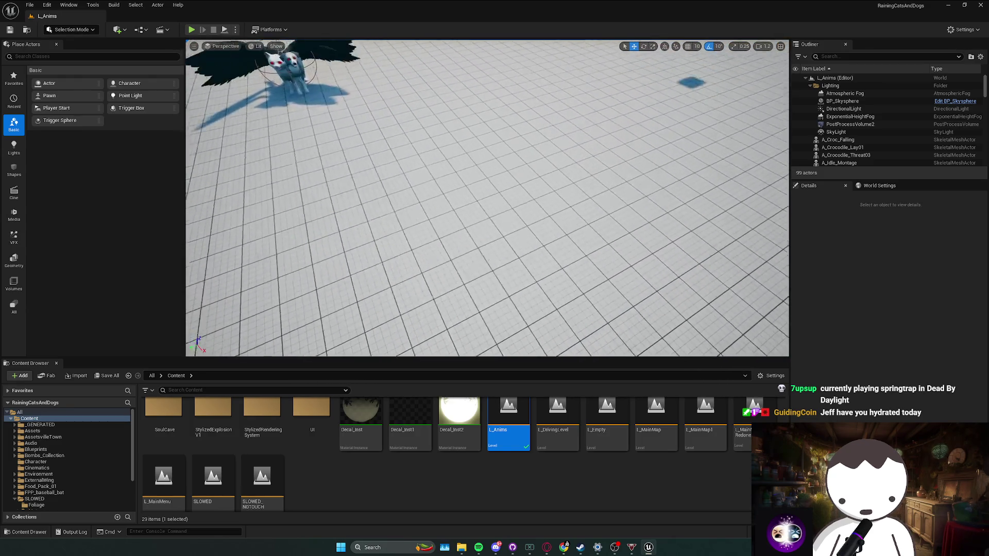
scroll(488, 198, "down", 1)
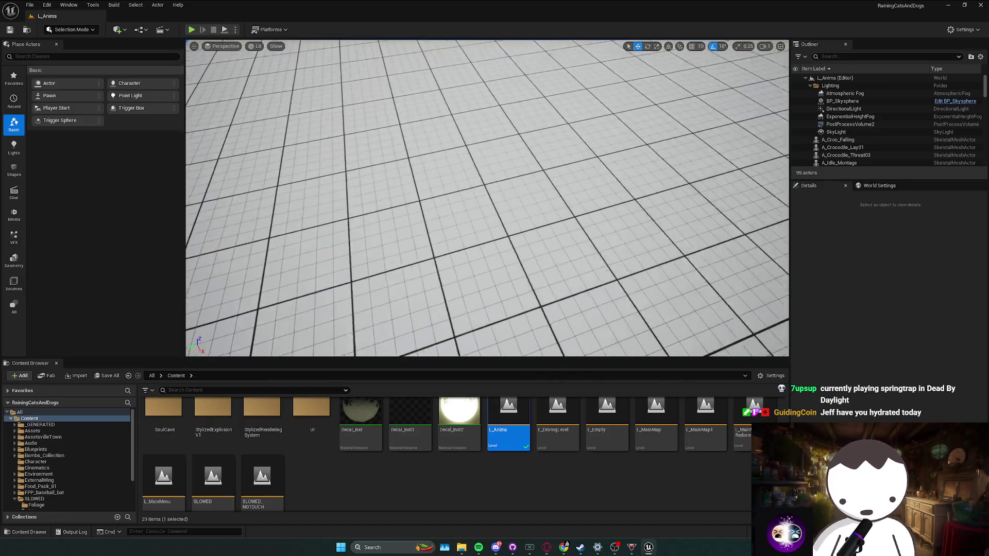
scroll(487, 197, "up", 4)
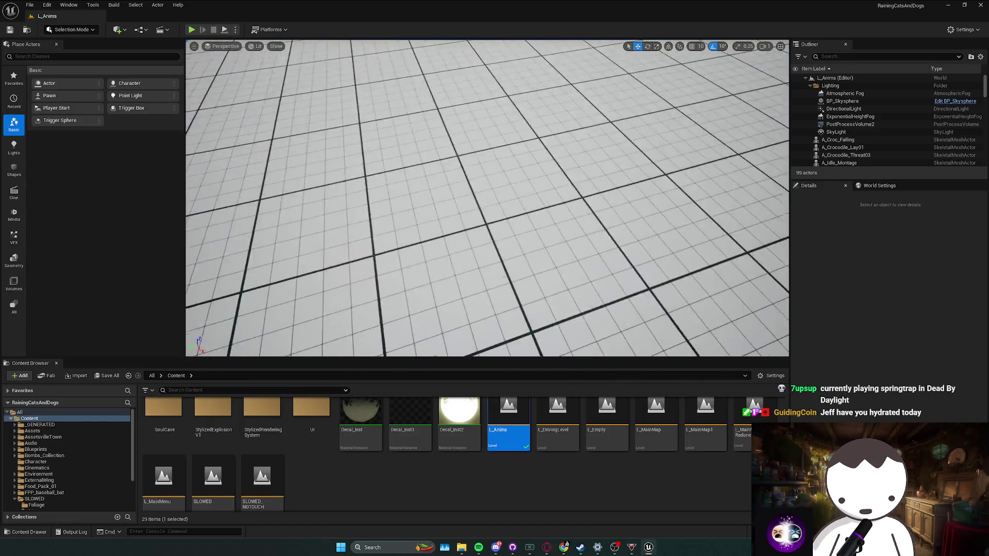
scroll(650, 300, "down", 3)
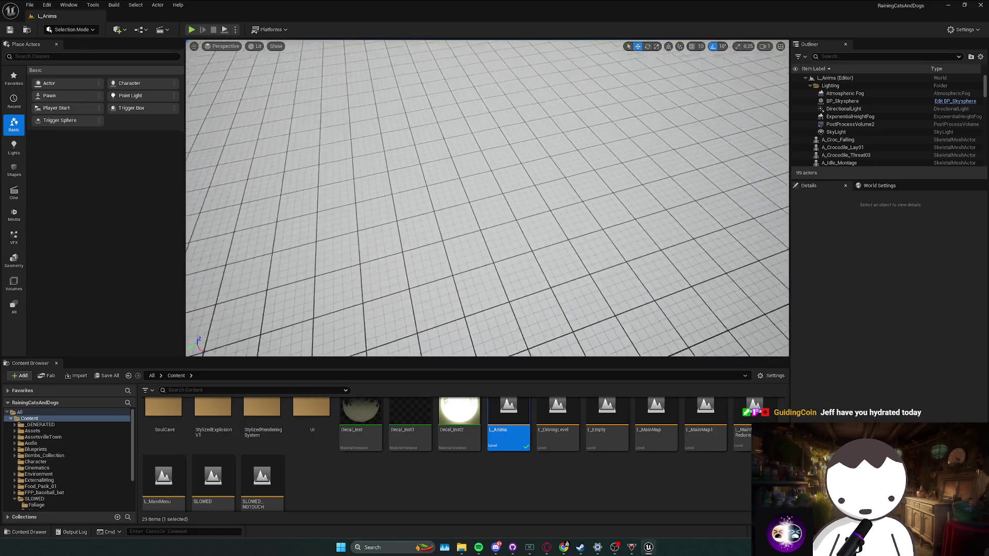
scroll(298, 76, "down", 5)
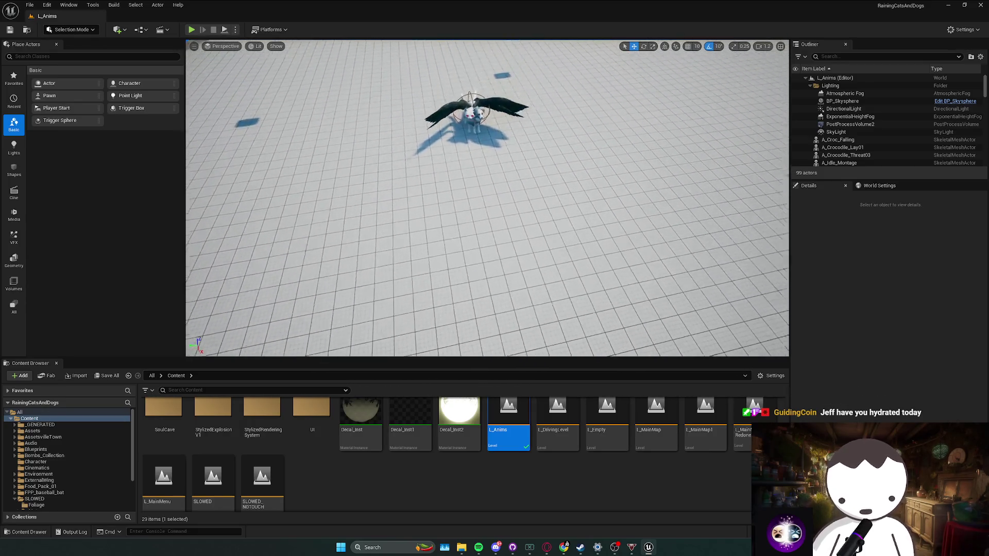
left_click(191, 30)
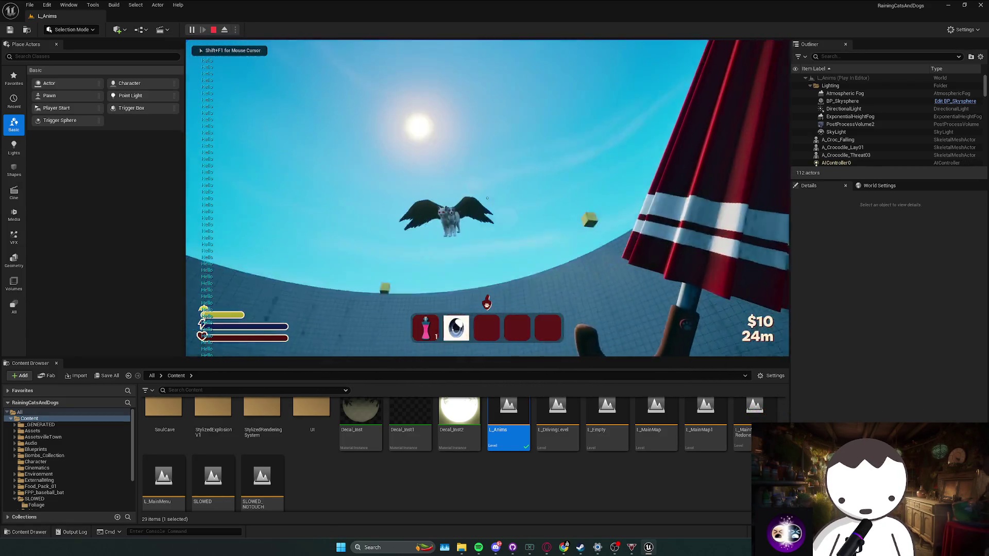
Step: End the playtest, restore the editor, and choose Edit BP_CatDogBoss on the boss actor
key("Escape")
left_click(648, 546)
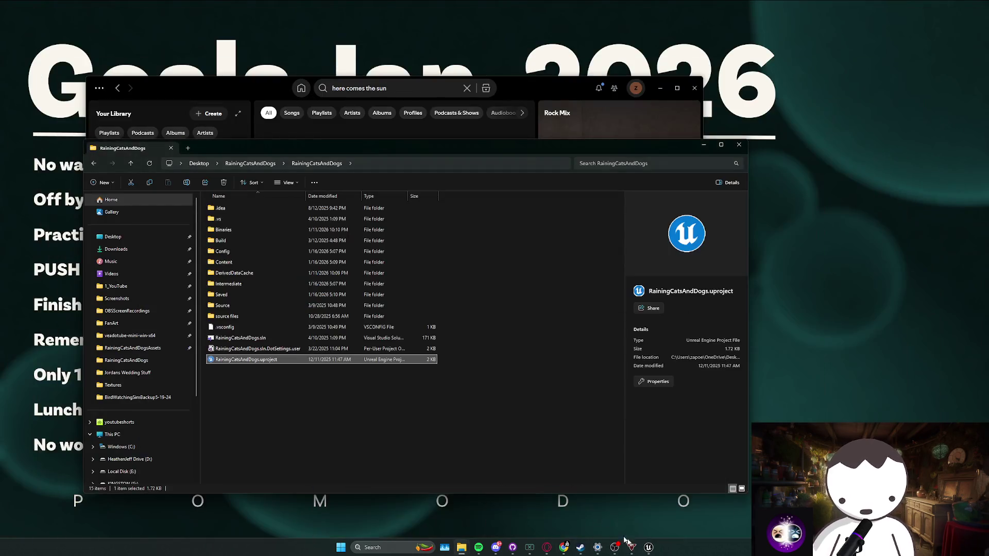
left_click(648, 547)
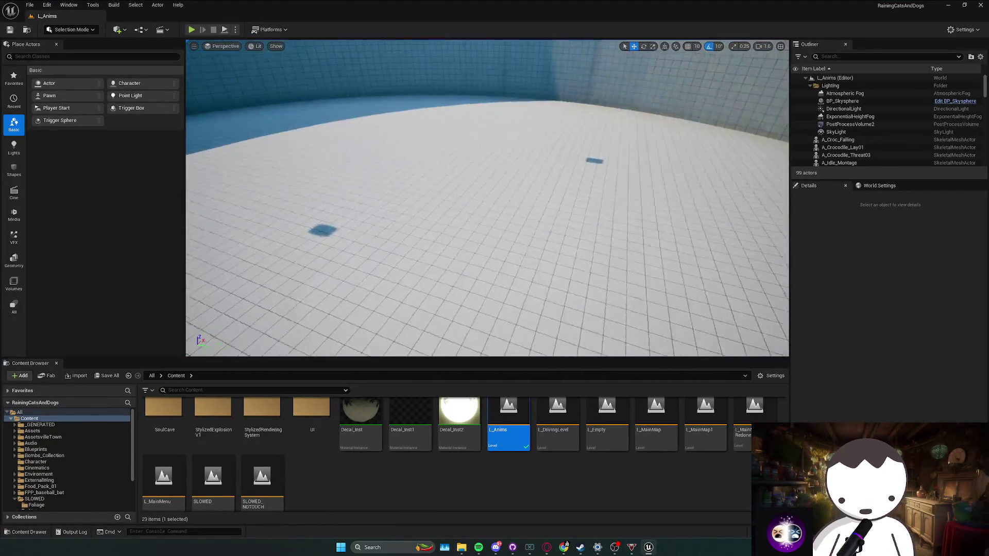
right_click(482, 235)
left_click(498, 271)
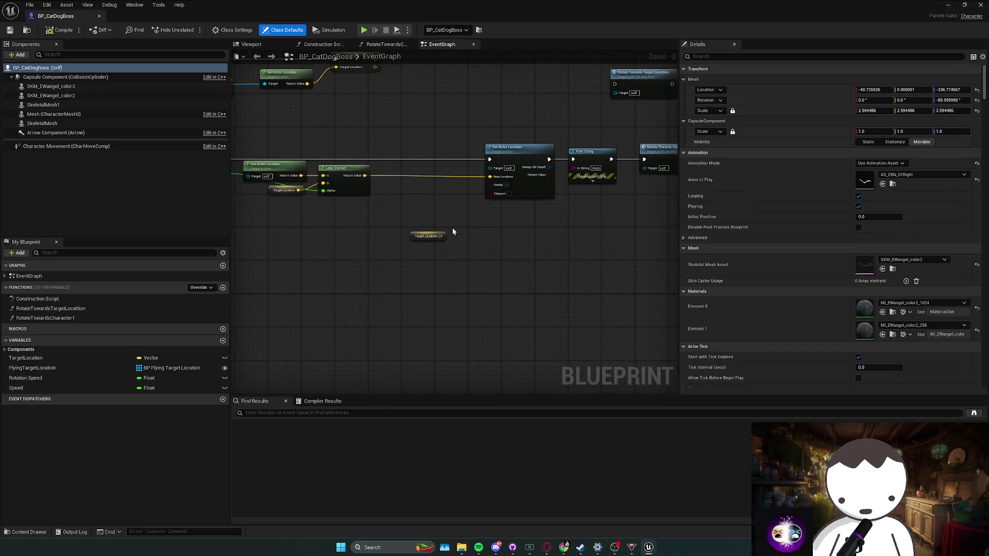
Step: Add a Distance (Vector) node fed by Target Location and the Lerp result
mouse_move(430, 240)
left_mouse_down()
mouse_move(376, 228)
mouse_move(421, 229)
left_mouse_up()
type("distance")
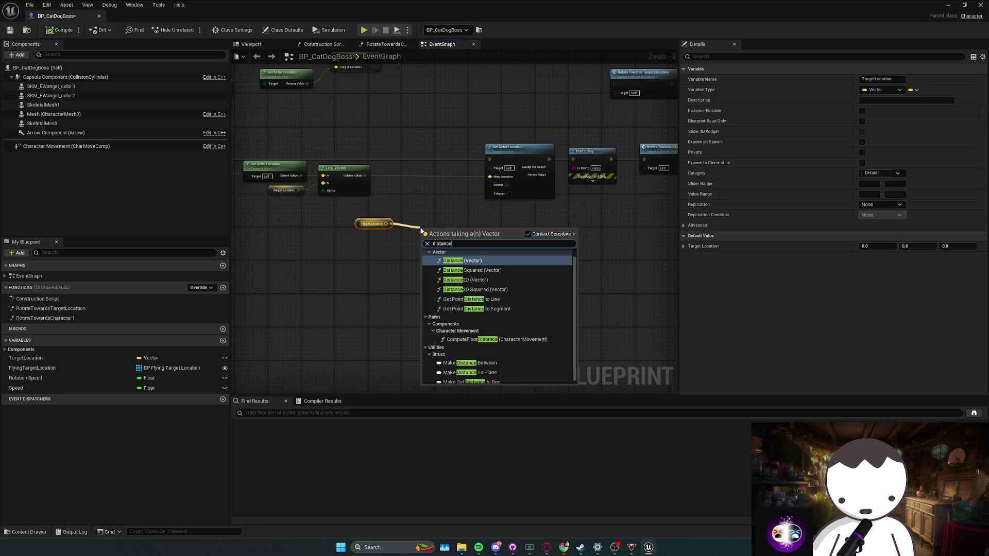
key("Return")
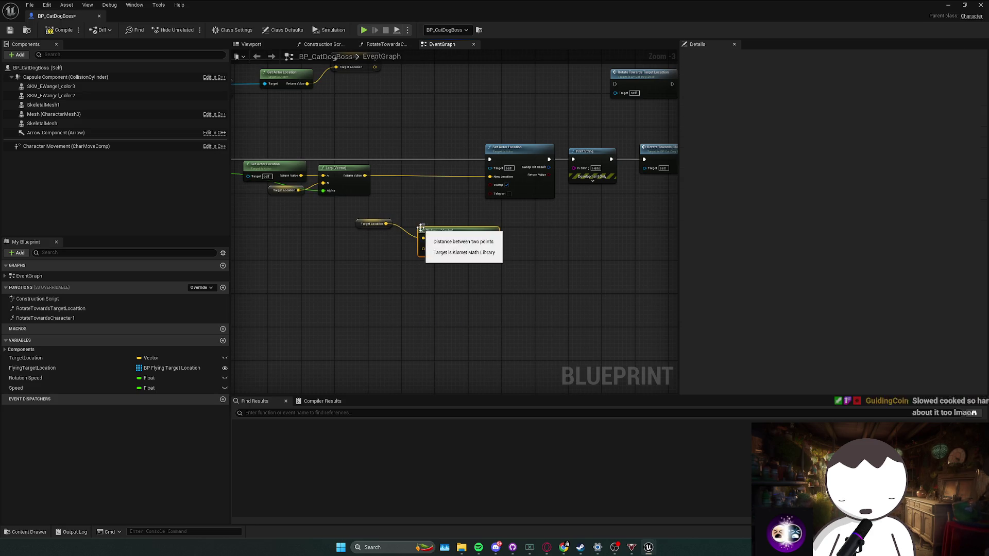
left_click_drag(422, 244, 423, 239)
mouse_move(365, 180)
left_mouse_down()
mouse_move(381, 181)
mouse_move(423, 228)
left_mouse_up()
mouse_move(357, 250)
left_mouse_down()
mouse_move(427, 241)
mouse_move(416, 263)
left_mouse_up()
Step: Feed the distance into a < comparison and Print String, then tidy the nodes
left_click(427, 240)
type("<")
key("Return")
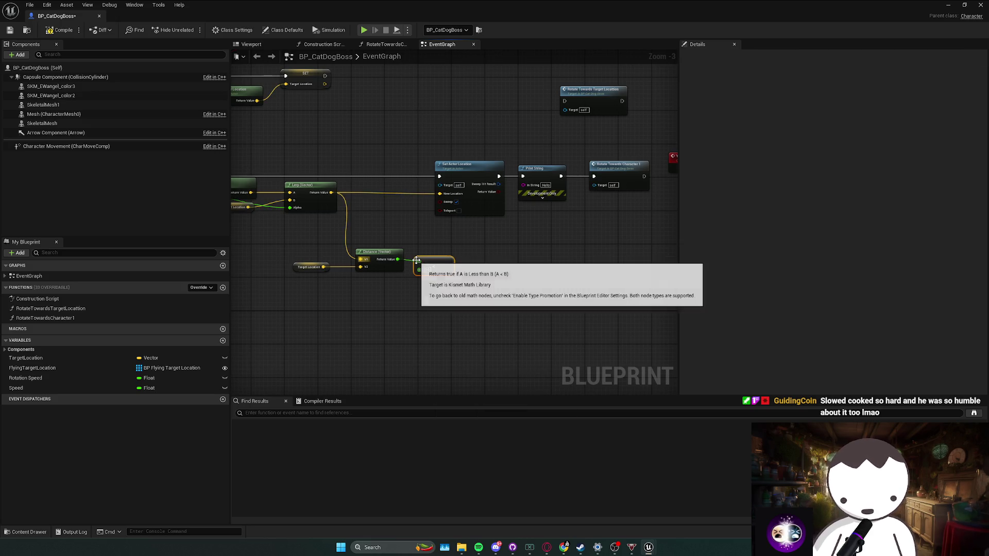
left_click_drag(397, 259, 523, 185)
left_click_drag(438, 215, 441, 249)
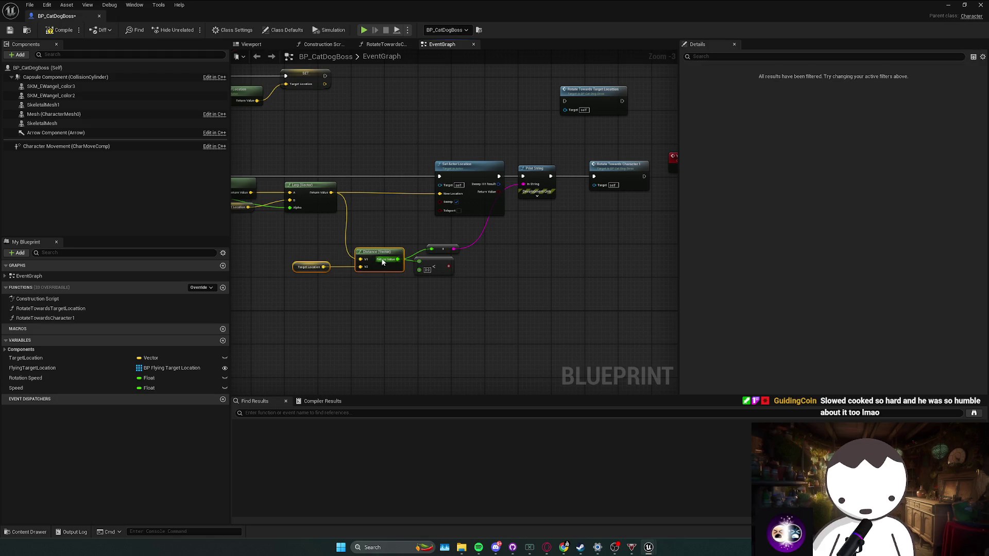
left_click_drag(374, 254, 381, 225)
mouse_move(414, 282)
left_mouse_down()
mouse_move(464, 247)
mouse_move(446, 233)
left_mouse_up()
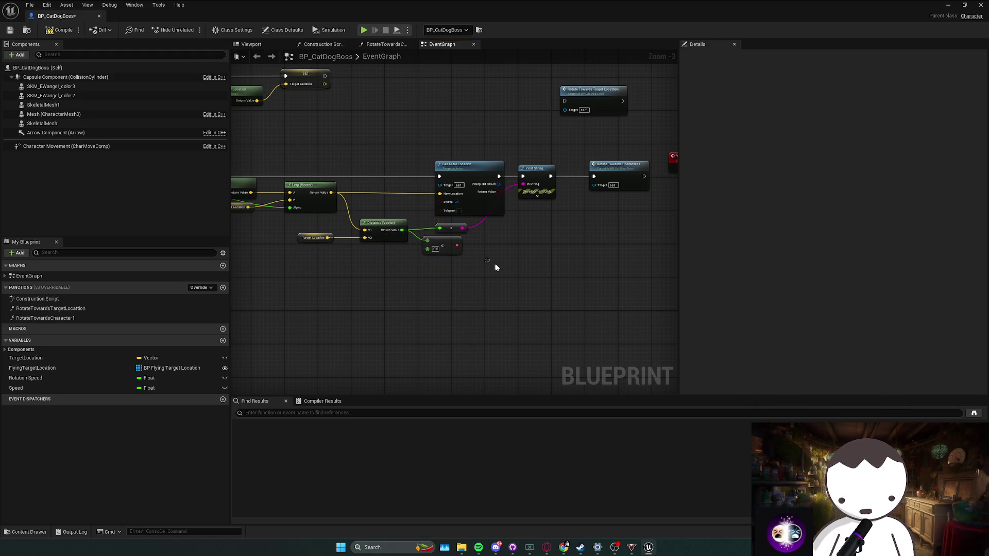
key("alt+Tab")
Step: Play-test the level with the boss, then return to BP_CatDogBoss and save
left_click(192, 30)
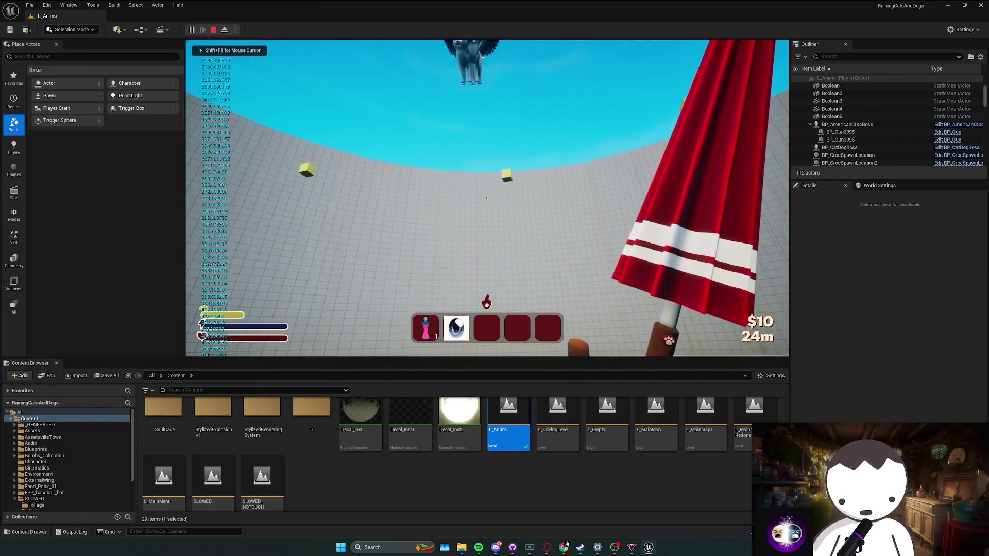
key("alt+Tab")
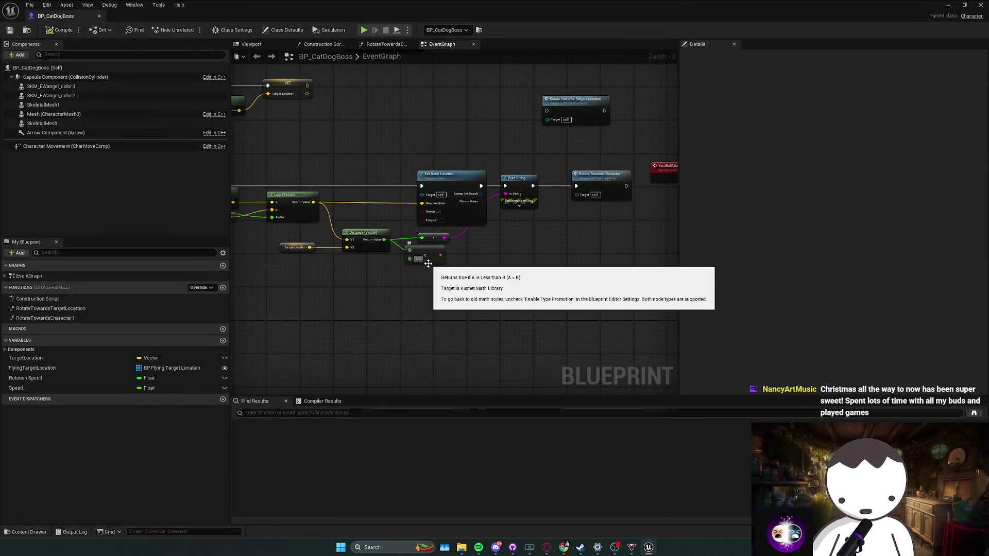
key("ctrl+s")
scroll(490, 252, "down", 2)
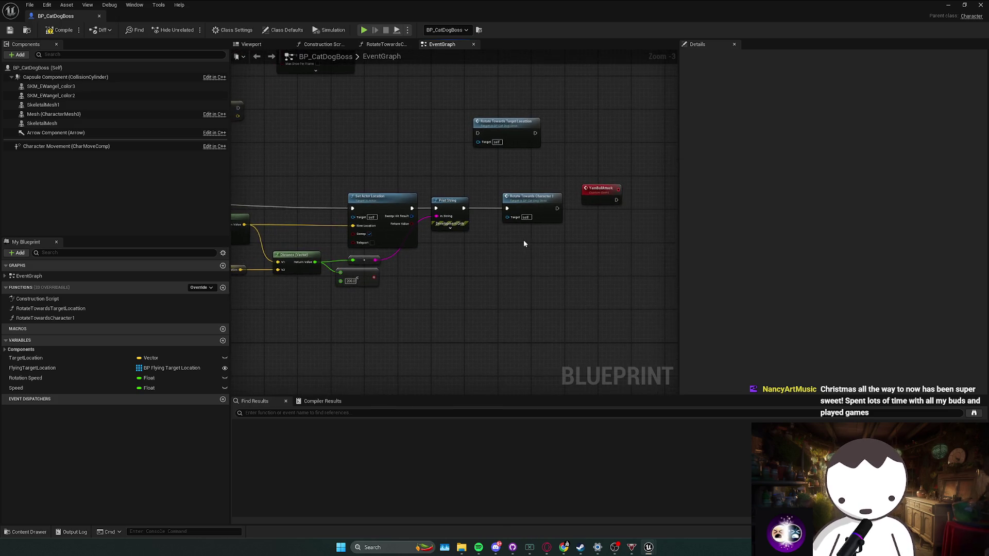
scroll(453, 168, "up", 2)
Step: Delete the Set Timer node from the event graph and save the Blueprint
left_click(486, 129)
key("Delete")
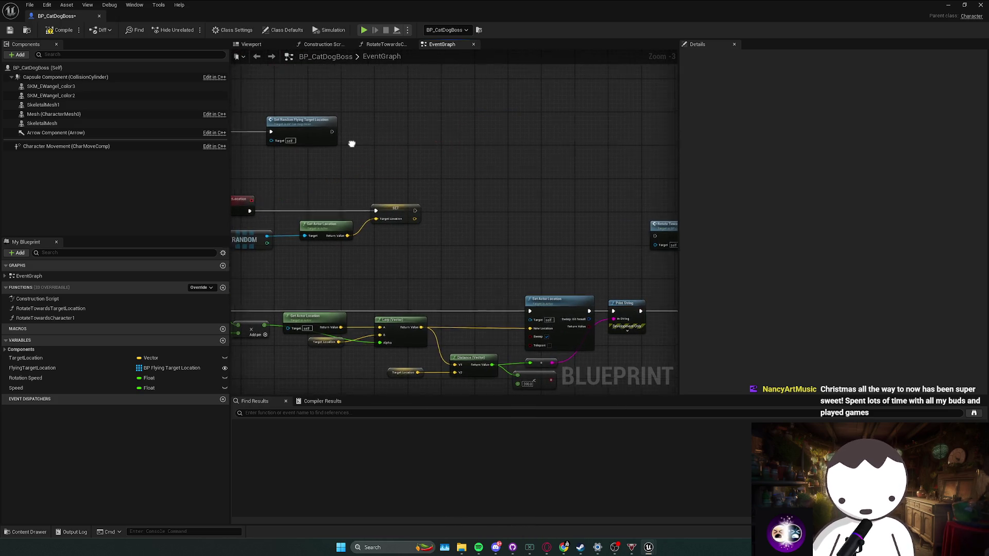
left_click(314, 203)
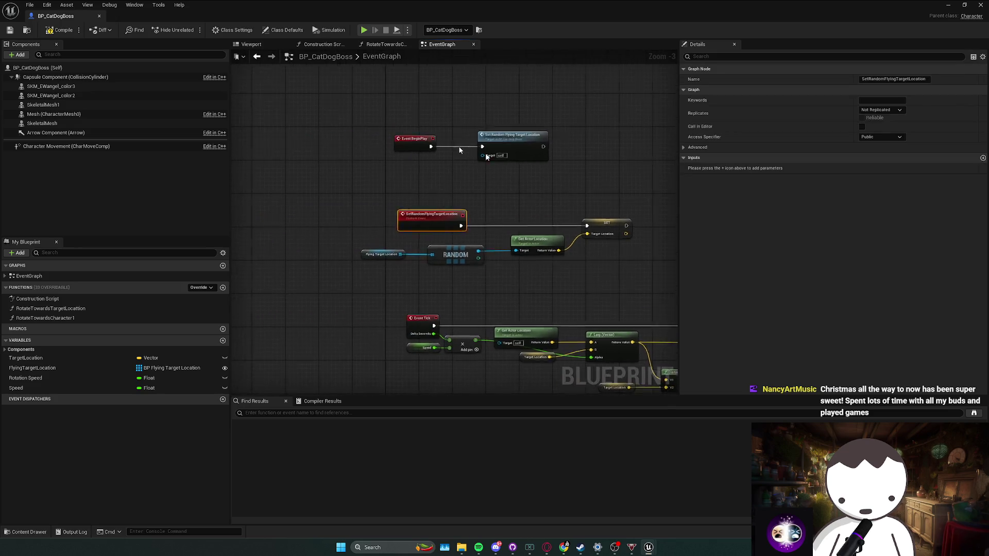
key("ctrl+s")
Step: Inspect the random target location and Set Actor Location movement nodes
left_click_drag(415, 190, 257, 242)
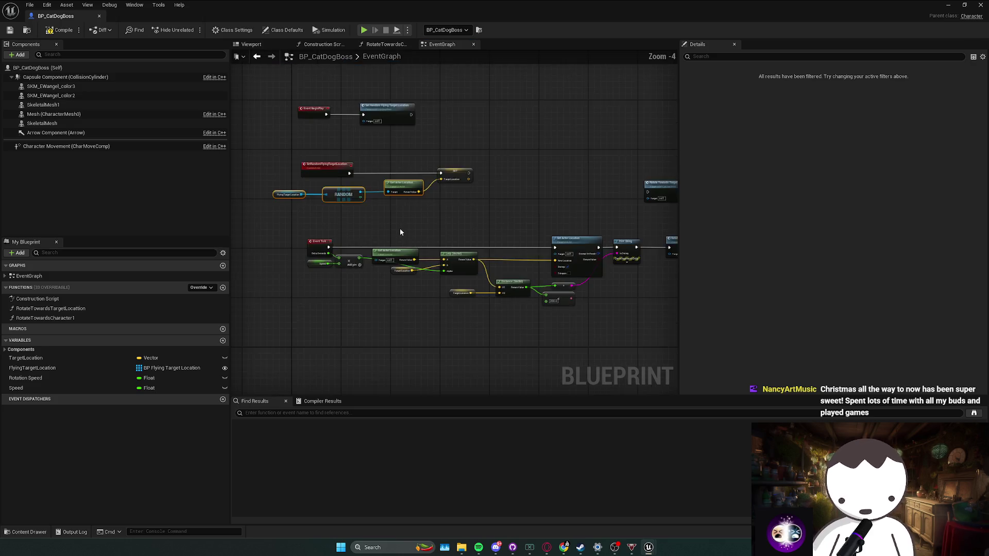
mouse_move(485, 225)
left_mouse_down()
mouse_move(533, 260)
mouse_move(503, 271)
left_mouse_up()
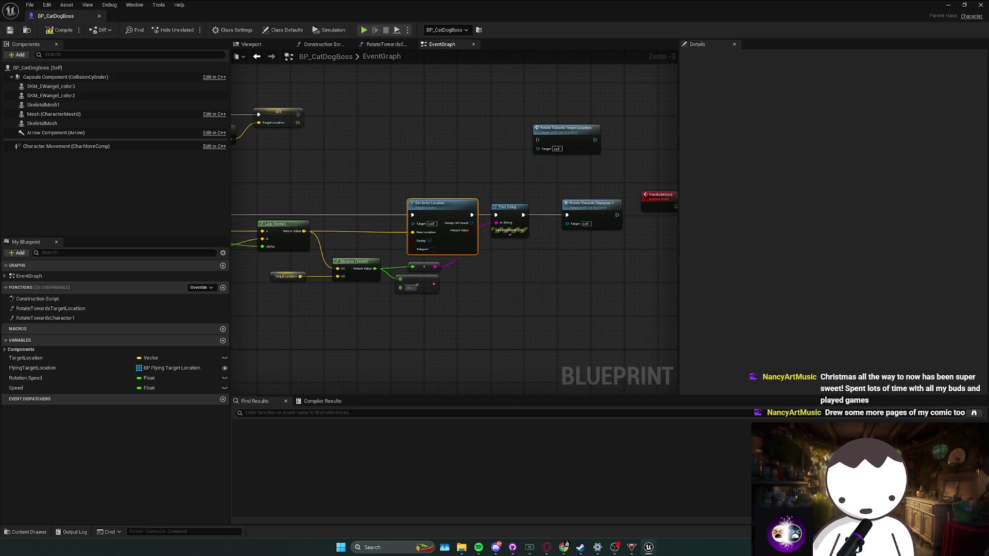
left_click_drag(483, 239, 613, 249)
scroll(613, 250, "down", 1)
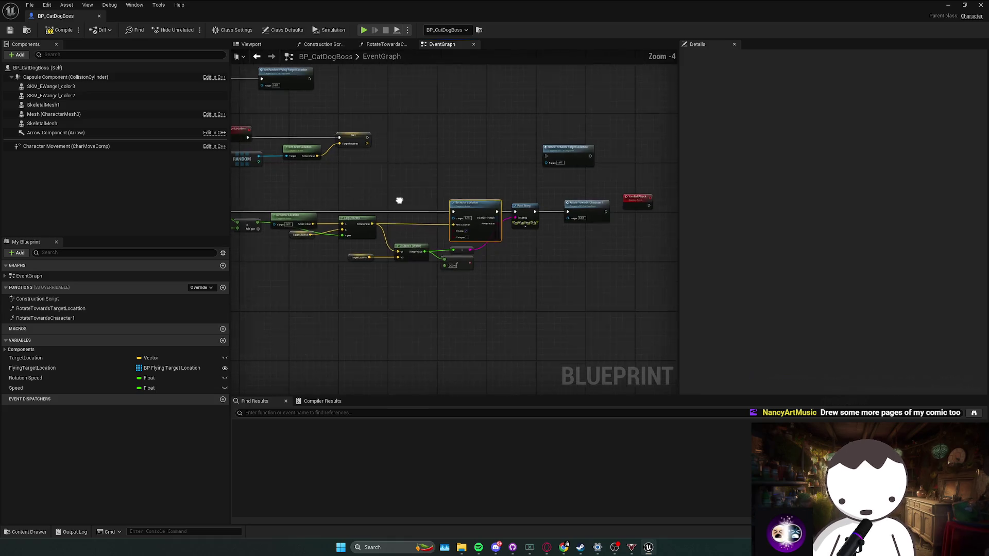
scroll(508, 237, "up", 1)
Step: Select the 200.0 comparison node and bring up the add-node menu near the red event
mouse_move(415, 274)
left_mouse_down()
mouse_move(436, 261)
mouse_move(422, 263)
mouse_move(498, 247)
left_mouse_up()
left_click(410, 269)
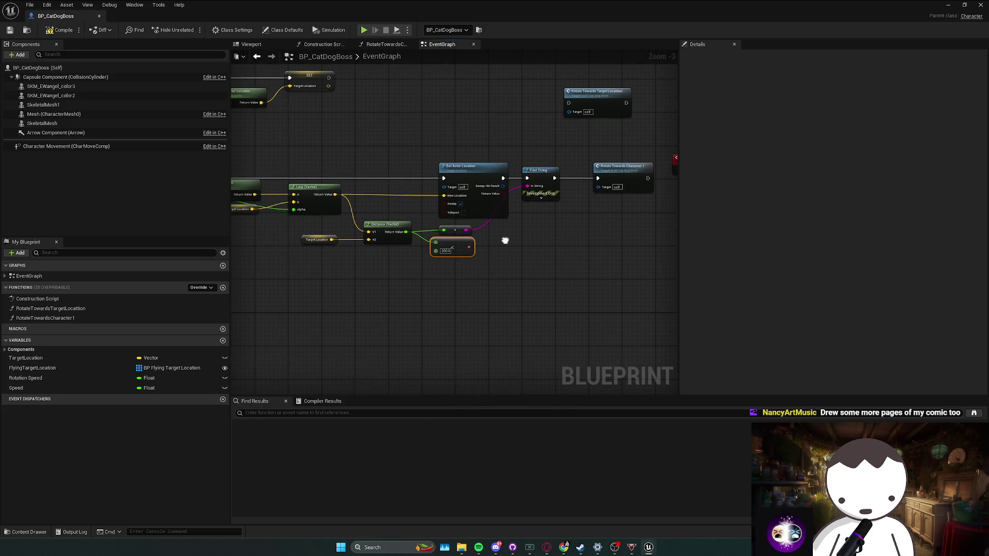
scroll(497, 247, "down", 1)
left_click_drag(459, 214, 439, 240)
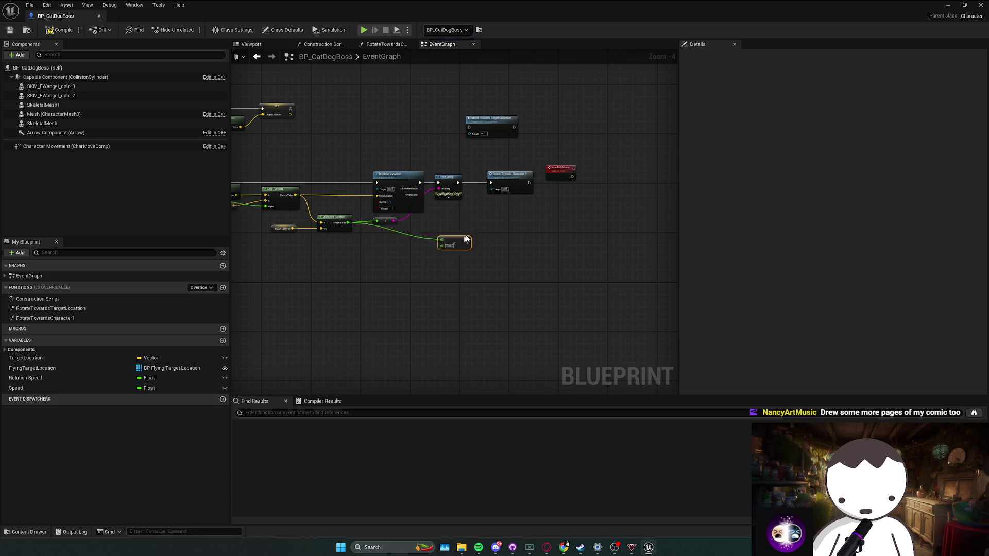
left_click_drag(531, 233, 435, 252)
right_click(481, 251)
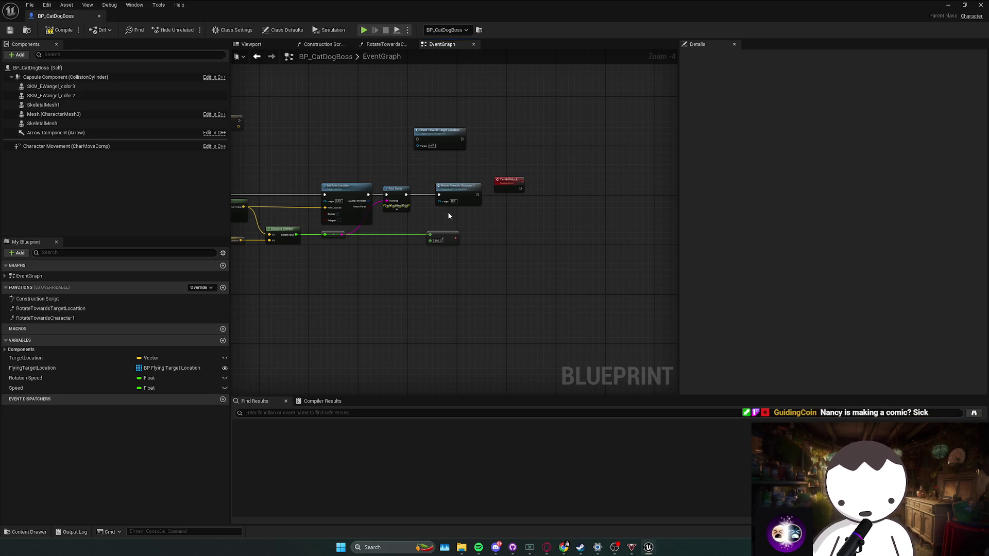
left_click_drag(448, 246, 472, 240)
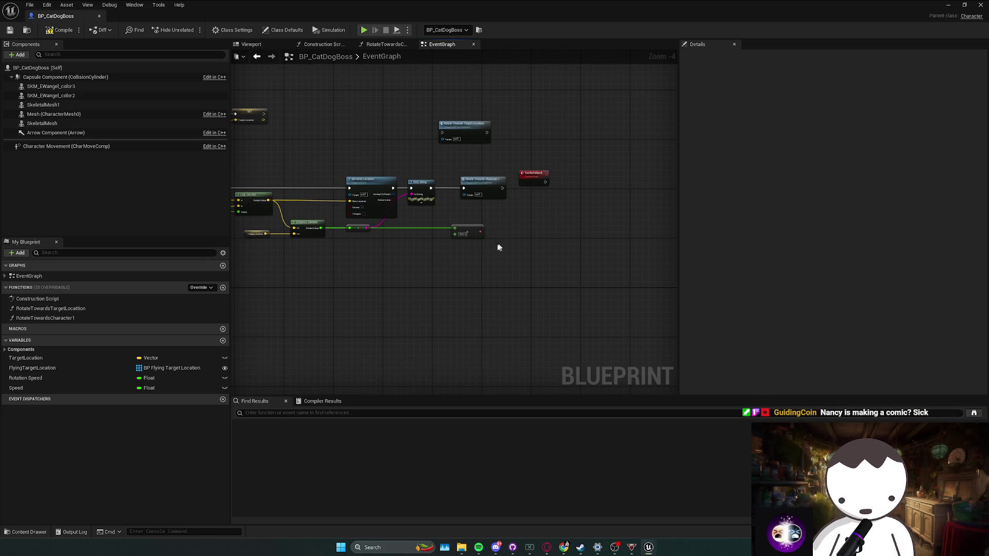
Step: Create a custom event named BeginAttack and move it to the left
right_click(426, 262)
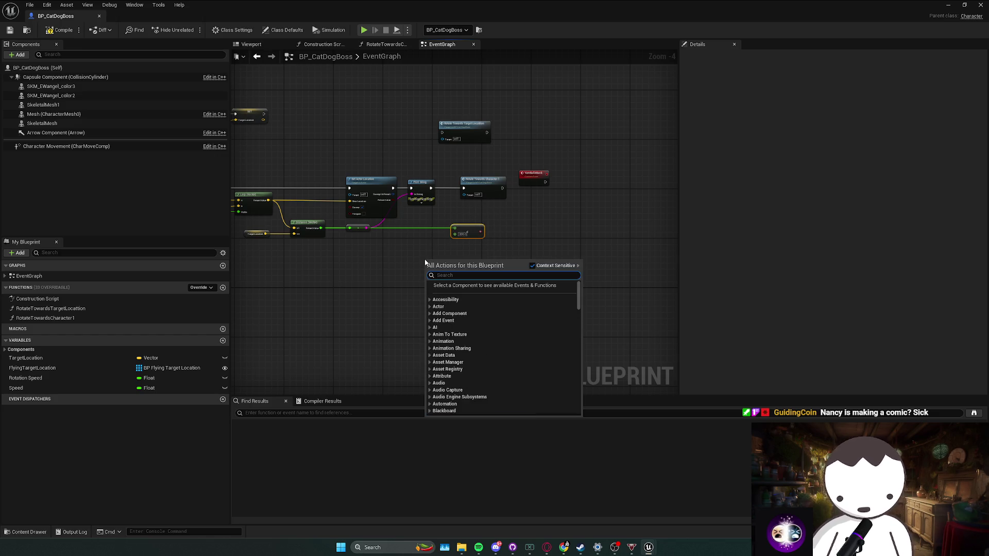
type("custom")
key("Return")
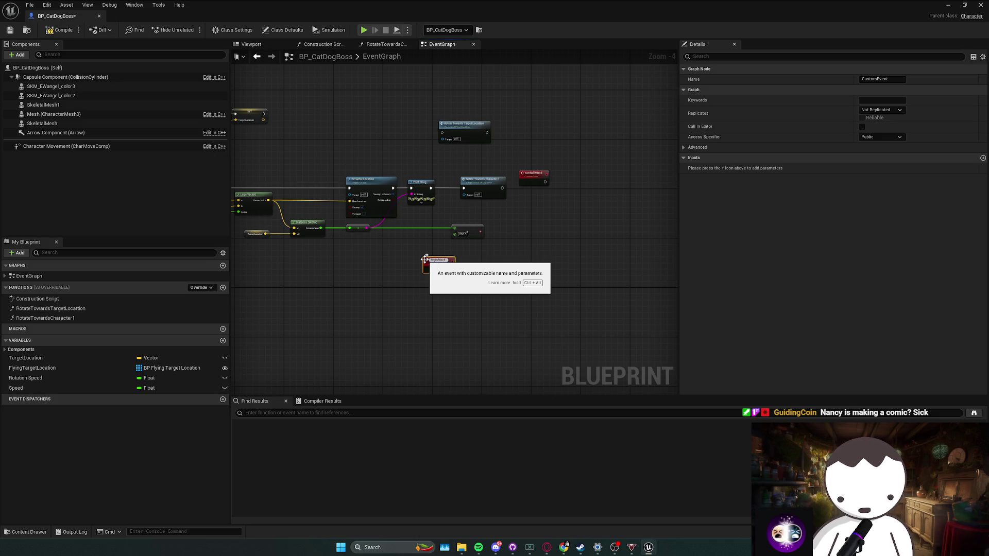
key("Return")
mouse_move(425, 260)
left_mouse_down()
mouse_move(540, 229)
mouse_move(314, 257)
mouse_move(326, 259)
left_mouse_up()
Step: Have BeginAttack call Yarn Ball Attack, checking the YarnBallAttack event definition
type("yarn")
key("Return")
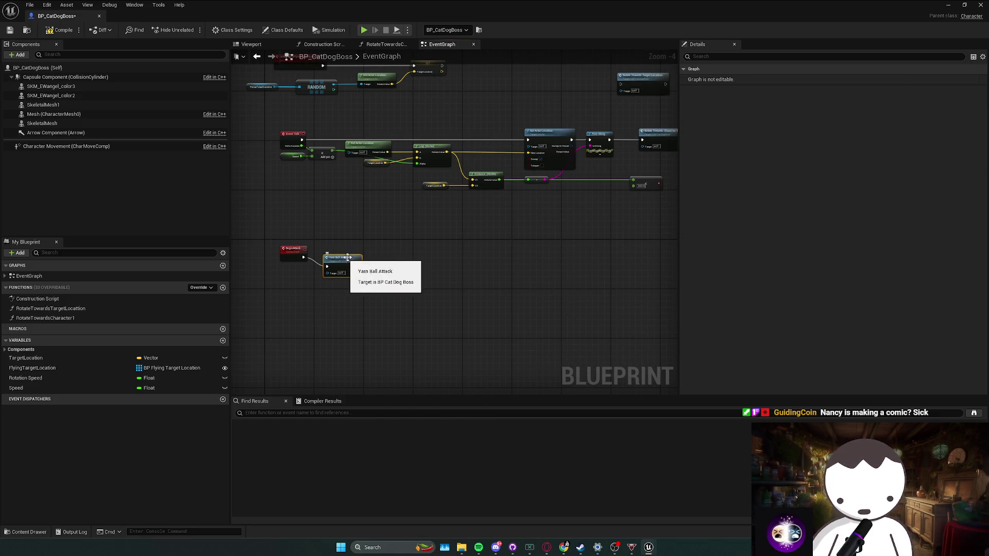
double_click(343, 257)
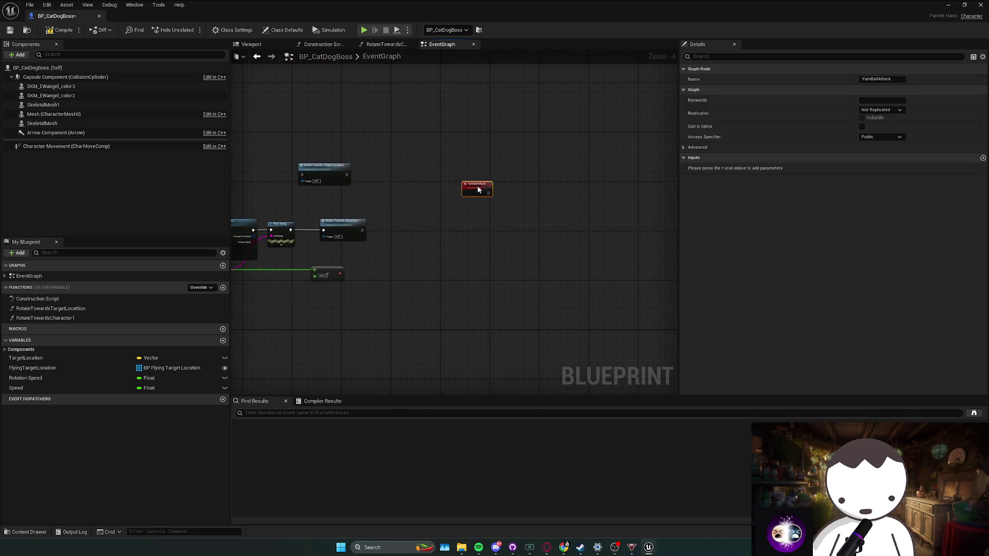
key("alt+Left")
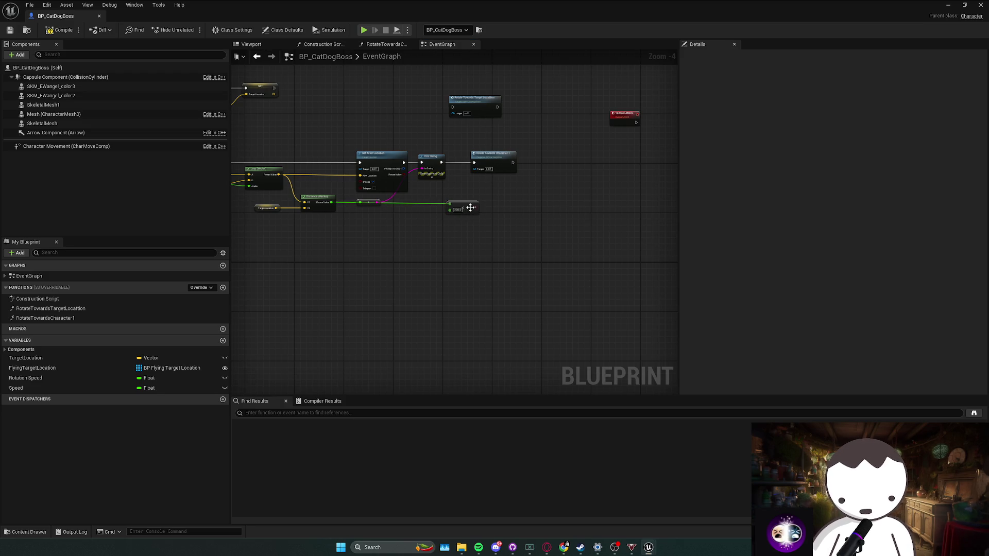
Step: Wire the distance less-than result into the Branch condition and save the Blueprint
left_click_drag(541, 168, 539, 208)
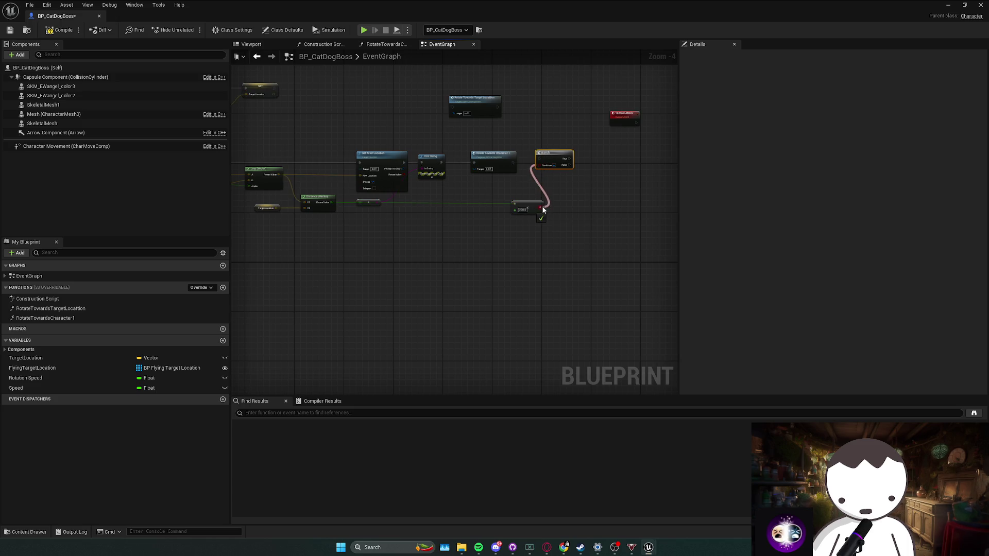
left_click_drag(547, 153, 547, 157)
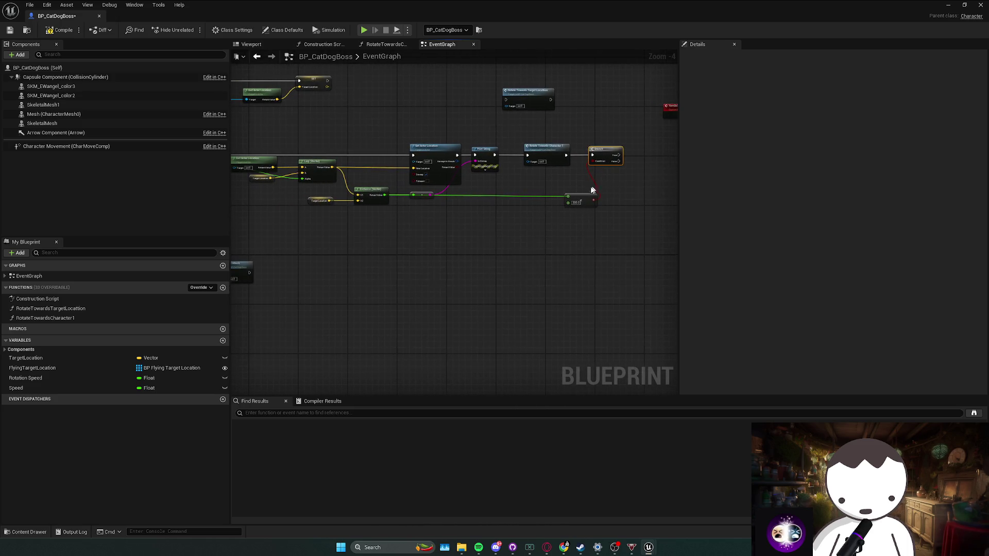
mouse_move(320, 226)
left_mouse_down()
mouse_move(585, 203)
mouse_move(575, 189)
left_mouse_up()
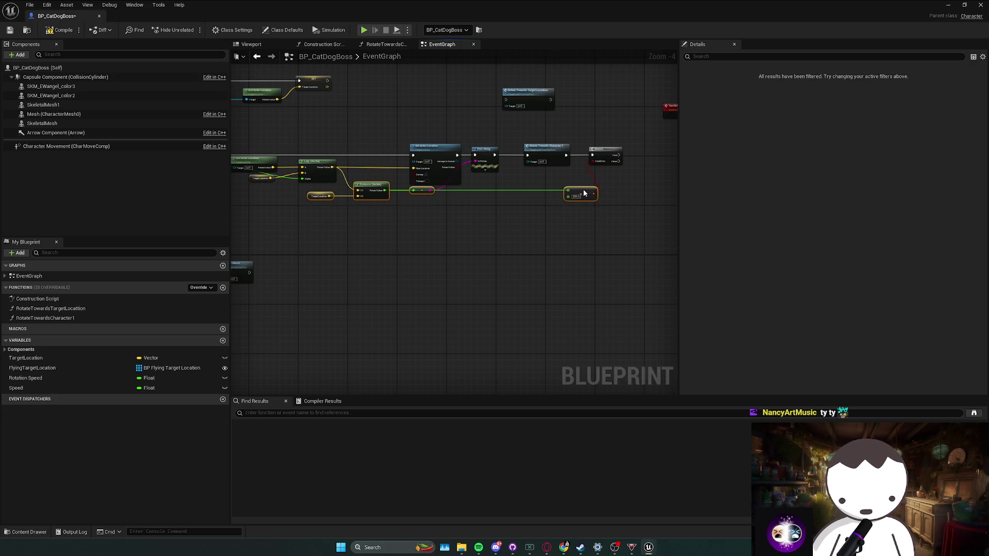
left_click_drag(384, 207, 434, 230)
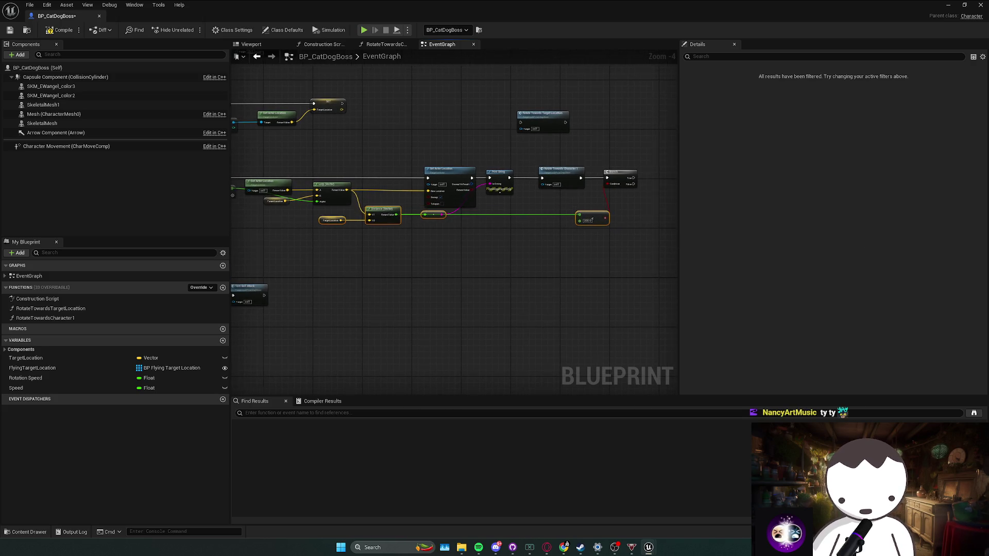
left_click(529, 254)
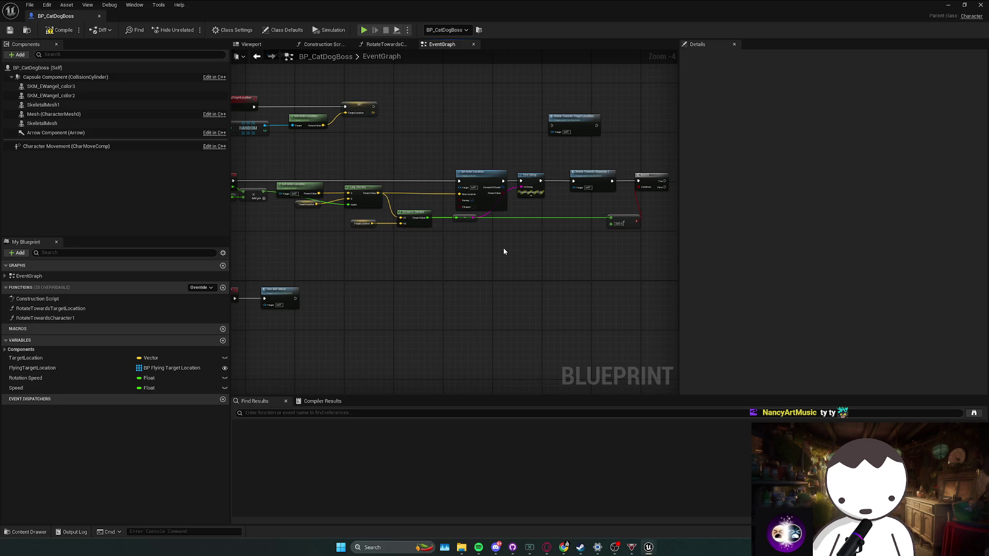
mouse_move(593, 214)
left_mouse_down()
mouse_move(561, 215)
mouse_move(549, 235)
left_mouse_up()
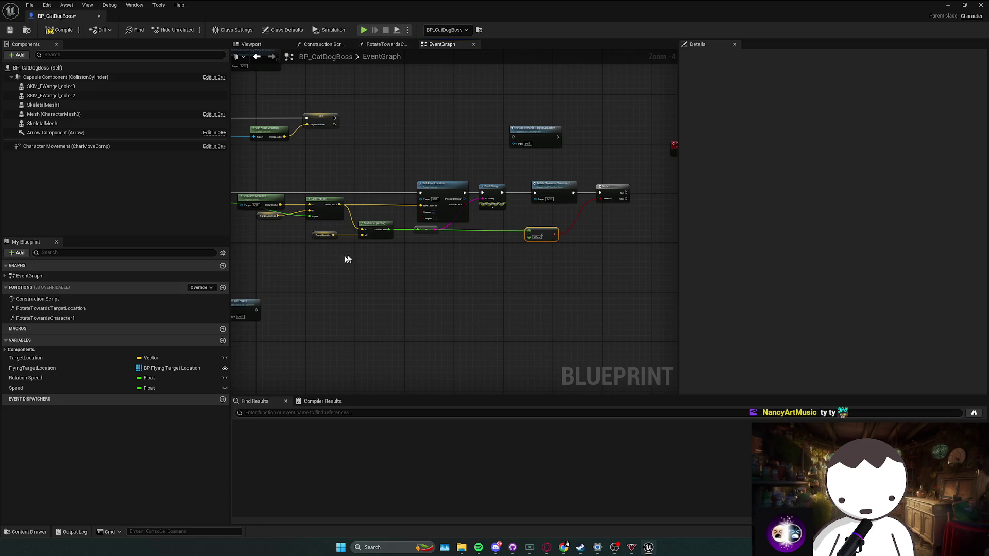
key("ctrl+s")
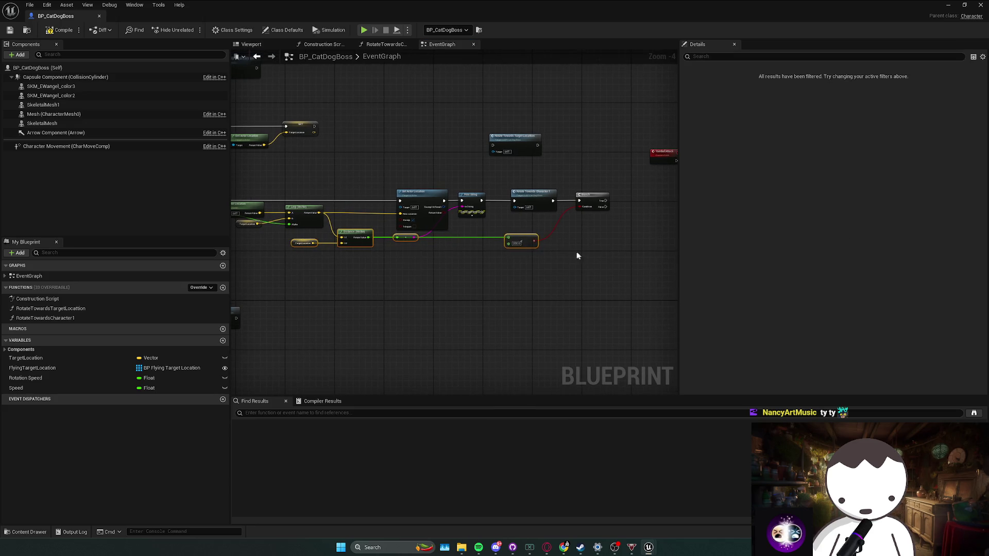
Step: Nudge Rotate Towards Character slightly left into line and check the 200.0 node beside Branch
left_click_drag(577, 251, 505, 268)
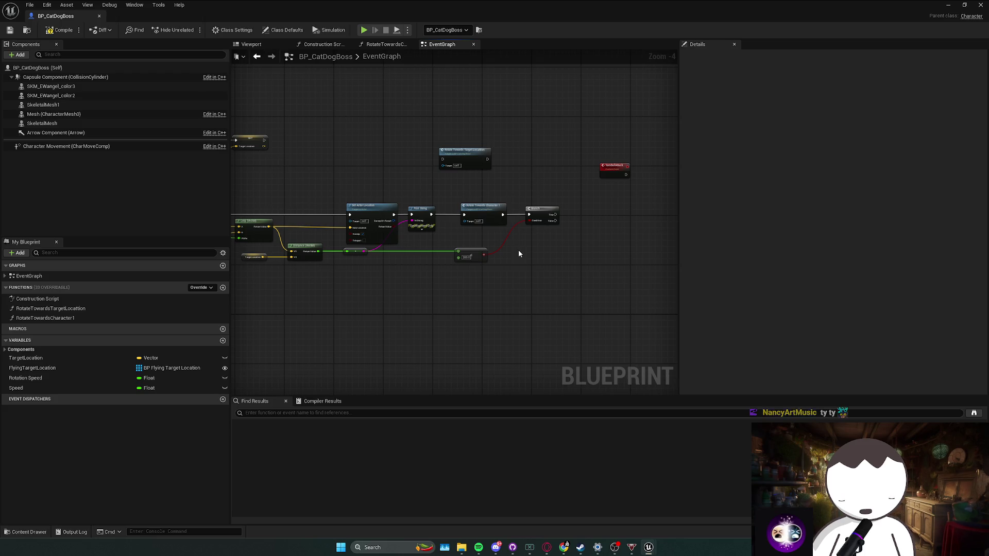
left_click_drag(479, 214, 469, 213)
mouse_move(500, 248)
left_mouse_down()
mouse_move(521, 233)
mouse_move(531, 204)
mouse_move(546, 220)
left_mouse_up()
left_click(492, 232)
left_click(484, 233)
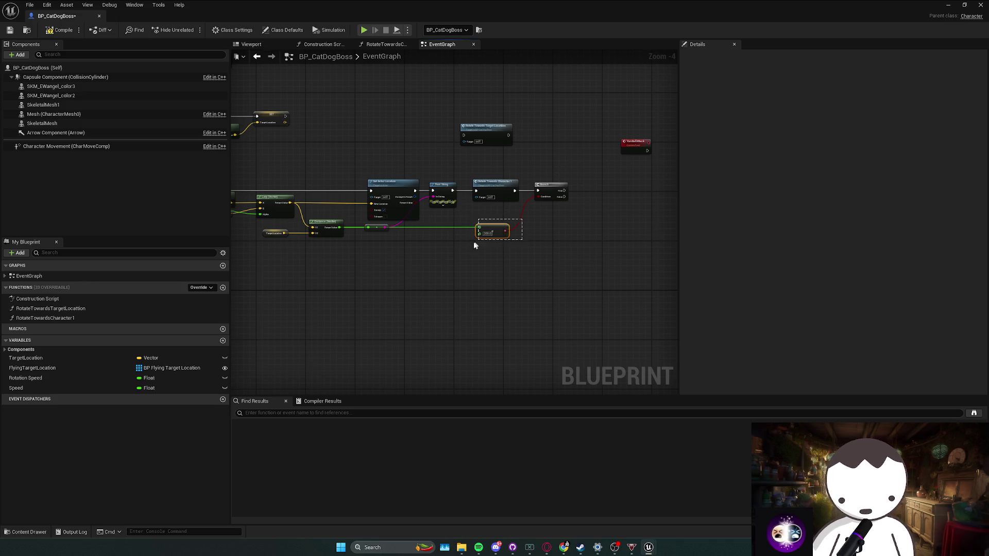
left_click_drag(468, 248, 572, 218)
mouse_move(403, 264)
left_mouse_down()
mouse_move(492, 249)
mouse_move(617, 186)
left_mouse_up()
mouse_move(581, 219)
left_mouse_down()
mouse_move(509, 221)
mouse_move(540, 230)
mouse_move(618, 190)
mouse_move(629, 170)
left_mouse_up()
Step: Add a Do Once node after the Branch True output
type("don")
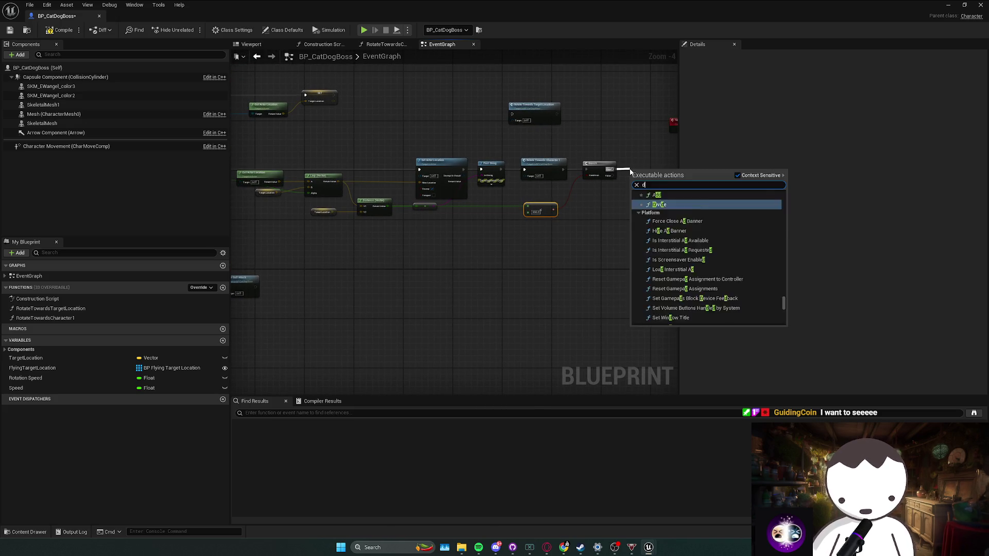
key("BackSpace")
type("nce")
key("Return")
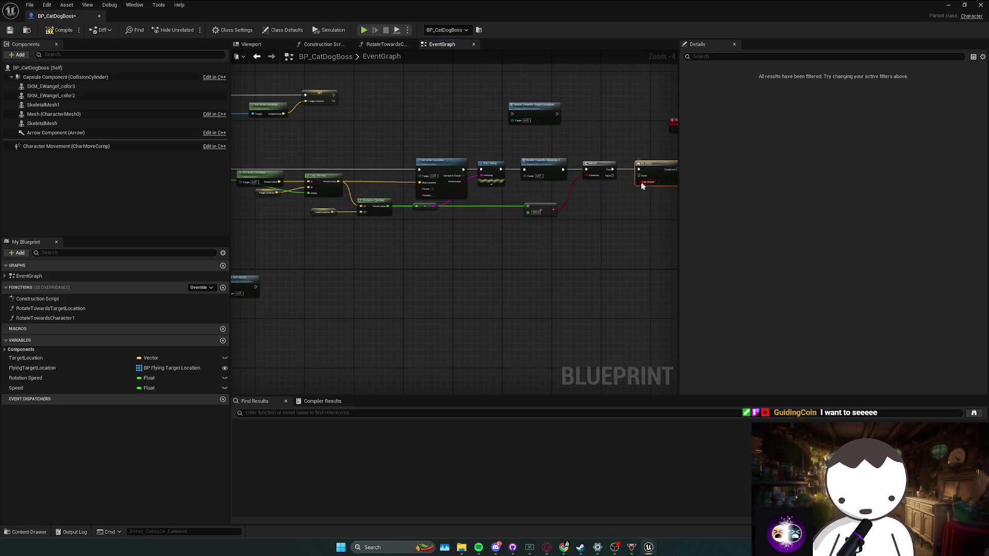
Step: Add a ResetAttack custom event wired to Do Once's Reset input
right_click(543, 218)
type("custom e")
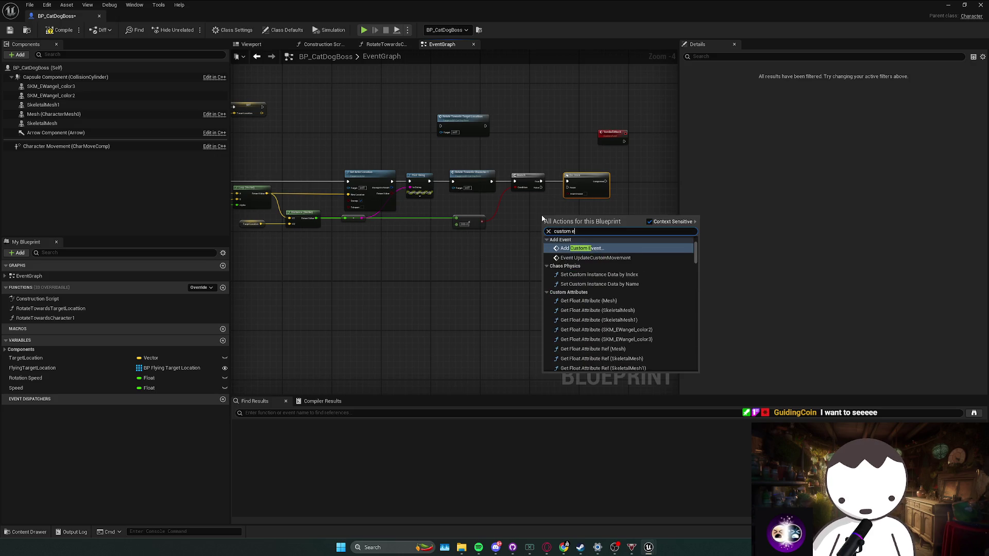
key("Return")
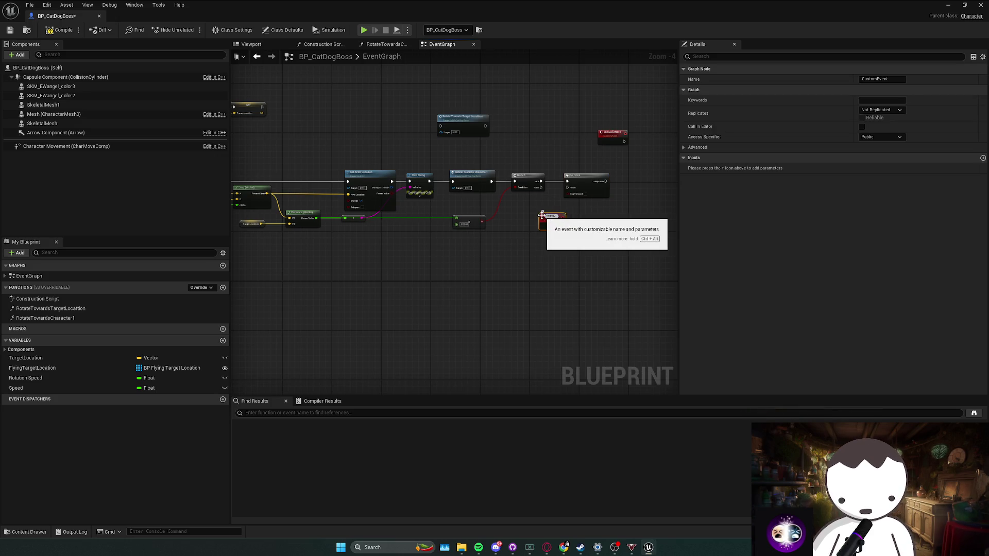
type("Attack")
key("Return")
mouse_move(542, 216)
left_mouse_down()
mouse_move(522, 203)
mouse_move(566, 187)
mouse_move(553, 183)
left_mouse_up()
Step: Call Begin Attack from Do Once's Completed output and tidy the node's position
type("b")
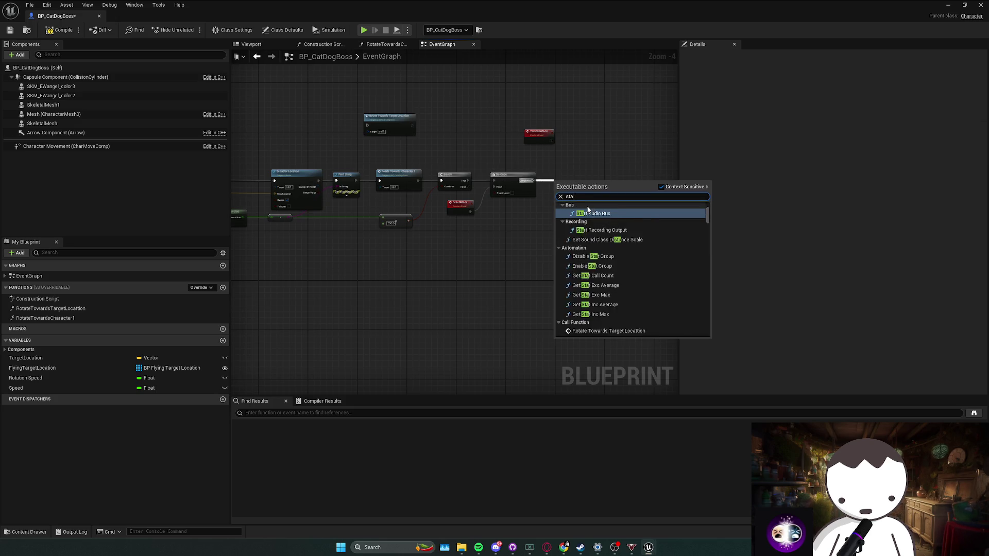
type("egin")
key("Return")
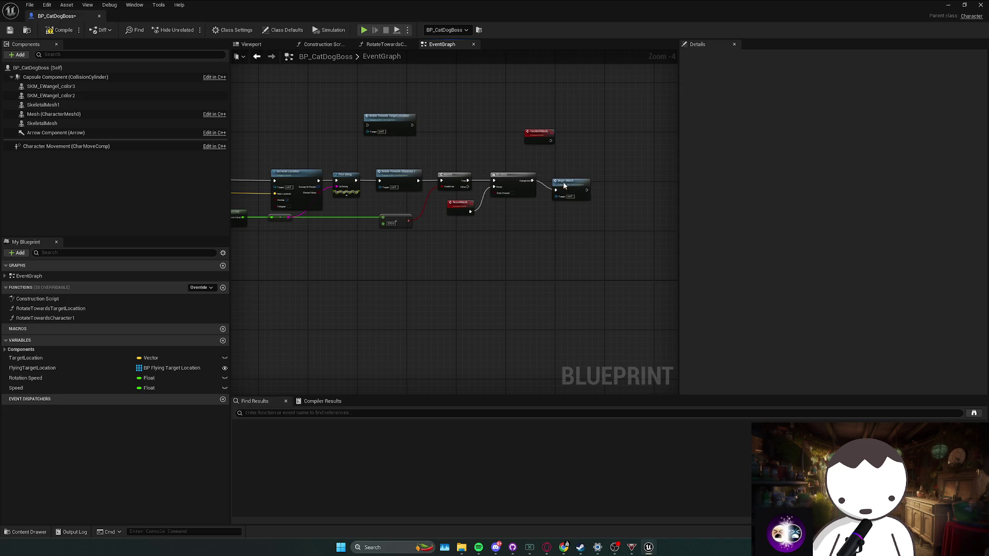
double_click(563, 174)
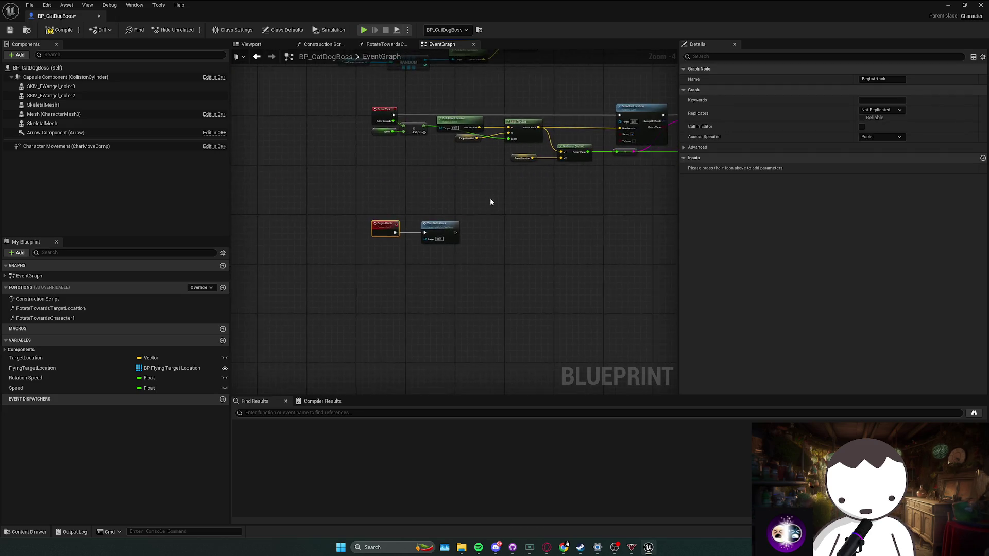
key("alt+Left")
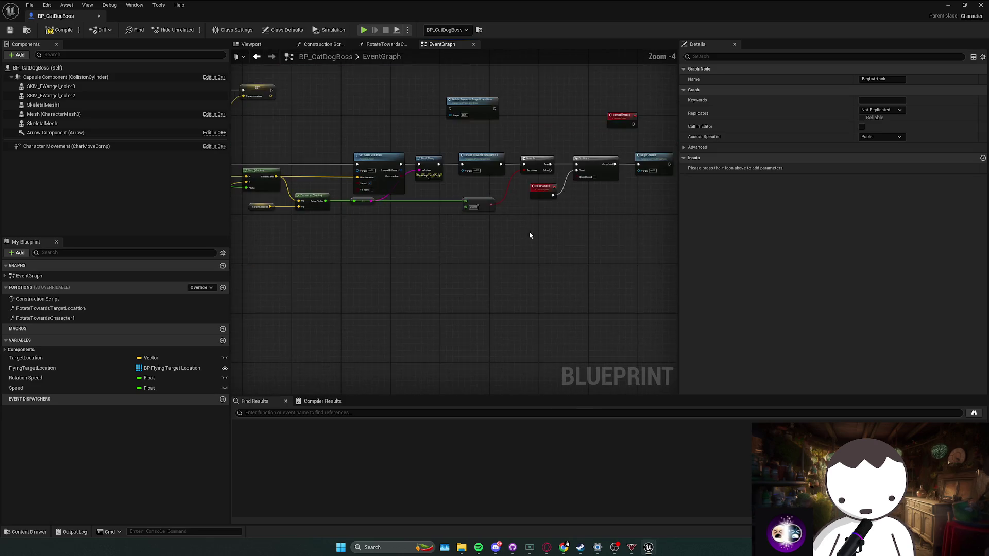
key("alt+Right")
left_click_drag(375, 220, 444, 220)
key("alt+Left")
Step: Make YarnballAttack print 'YarnAttack' with a Print String, compile, and start a test play
mouse_move(496, 181)
left_mouse_down()
mouse_move(426, 161)
mouse_move(410, 186)
left_mouse_up()
left_click_drag(472, 179, 504, 168)
type("print string")
key("Return")
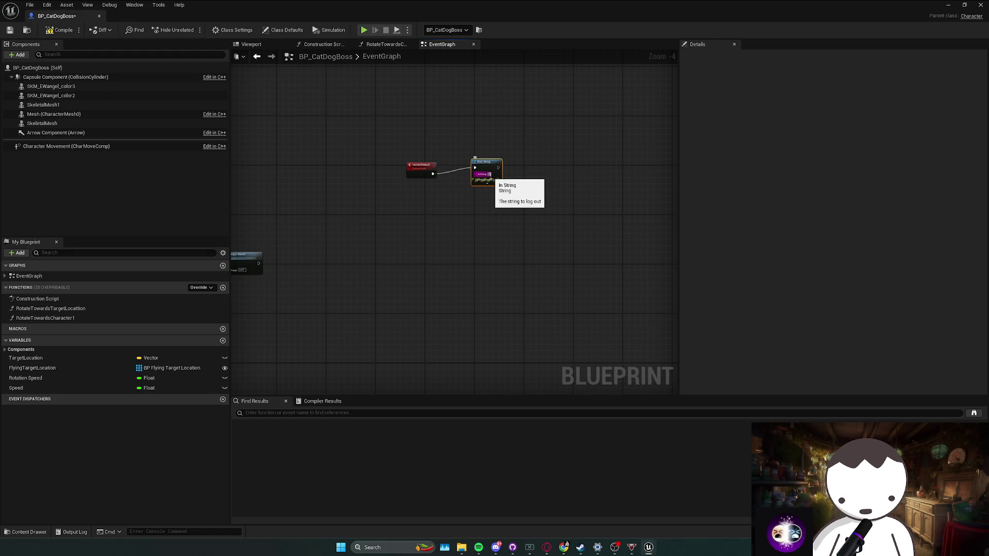
key("ctrl+v")
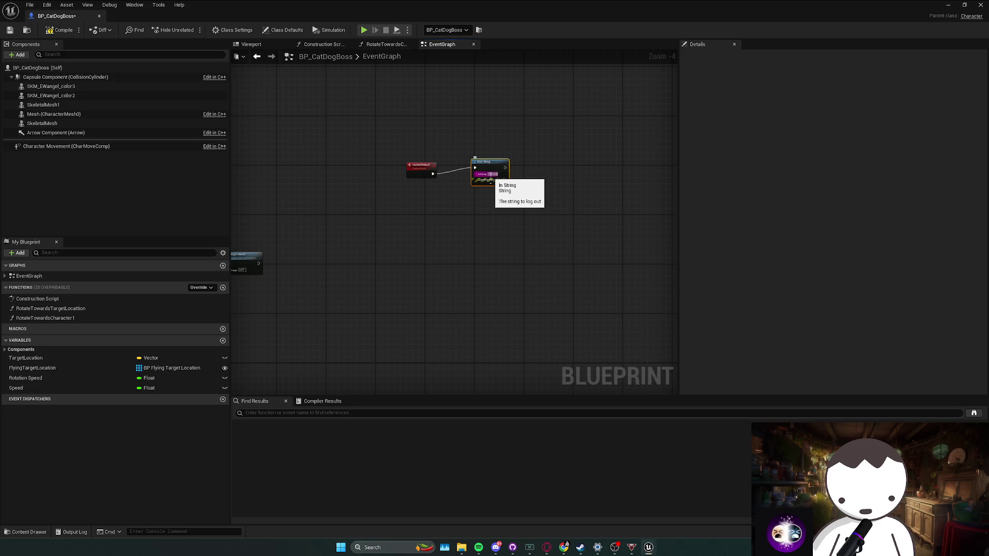
left_click(446, 191)
left_click_drag(446, 191, 525, 143)
key("q")
left_click(525, 144)
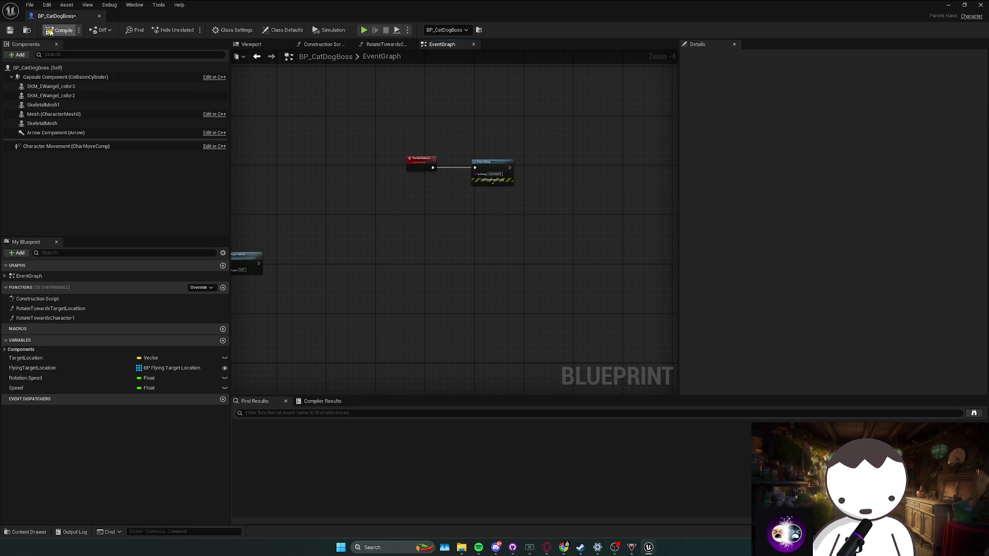
key("alt+p")
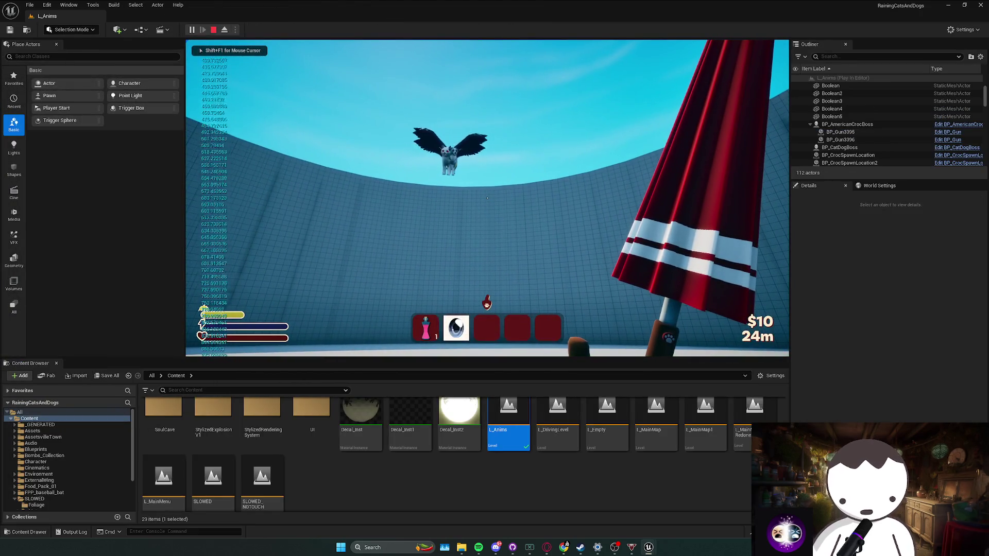
Step: Stop the test, play-test the level again, then frame the boss in the viewport
key("Escape")
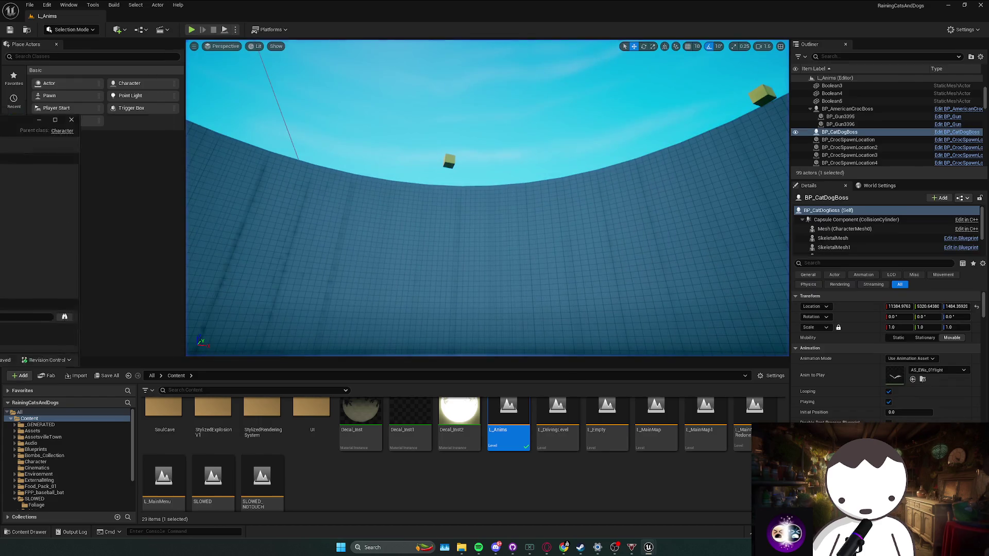
scroll(354, 215, "up", 1)
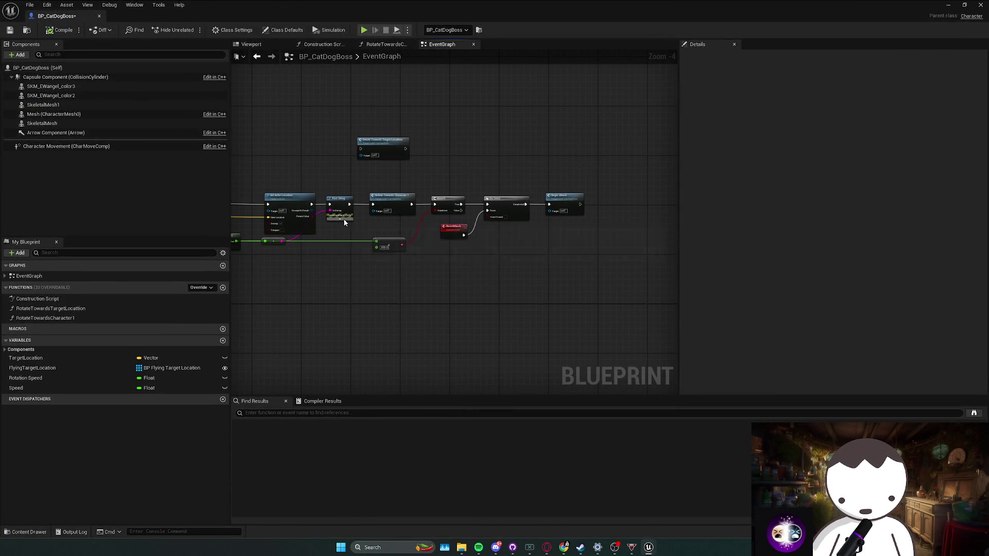
scroll(345, 256, "up", 1)
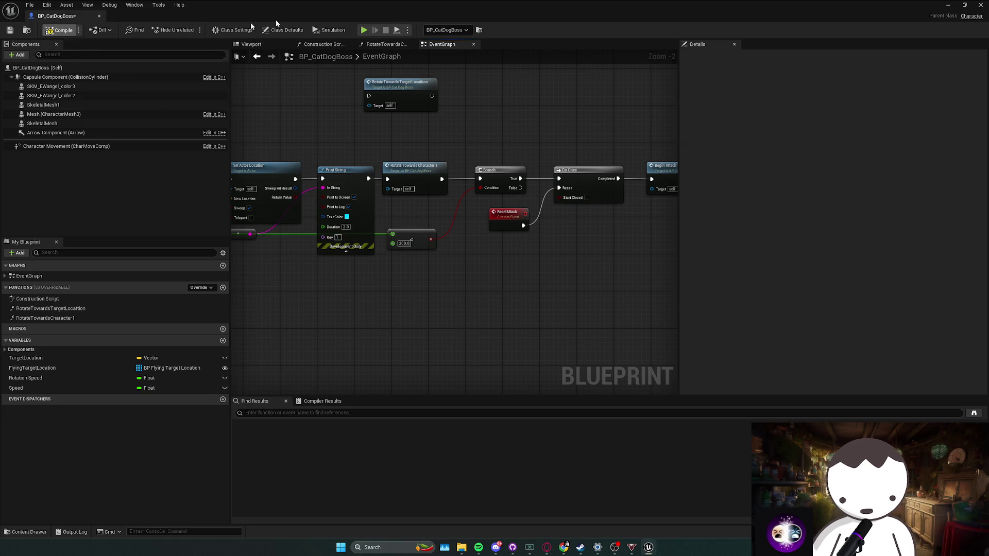
key("alt+Tab")
left_click(191, 30)
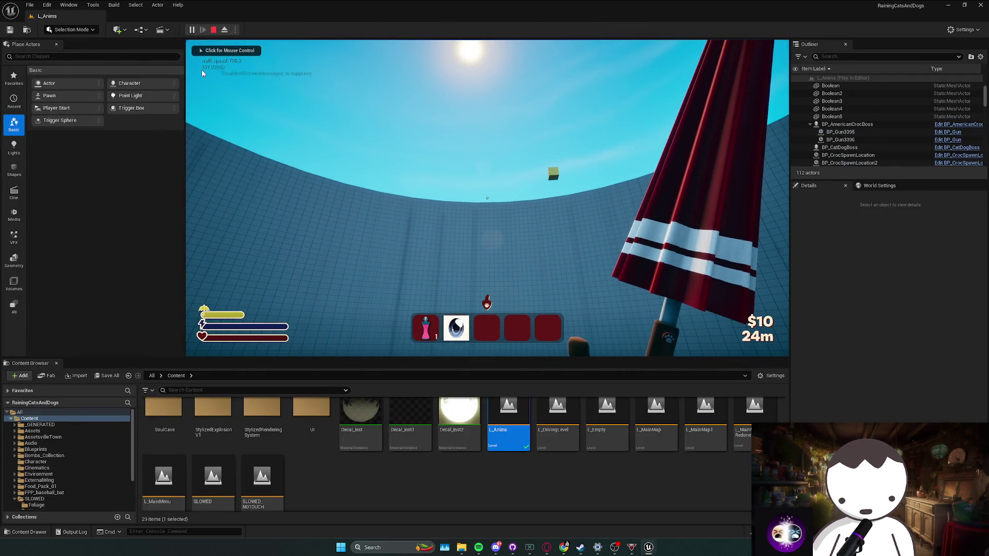
key("Escape")
key("f")
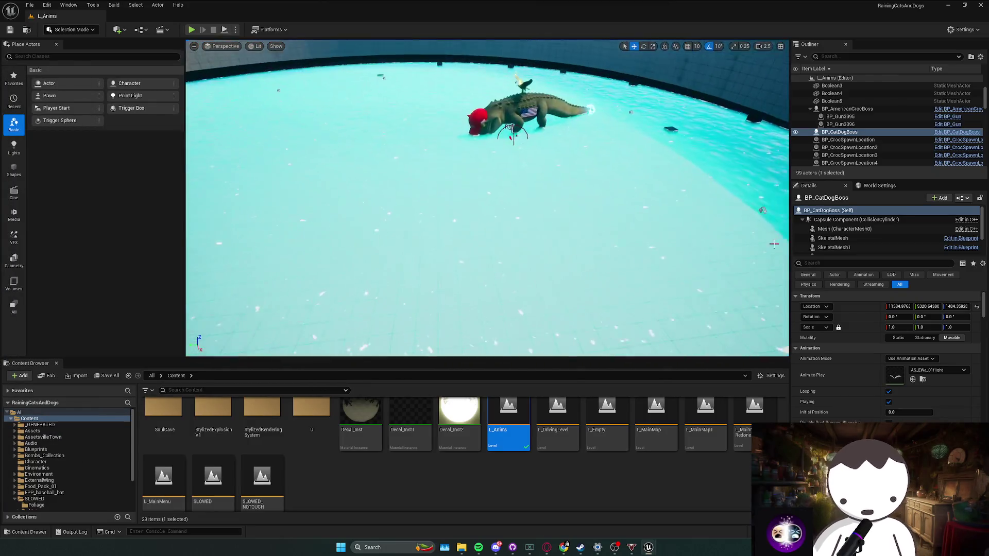
Step: Open BP_AmericanCrocBoss's Blueprint from the crocodile in the viewport
right_click(508, 88)
left_click(556, 134)
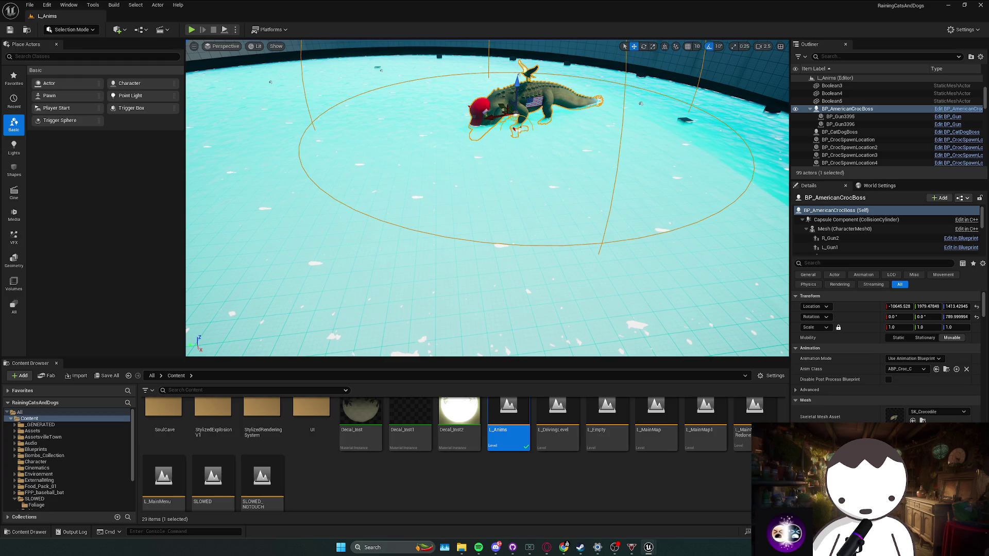
scroll(400, 119, "up", 8)
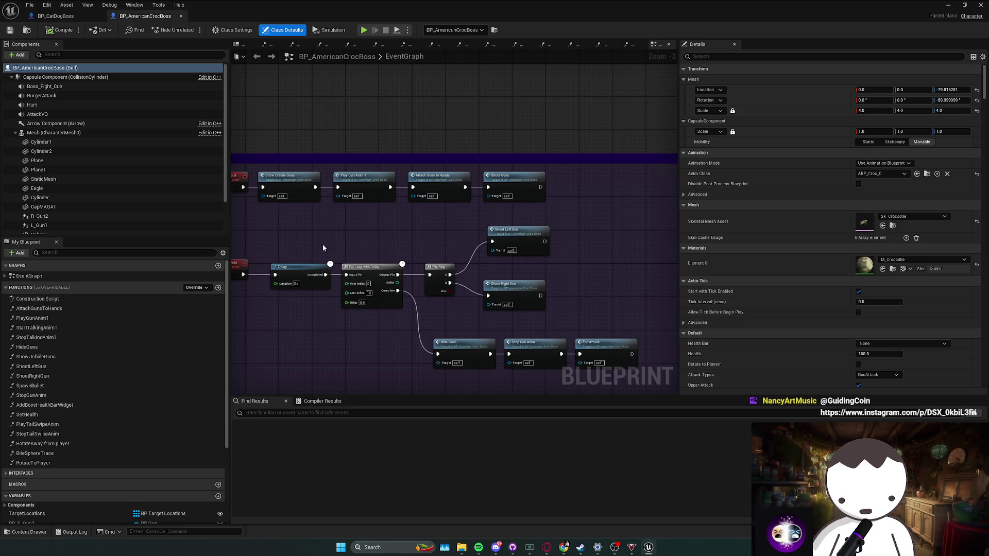
Step: Copy the croc's Mesh, Get Socket Location and SpawnActor BP Burgers nodes into BP_CatDogBoss
mouse_move(327, 242)
left_mouse_down()
mouse_move(431, 199)
mouse_move(409, 202)
mouse_move(427, 217)
left_mouse_up()
mouse_move(524, 194)
left_mouse_down()
mouse_move(514, 223)
mouse_move(304, 223)
mouse_move(399, 135)
mouse_move(379, 163)
mouse_move(417, 202)
mouse_move(386, 203)
mouse_move(371, 183)
mouse_move(437, 168)
mouse_move(405, 254)
mouse_move(289, 247)
mouse_move(451, 230)
mouse_move(262, 197)
left_mouse_up()
left_click_drag(323, 195, 515, 264)
mouse_move(553, 220)
left_mouse_down()
mouse_move(480, 229)
mouse_move(541, 205)
left_mouse_up()
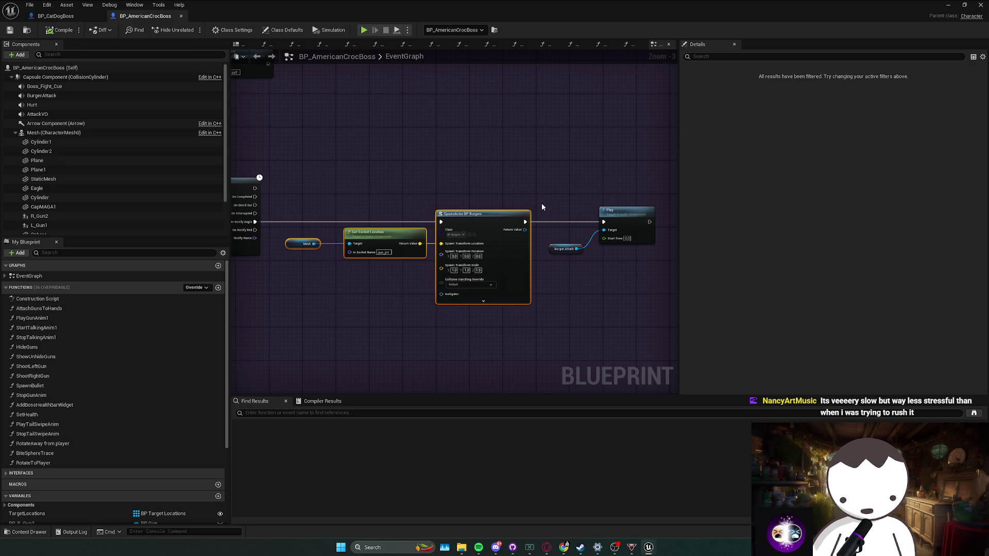
mouse_move(318, 209)
left_mouse_down()
mouse_move(440, 209)
mouse_move(519, 283)
left_mouse_up()
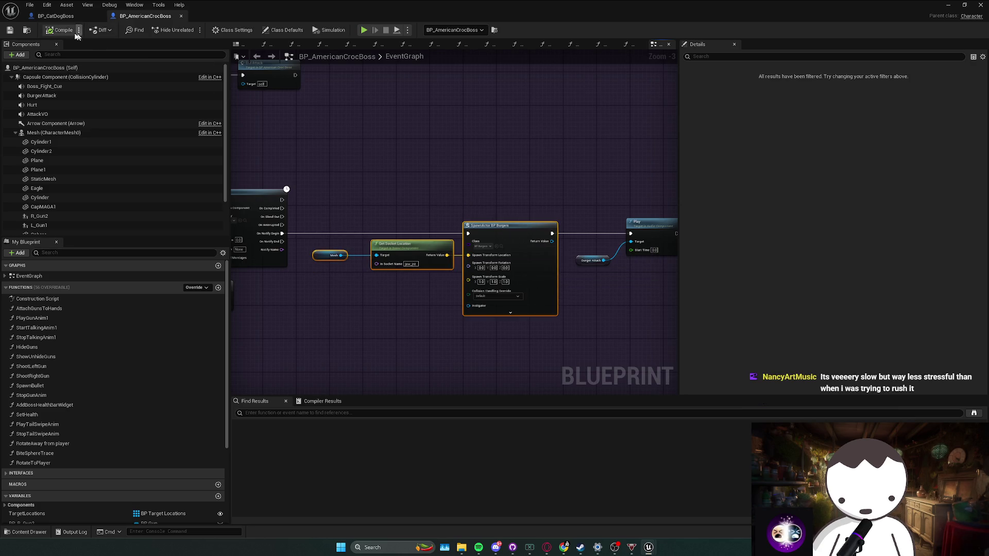
left_click(57, 16)
key("ctrl+v")
Step: Place the pasted spawn nodes, choose a BP_ actor class, and connect the spawn to the loop body
mouse_move(481, 159)
left_mouse_down()
mouse_move(506, 208)
mouse_move(521, 217)
mouse_move(566, 206)
left_mouse_up()
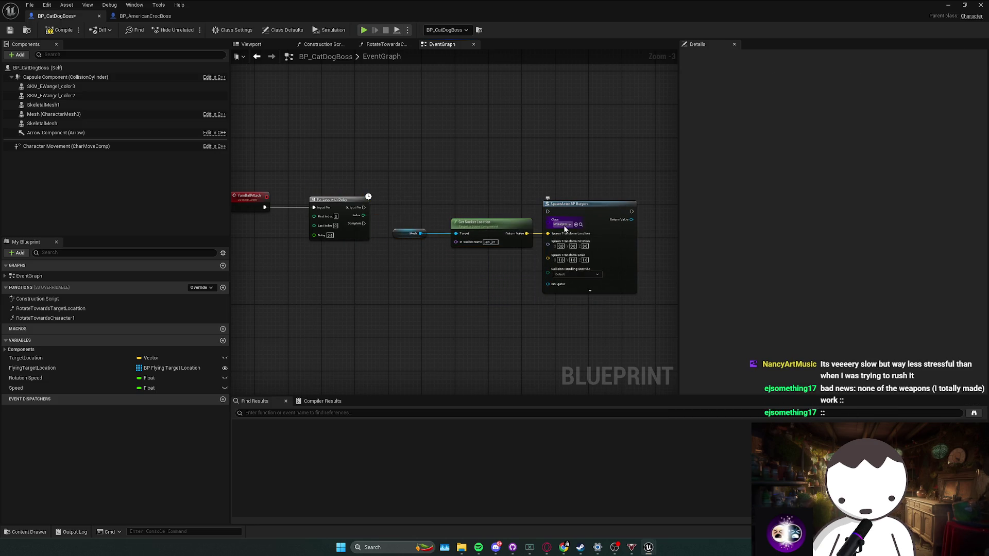
left_click(564, 225)
type("bp_bur")
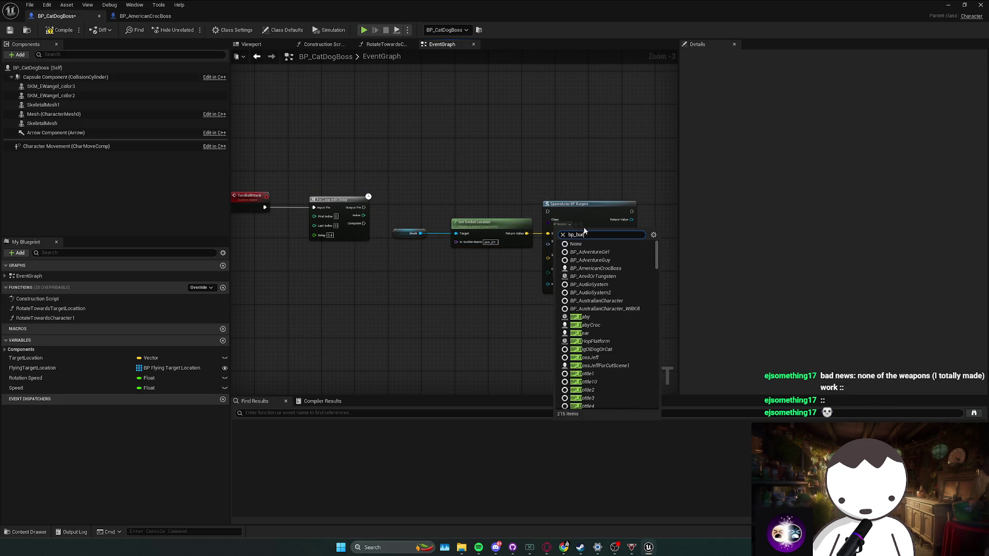
left_click(603, 263)
left_click_drag(547, 211, 359, 210)
Step: Delete the pasted Get Socket Location and Mesh nodes, checking the boss model in the viewport
left_click(565, 212)
left_click_drag(644, 289, 397, 200)
left_click_drag(566, 205, 544, 203)
left_click(442, 256)
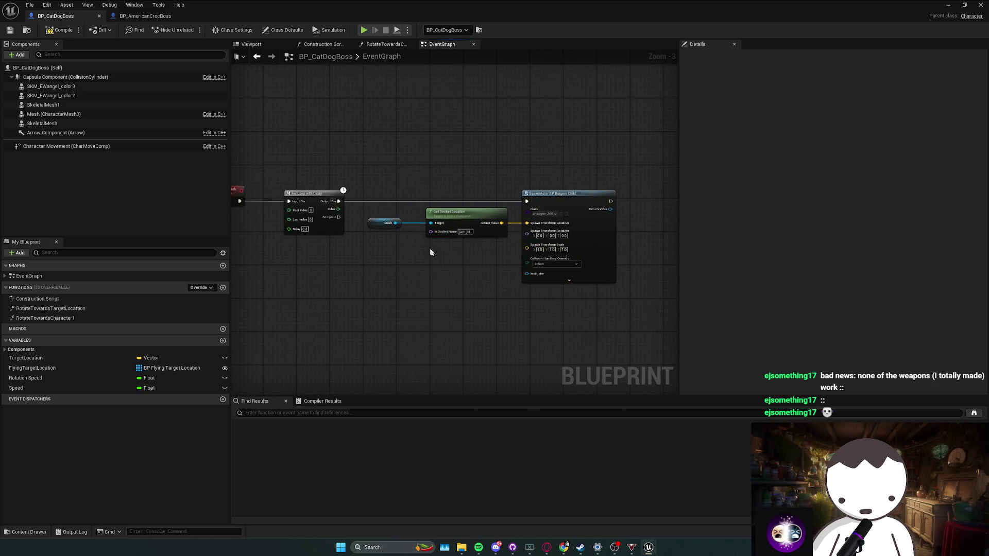
left_click(251, 44)
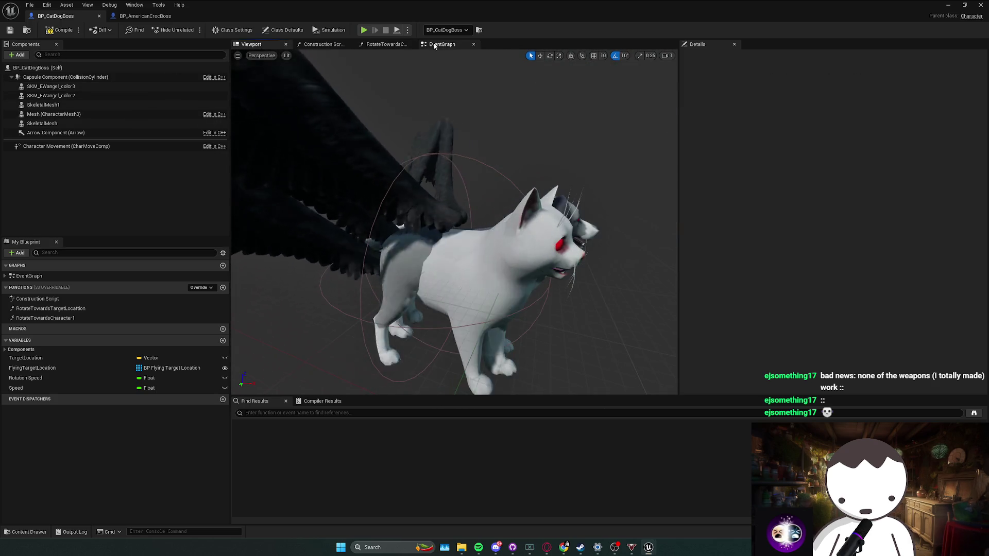
left_click(442, 44)
mouse_move(364, 182)
left_mouse_down()
mouse_move(380, 214)
mouse_move(435, 212)
left_mouse_up()
key("Delete")
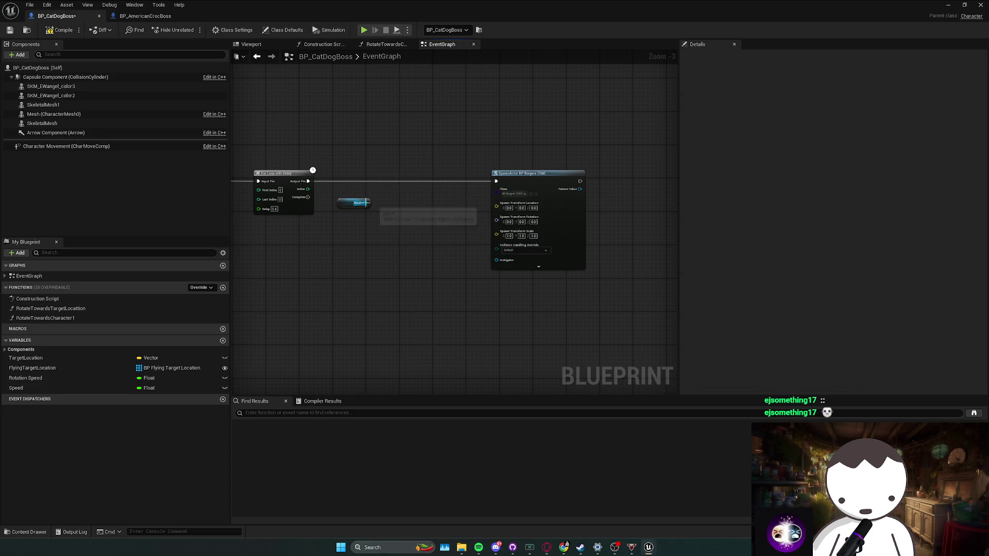
left_click(354, 203)
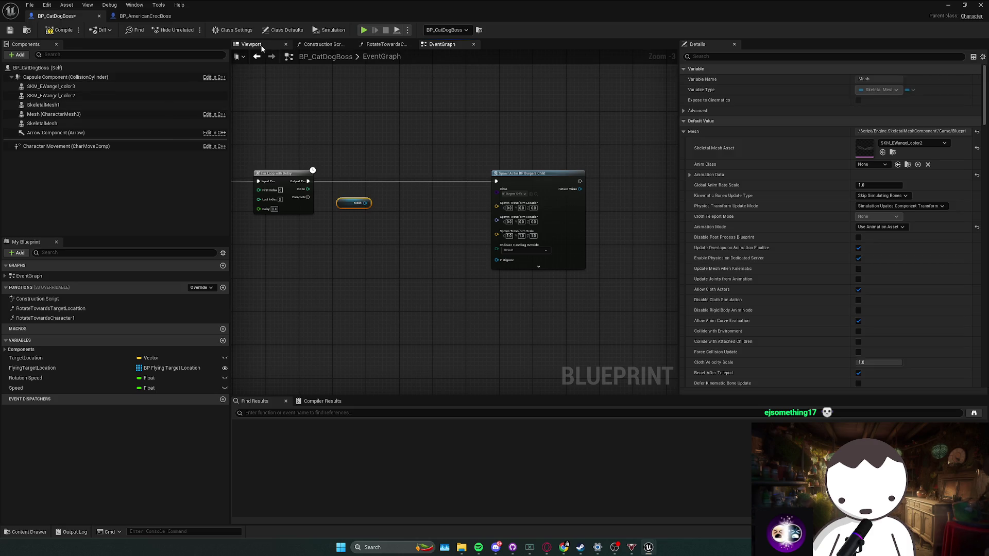
left_click(250, 44)
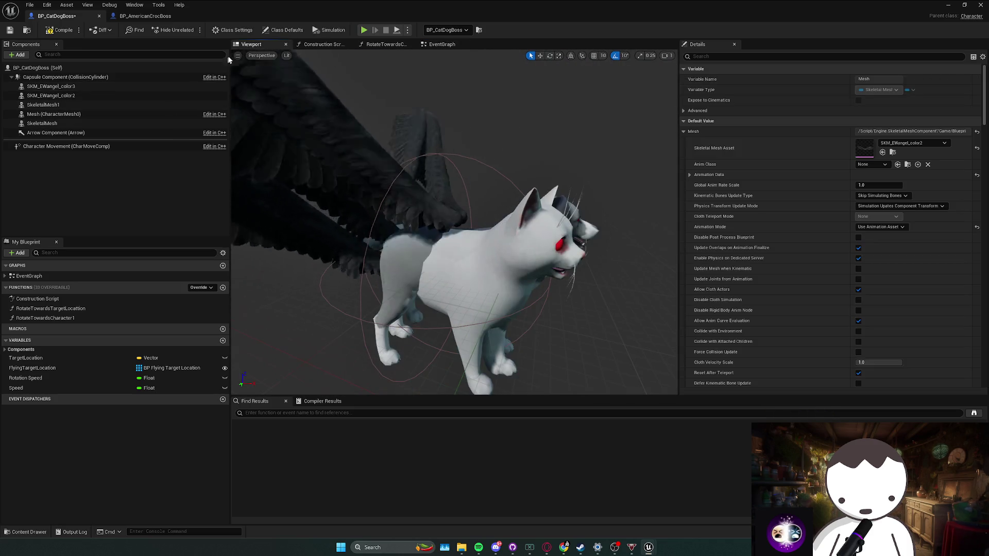
left_click(441, 44)
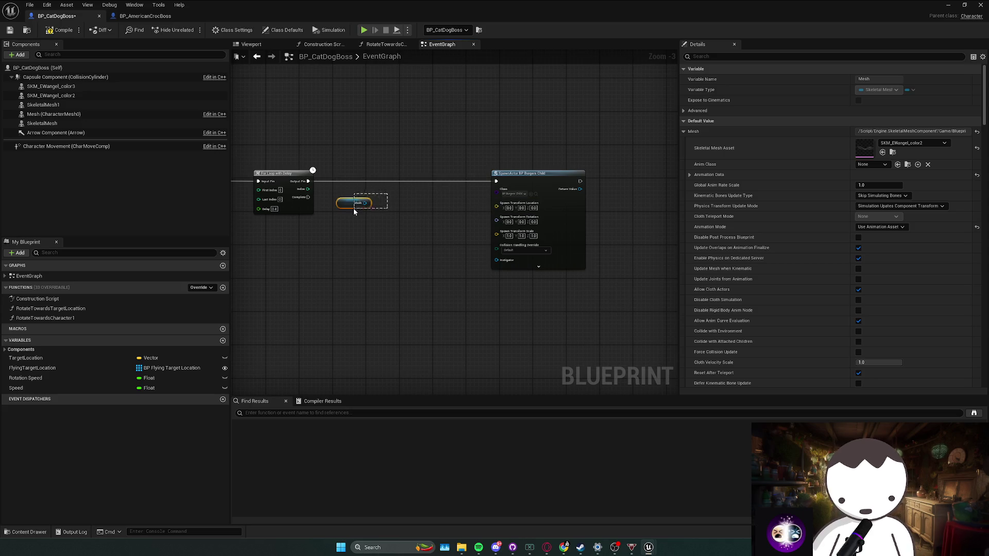
key("Delete")
Step: Add Get Actor Location and wire it into the SpawnActor's Spawn Transform Location
right_click(411, 214)
type("get ac")
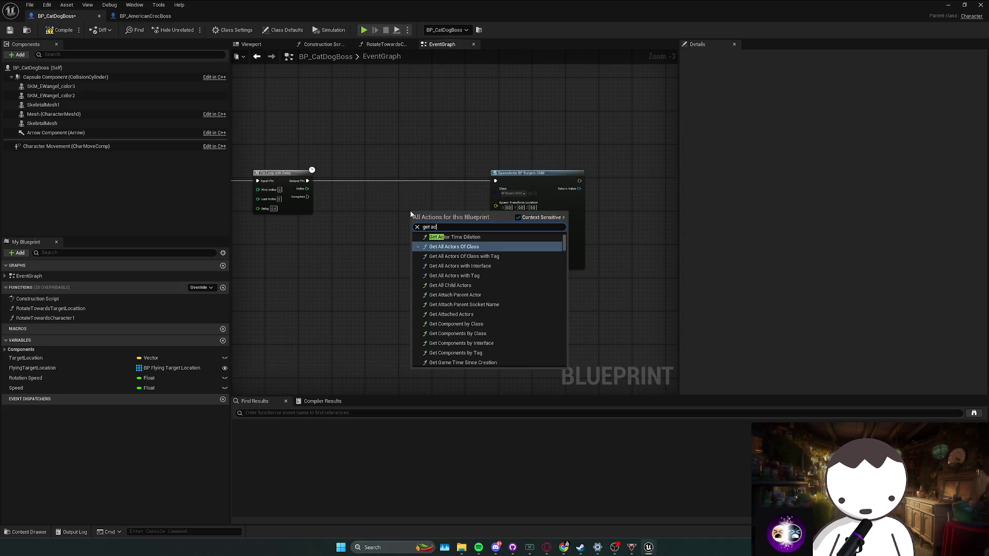
type("tor ocation")
key("Return")
mouse_move(428, 211)
left_mouse_down()
mouse_move(417, 197)
mouse_move(490, 207)
mouse_move(522, 178)
left_mouse_up()
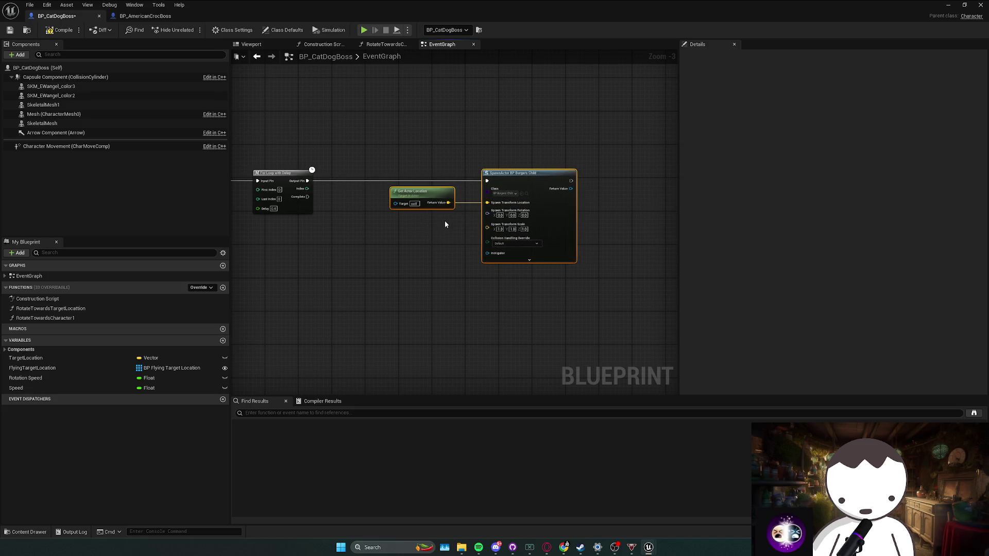
left_click_drag(446, 224, 494, 225)
left_click_drag(433, 197, 388, 203)
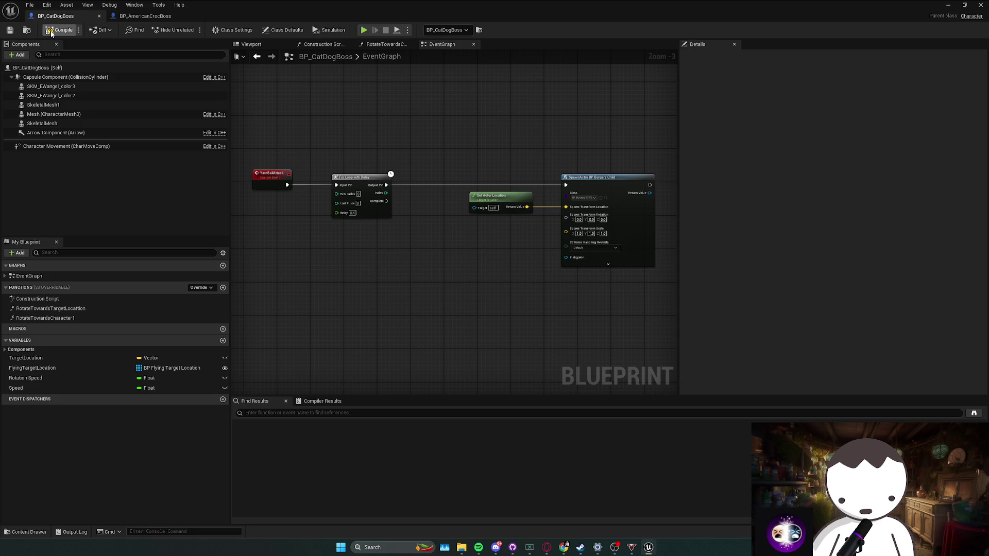
Step: Check the For Loop with Delay node, then return to the BP_AmericanCrocBoss graph for reference
left_click_drag(427, 146, 311, 226)
left_click(417, 170)
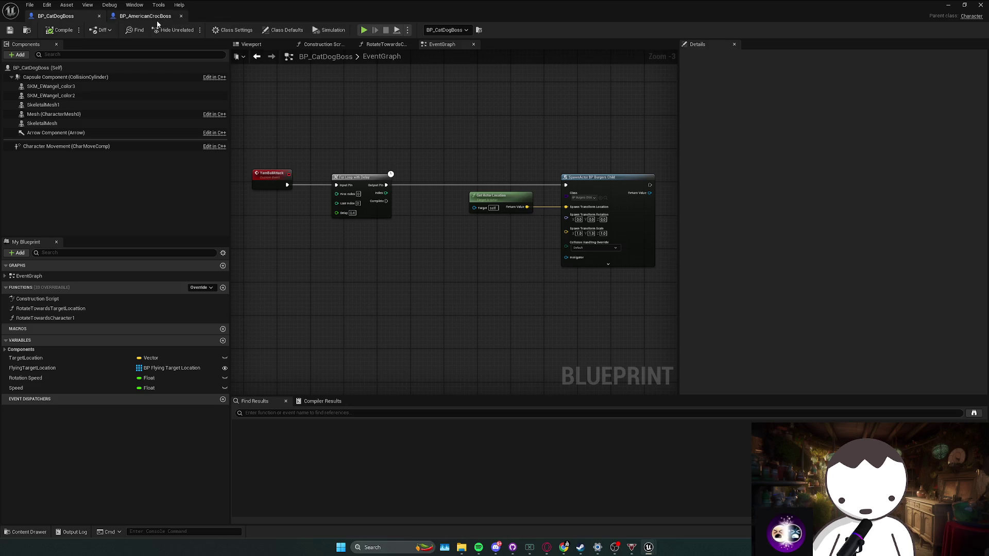
left_click(155, 16)
scroll(453, 219, "down", 5)
mouse_move(454, 219)
left_mouse_down()
mouse_move(551, 287)
mouse_move(506, 332)
mouse_move(472, 323)
mouse_move(424, 260)
left_mouse_up()
Step: Zoom into the croc graph, then switch to the Instagram post in Chrome and close the sign-up popup
scroll(499, 223, "up", 3)
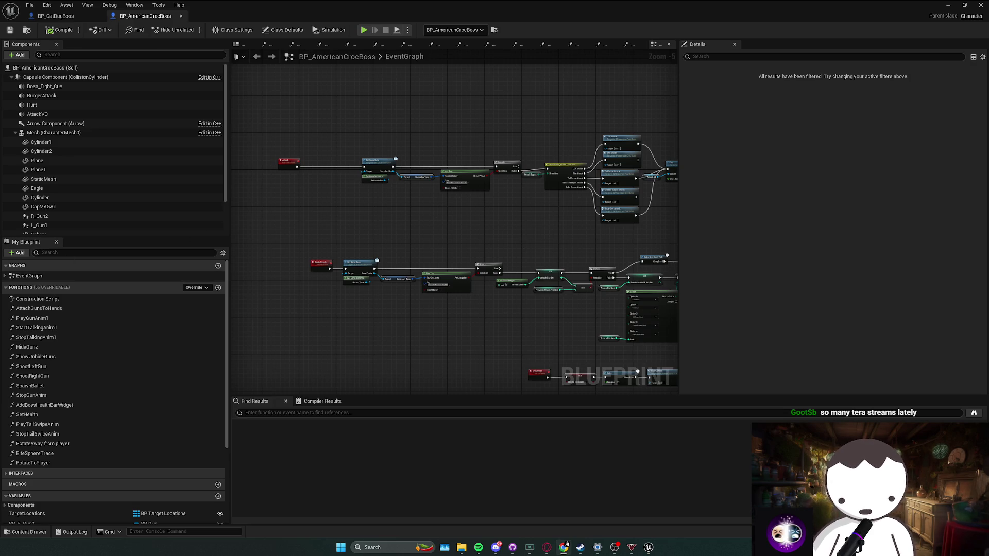
left_click(565, 547)
left_click(584, 212)
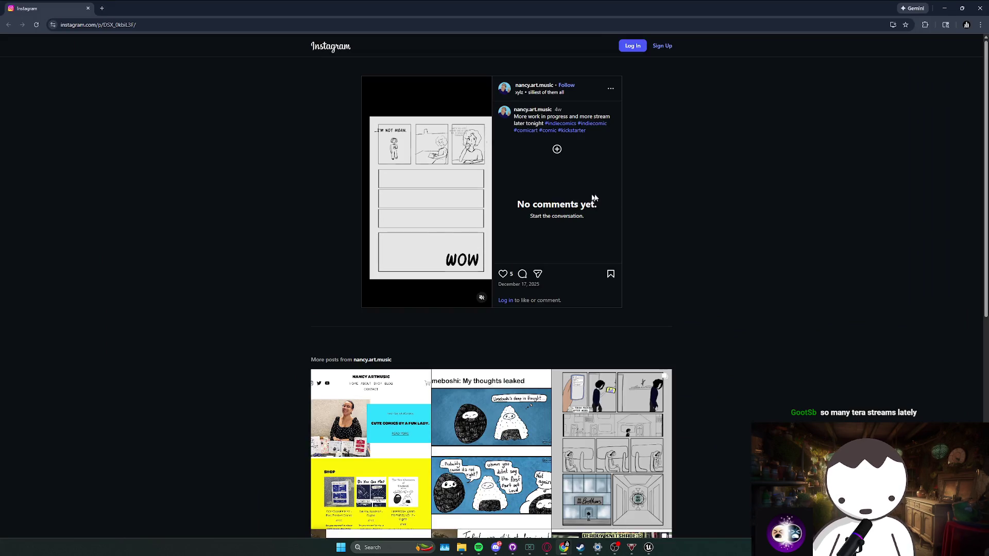
Step: Play the comic video on the Instagram post, close the login popup, and switch back to Unreal
left_click(618, 550)
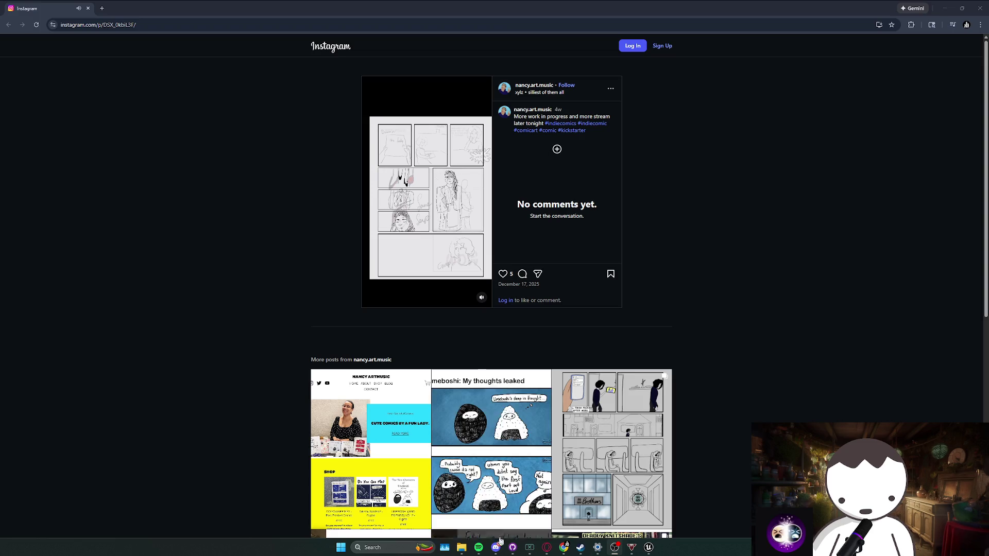
left_click(478, 547)
left_click(804, 393)
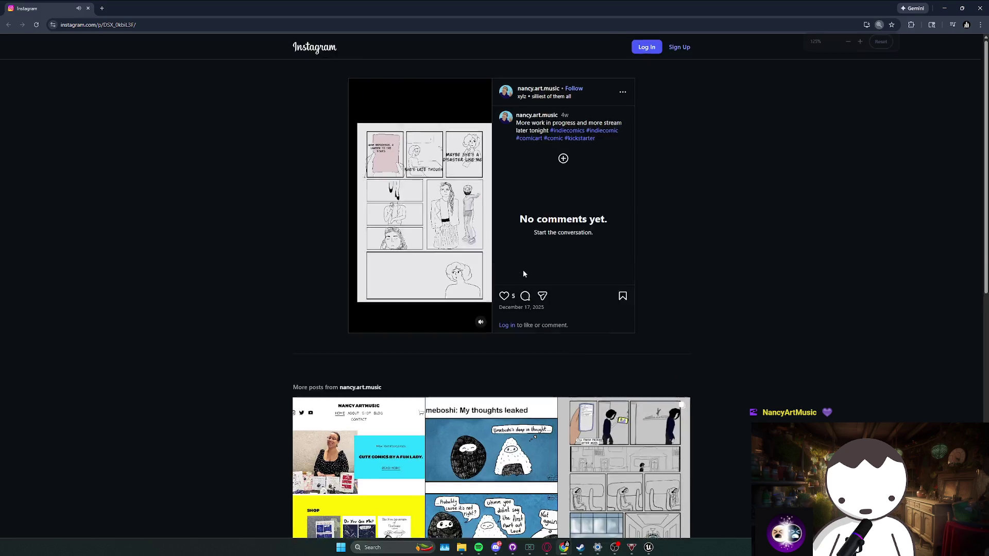
scroll(523, 270, "up", 5)
scroll(486, 303, "down", 1)
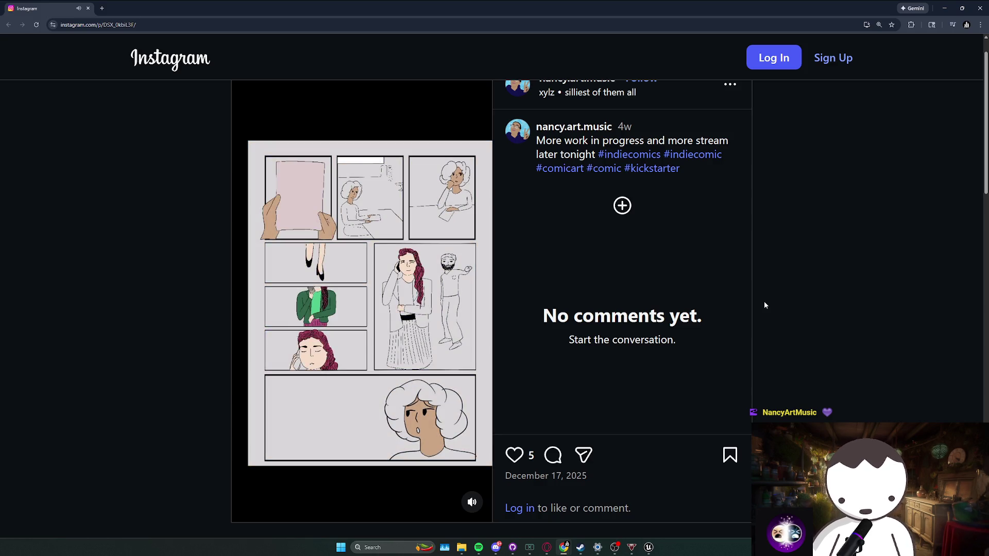
key("ctrl+minus")
key("ctrl+minus")
key("ctrl+minus")
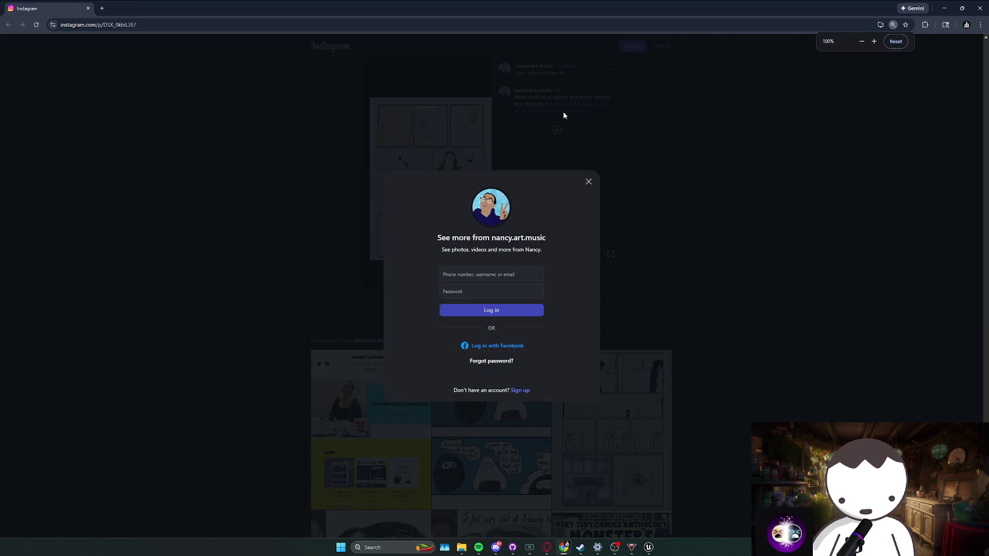
left_click(584, 180)
key("alt+Tab")
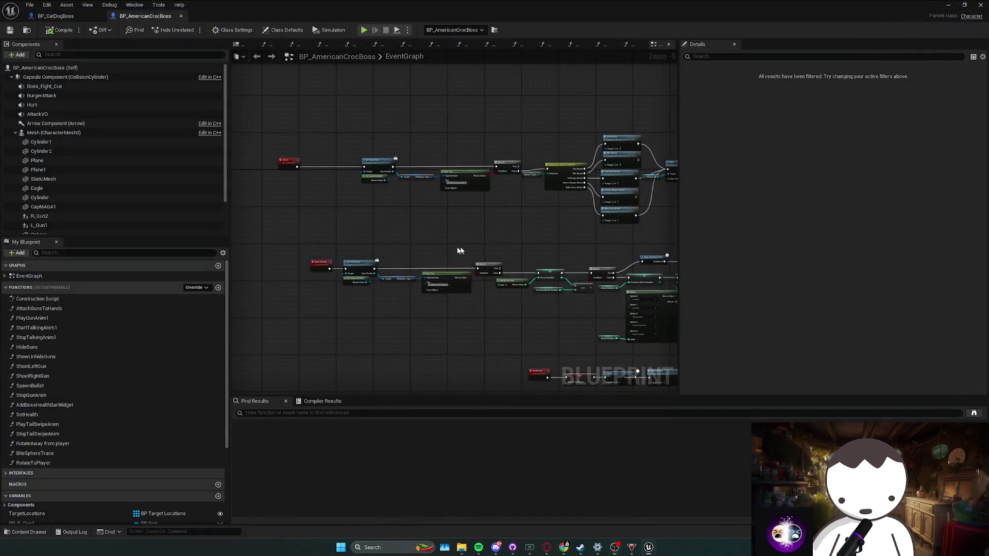
Step: Pan across the croc boss's attack graph to survey its nodes
left_click_drag(466, 251, 407, 252)
left_click(478, 547)
left_click(721, 447)
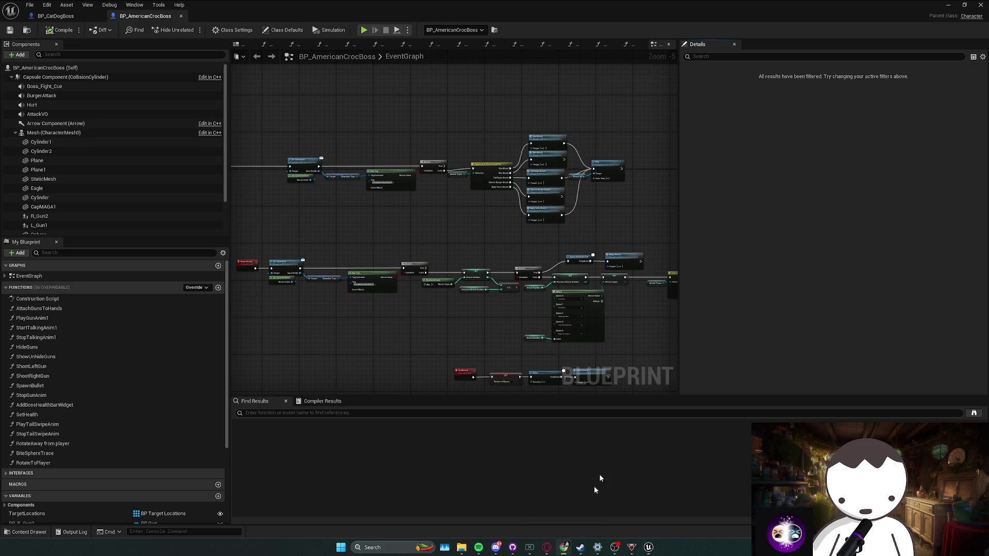
left_click_drag(491, 317, 330, 292)
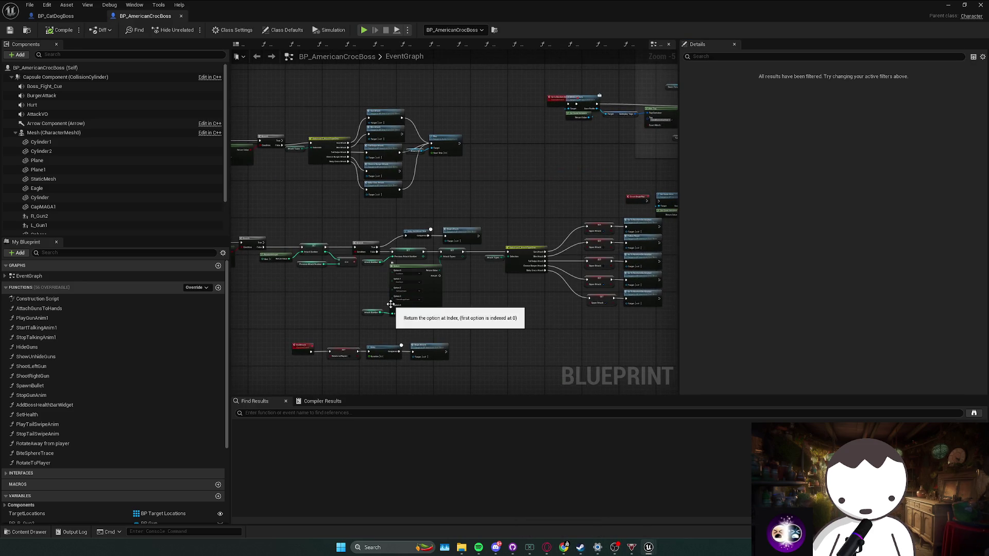
mouse_move(391, 303)
left_mouse_down()
mouse_move(494, 258)
mouse_move(516, 231)
left_mouse_up()
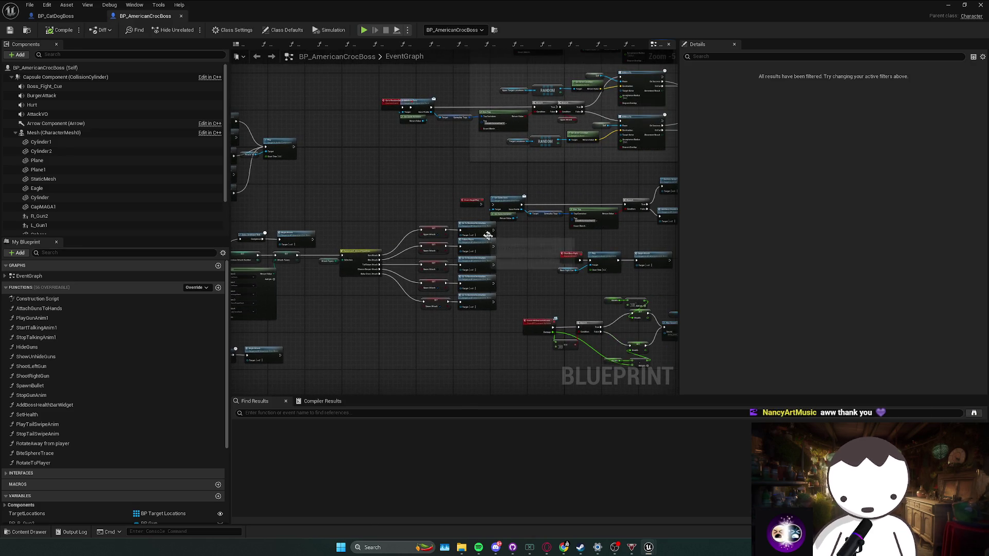
scroll(516, 231, "up", 2)
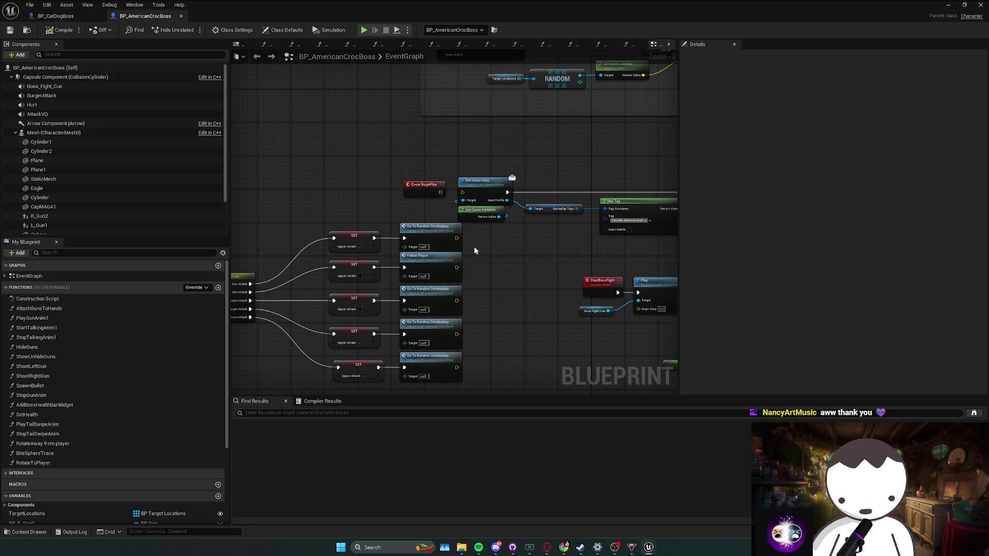
Step: Jump to the Go to Random Destination and Attack events in the croc graph and inspect them
double_click(458, 240)
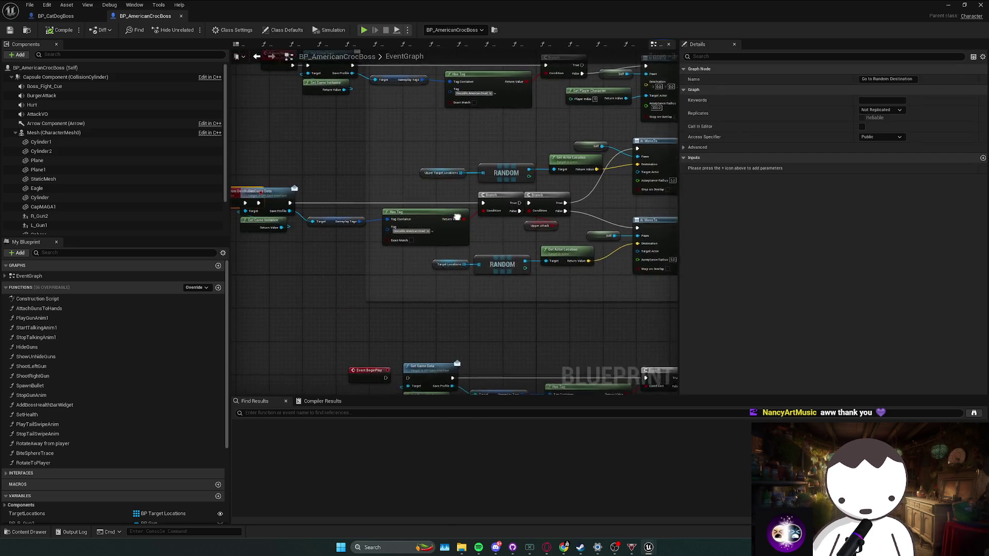
mouse_move(319, 196)
left_mouse_down()
mouse_move(359, 196)
mouse_move(310, 195)
left_mouse_up()
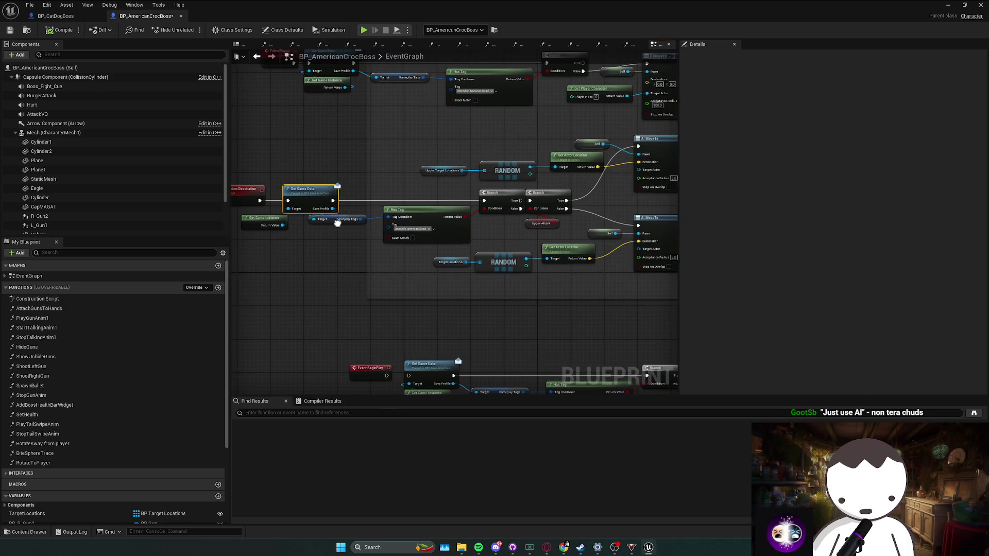
mouse_move(369, 235)
left_mouse_down()
mouse_move(301, 232)
mouse_move(288, 251)
mouse_move(530, 247)
mouse_move(448, 269)
left_mouse_up()
double_click(489, 244)
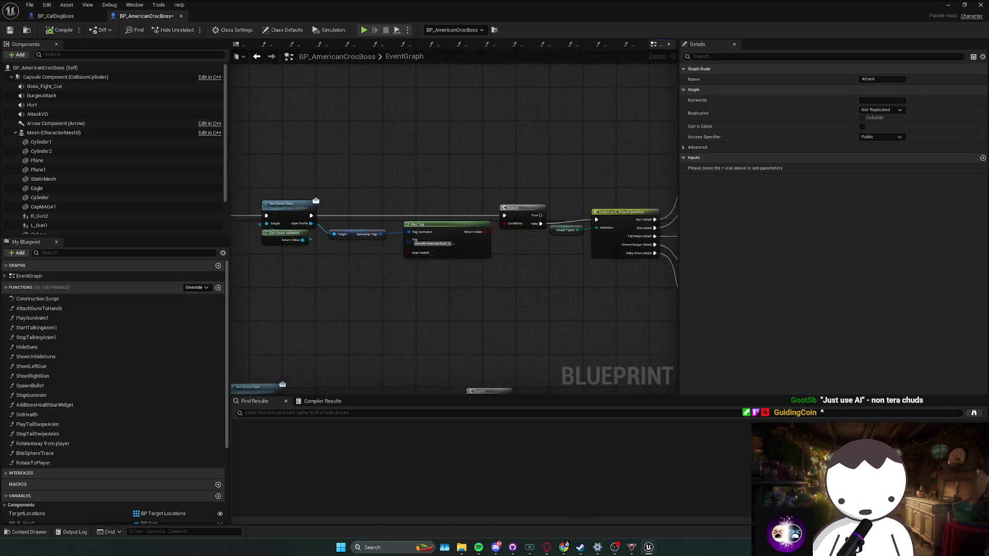
left_click_drag(560, 260, 464, 227)
scroll(286, 216, "down", 3)
Step: Switch between the BP_CatDogBoss and BP_AmericanCrocBoss graphs
left_click(77, 16)
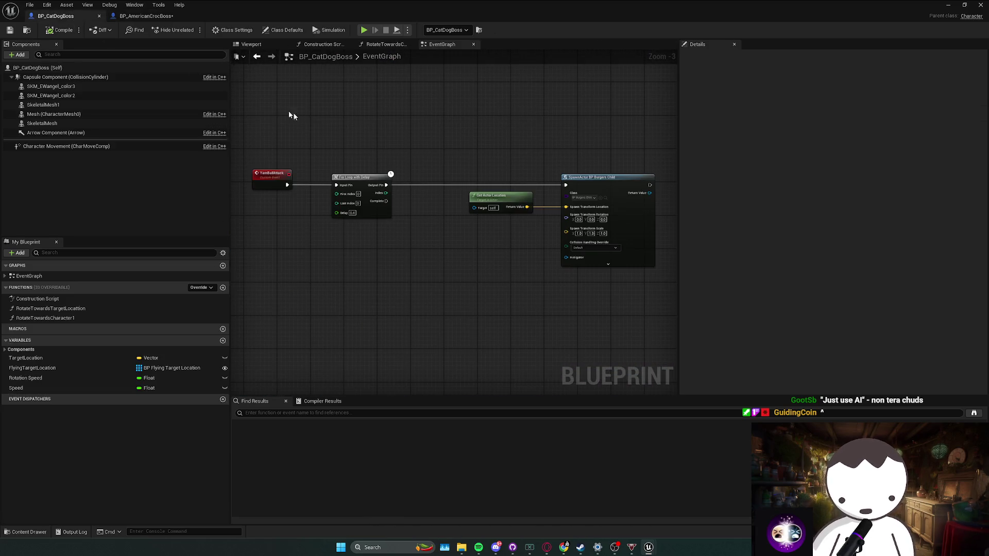
left_click(146, 18)
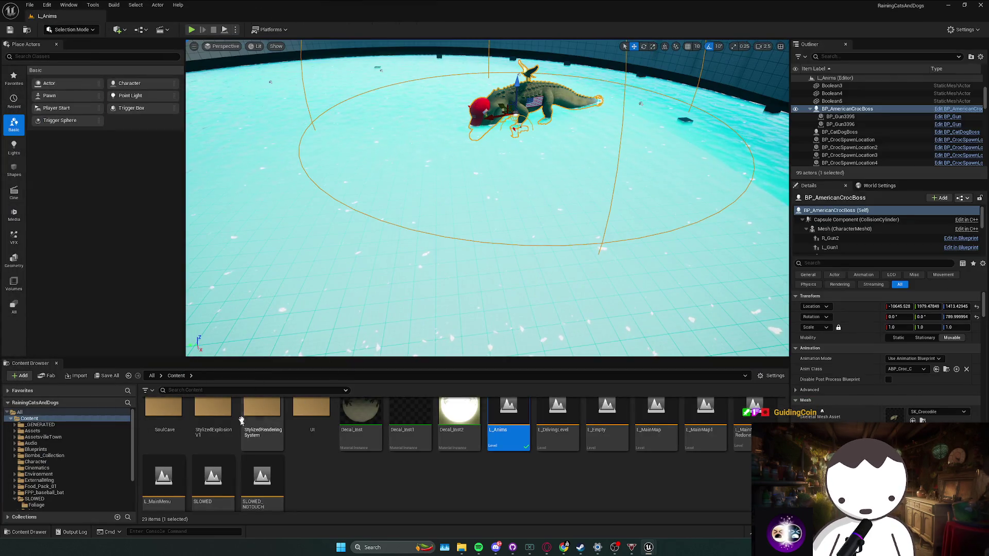
key("alt+Tab")
left_click(55, 16)
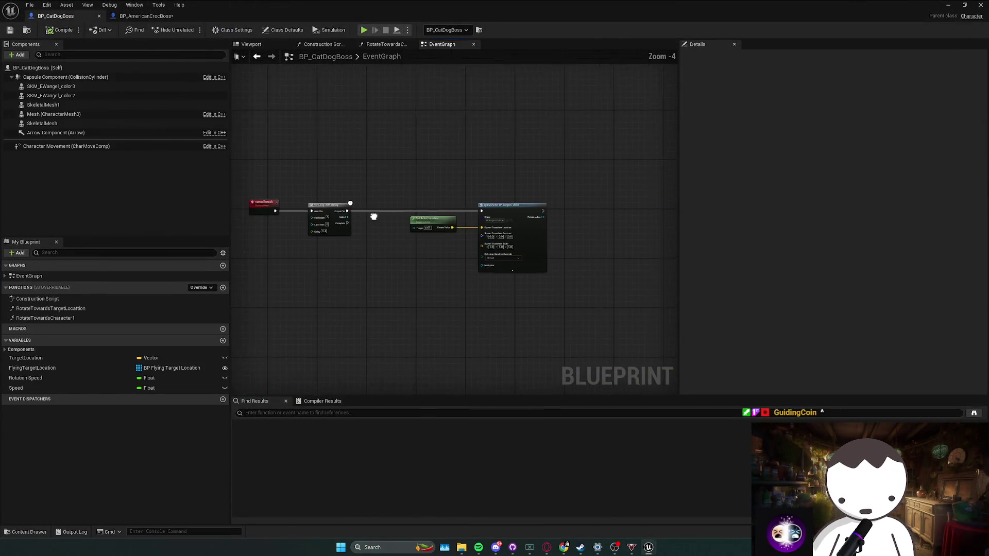
left_click(129, 14)
Step: Review the Go to Random Destination chain, then locate BP_Burgers in the AmericanCroc folder
scroll(470, 194, "up", 3)
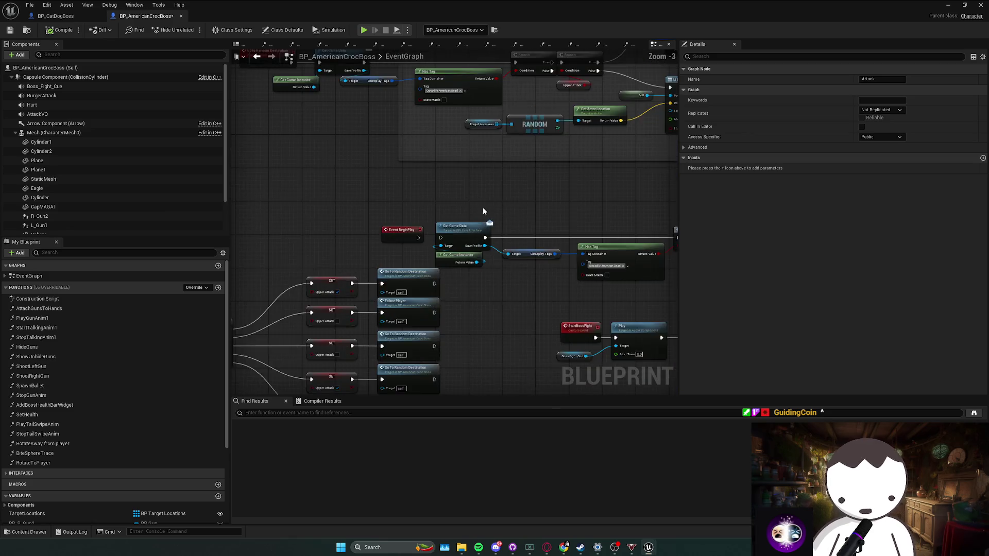
mouse_move(319, 105)
left_mouse_down()
mouse_move(439, 230)
mouse_move(368, 225)
left_mouse_up()
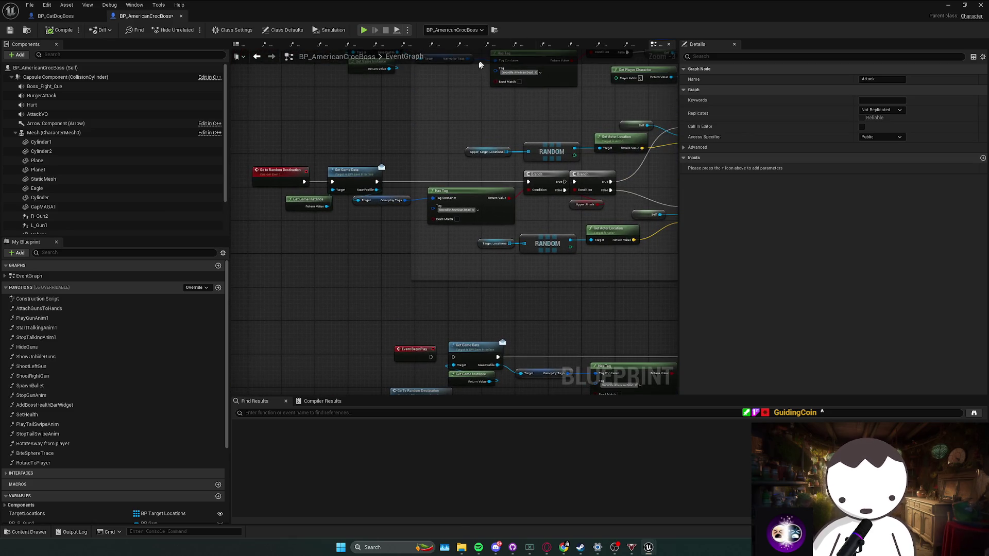
scroll(472, 164, "down", 5)
scroll(406, 246, "up", 3)
scroll(407, 246, "up", 4)
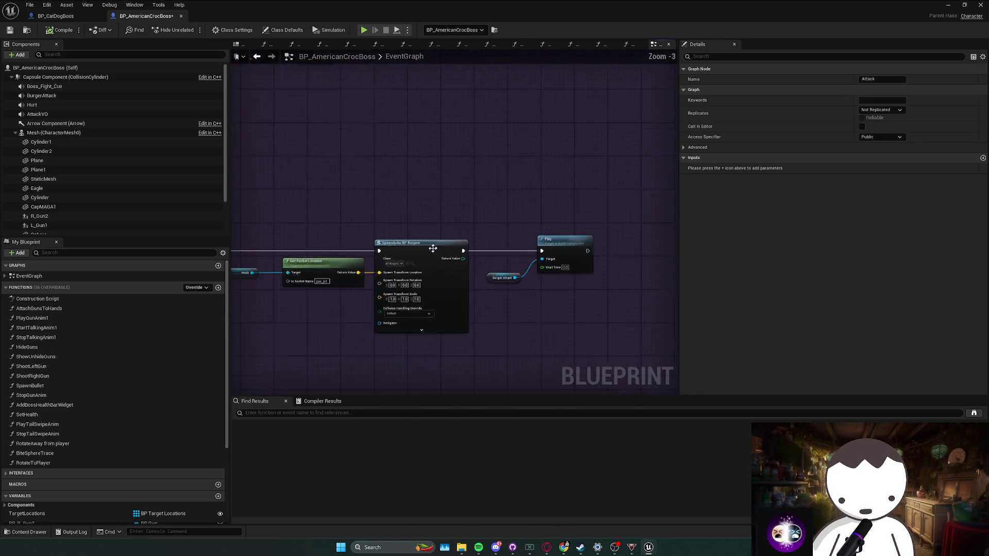
left_click(409, 266)
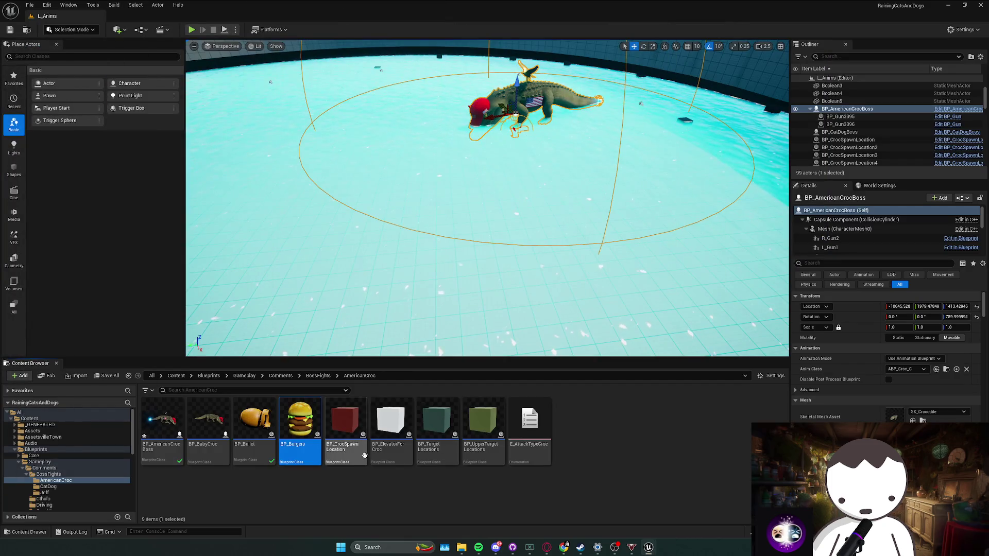
Step: Open BP_Burgers, select its notes comment box and view the timeline and location nodes
double_click(300, 422)
left_click_drag(308, 88, 495, 184)
left_click_drag(616, 168, 626, 171)
scroll(545, 205, "down", 5)
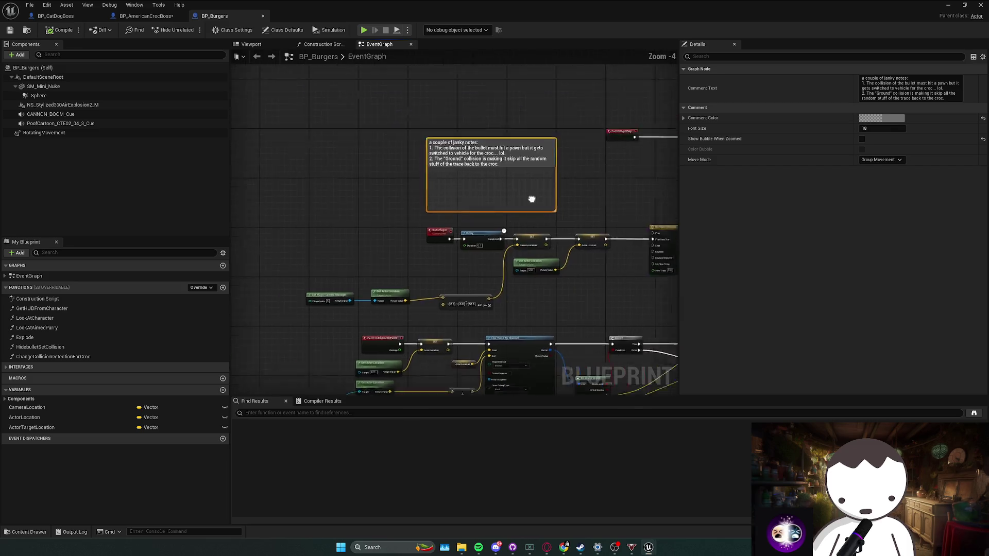
mouse_move(387, 225)
left_mouse_down()
mouse_move(413, 153)
mouse_move(494, 129)
mouse_move(537, 209)
mouse_move(485, 221)
mouse_move(570, 205)
mouse_move(474, 216)
mouse_move(507, 204)
mouse_move(515, 226)
mouse_move(576, 211)
mouse_move(423, 175)
mouse_move(326, 248)
left_mouse_up()
scroll(326, 248, "down", 2)
scroll(431, 242, "up", 3)
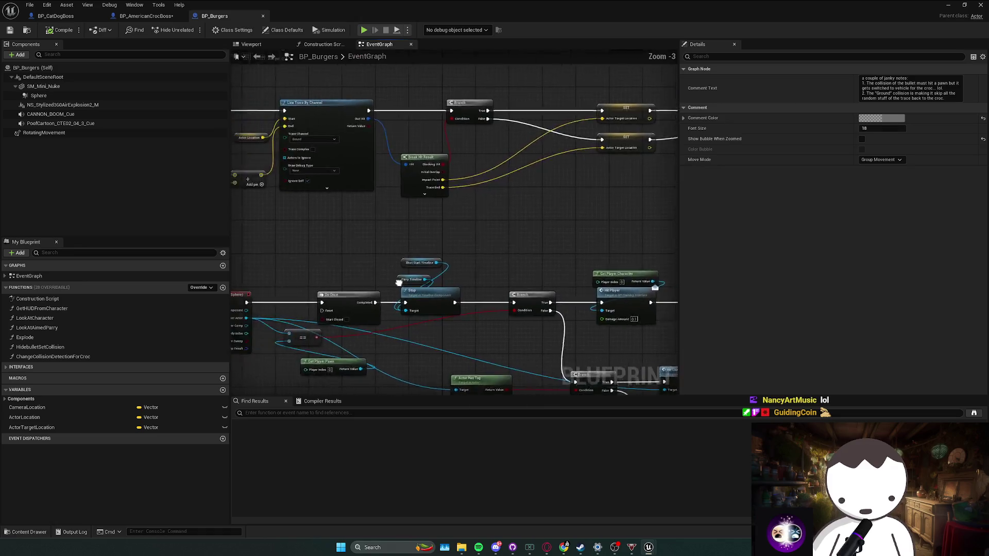
Step: Reread the bullet-collision notes, then return to the BP_AmericanCrocBoss graph
mouse_move(534, 257)
left_mouse_down()
mouse_move(476, 256)
mouse_move(510, 257)
mouse_move(441, 190)
mouse_move(425, 190)
left_mouse_up()
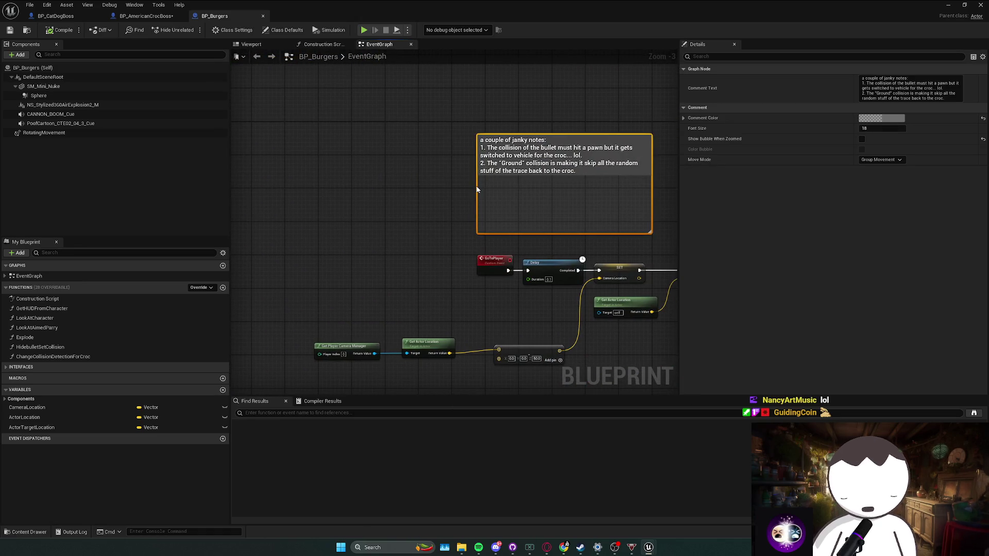
left_click_drag(489, 188, 420, 191)
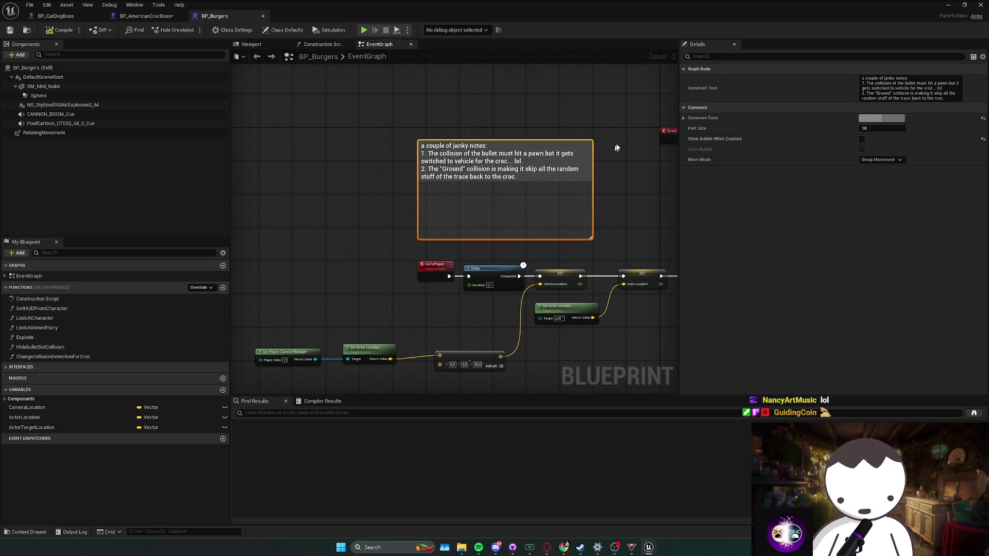
mouse_move(605, 130)
left_mouse_down()
mouse_move(427, 196)
mouse_move(358, 203)
left_mouse_up()
left_click(146, 16)
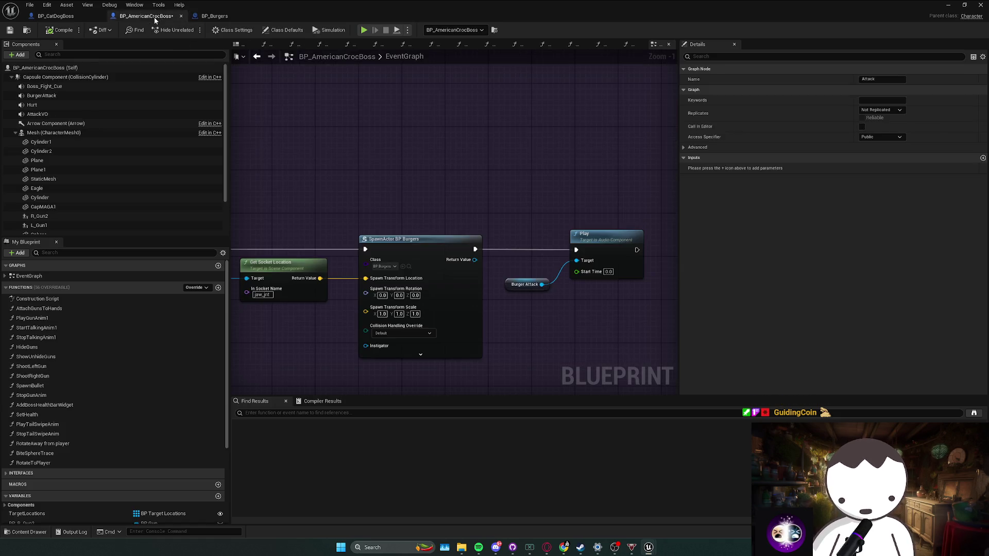
Step: Check the croc boss Mesh's collision settings, filtered by 'oll', against the BP_Burgers notes
left_click(65, 16)
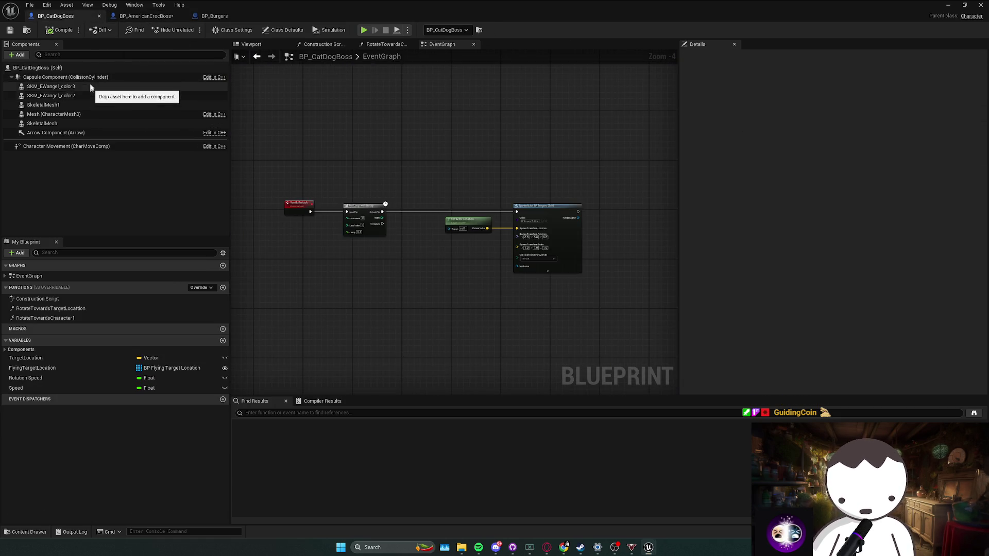
left_click(126, 19)
left_click(51, 133)
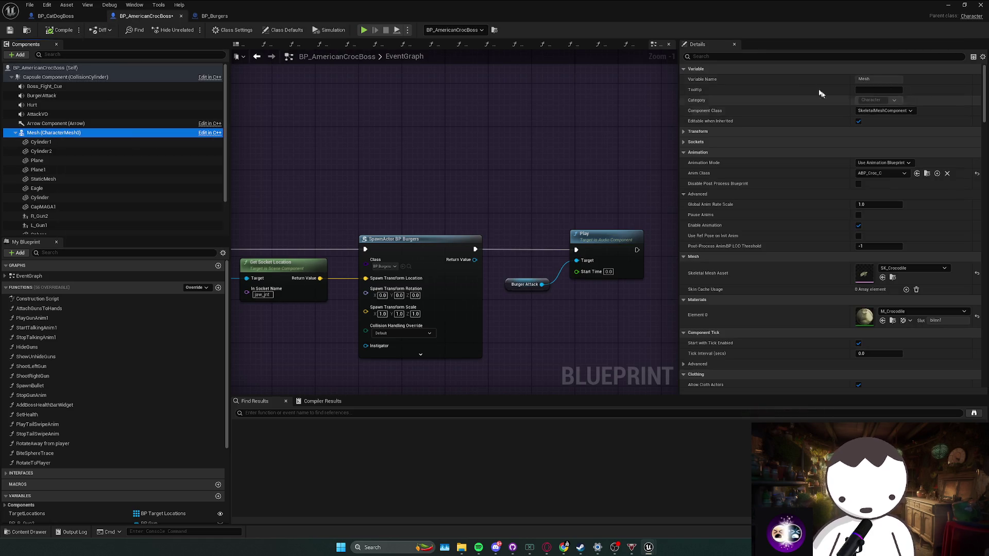
type("coll")
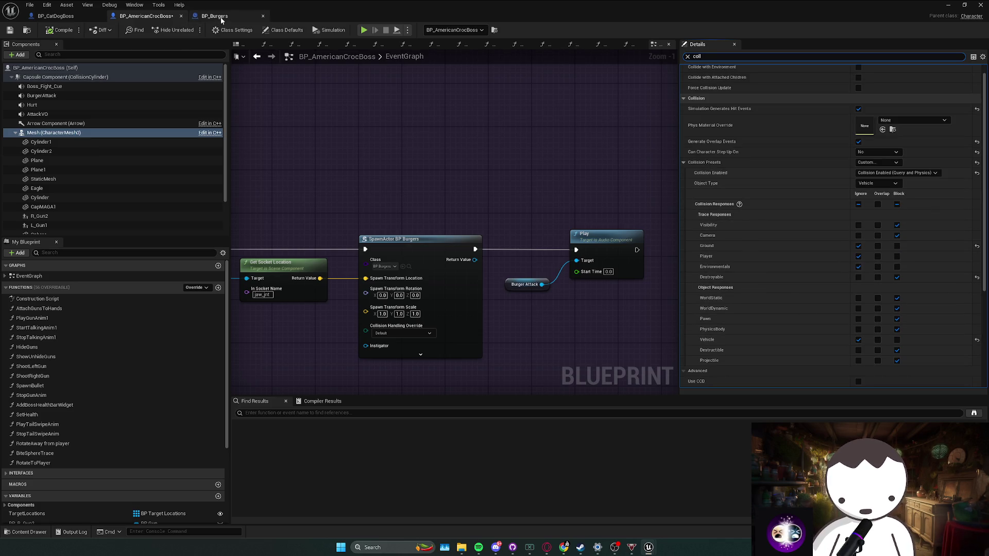
left_click(219, 19)
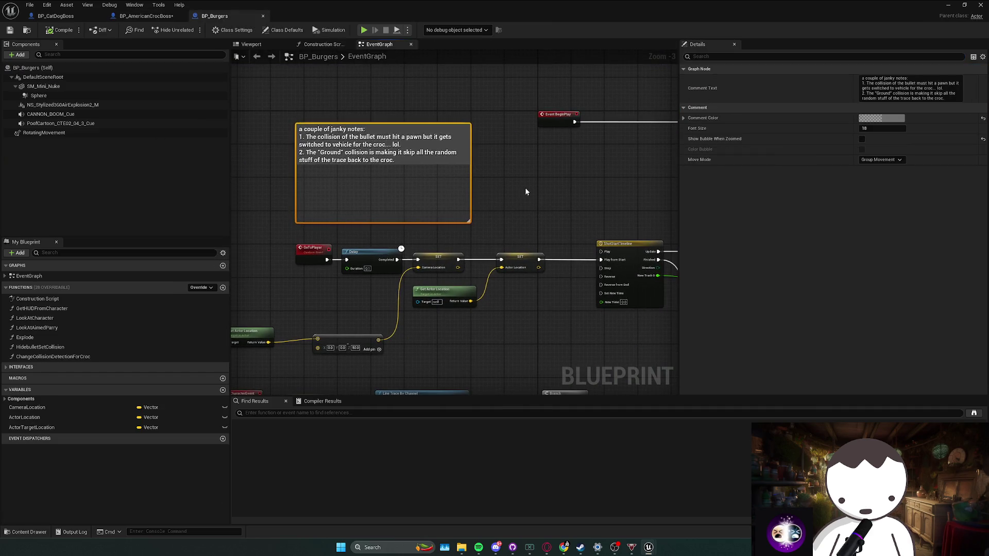
left_click(55, 16)
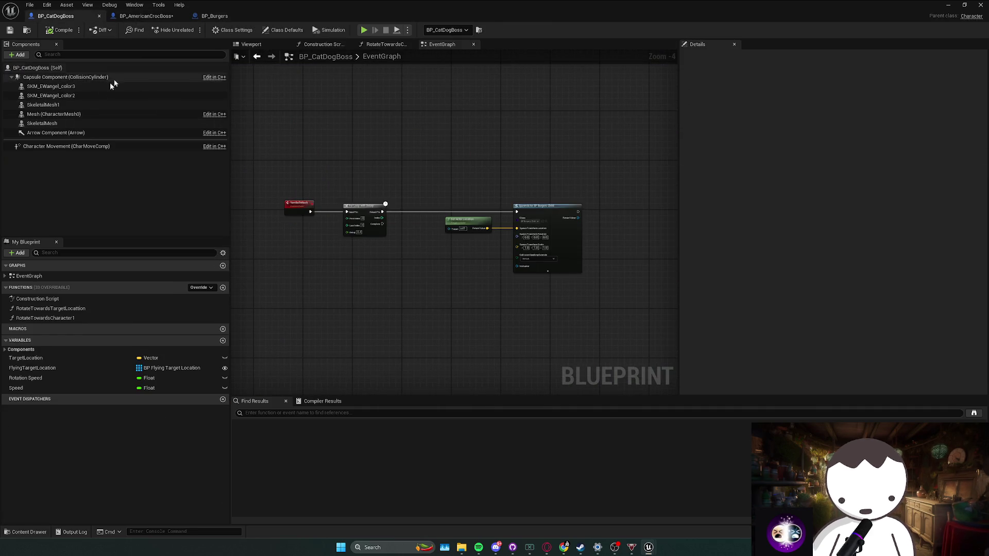
Step: Select all BP_CatDogBoss mesh components and filter Details by 'co'
left_click(51, 95)
left_click(51, 86, "ctrl")
left_click(46, 105, "ctrl")
left_click(66, 114, "ctrl")
left_click(57, 123, "ctrl")
left_click(725, 56)
type("coll")
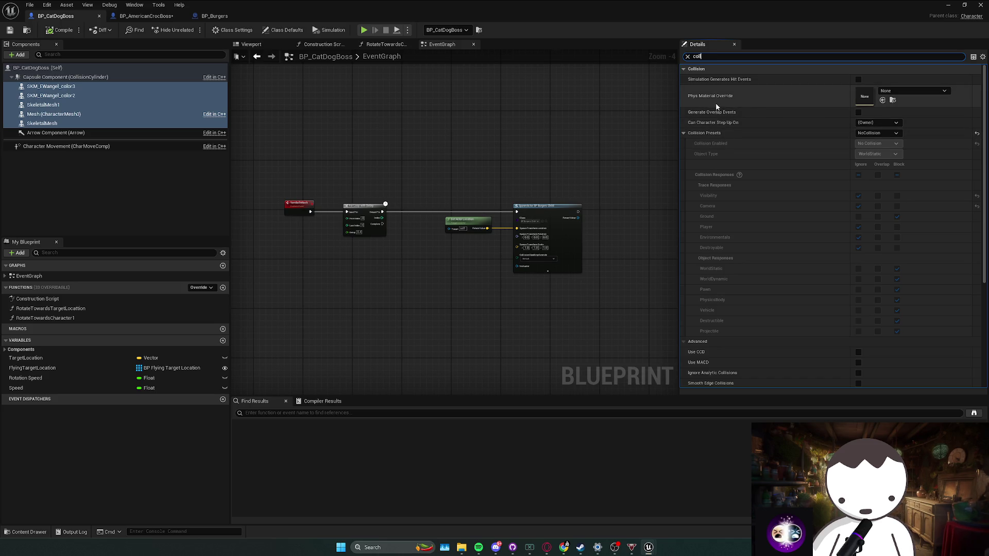
Step: After rereading the BP_Burgers notes, set the meshes' Collision Presets to Custom
left_click(227, 16)
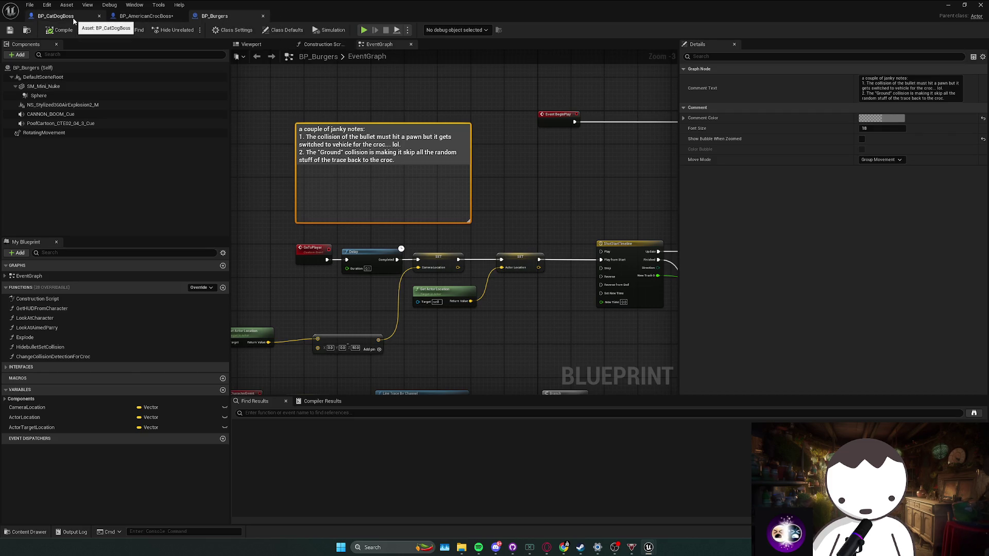
left_click(57, 16)
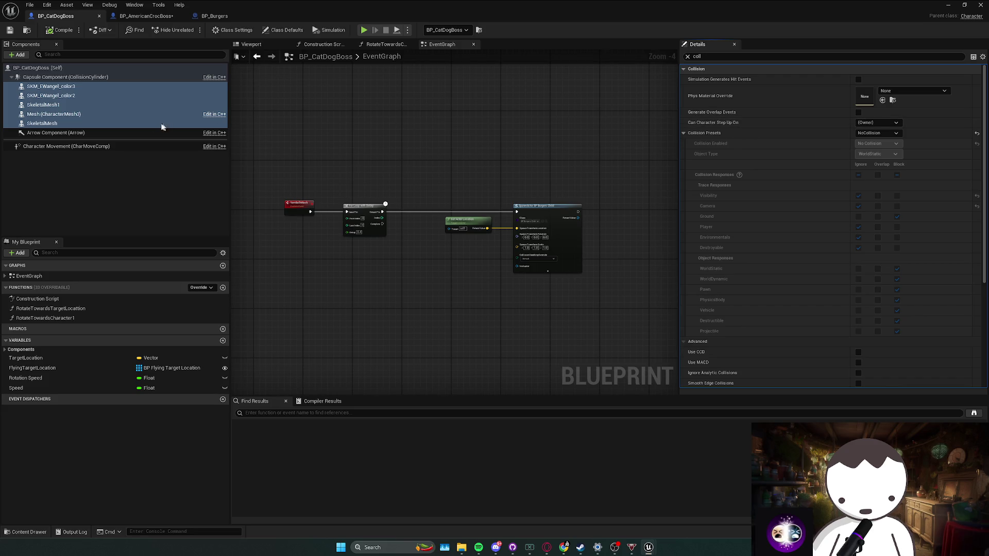
left_click(882, 139)
left_click(925, 143)
left_click(976, 135)
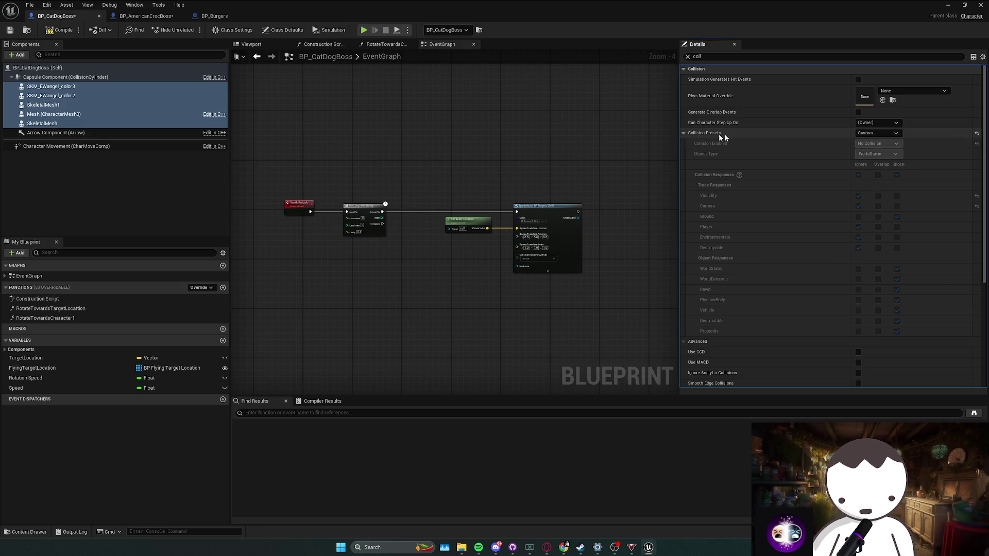
Step: Browse the collision presets and apply BlockAllDynamic to the meshes
left_click(878, 134)
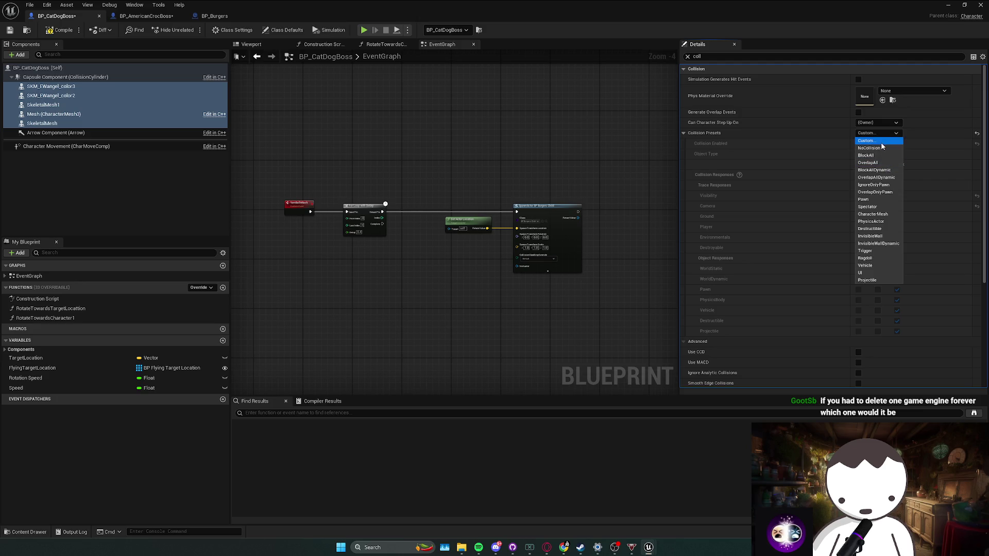
left_click(885, 132)
left_click(884, 131)
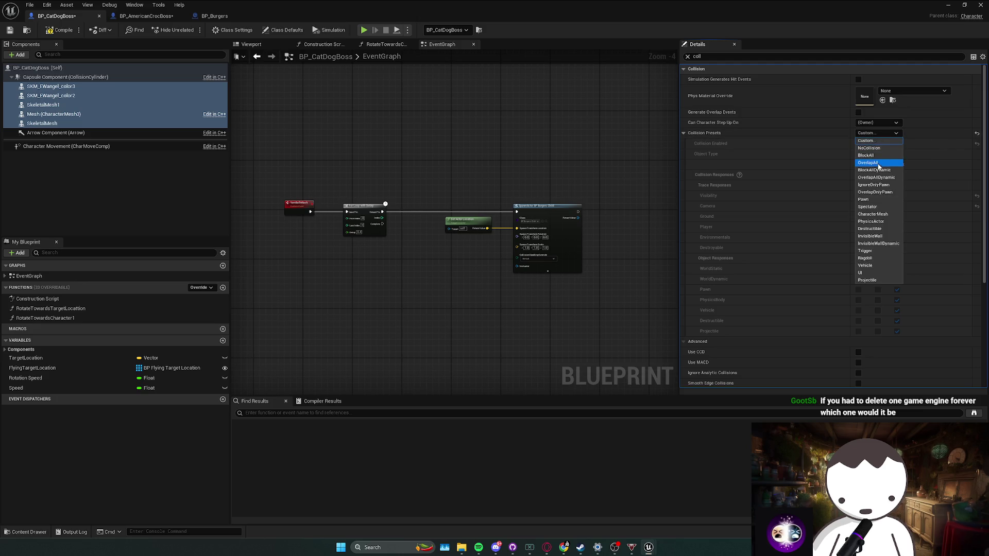
left_click(878, 170)
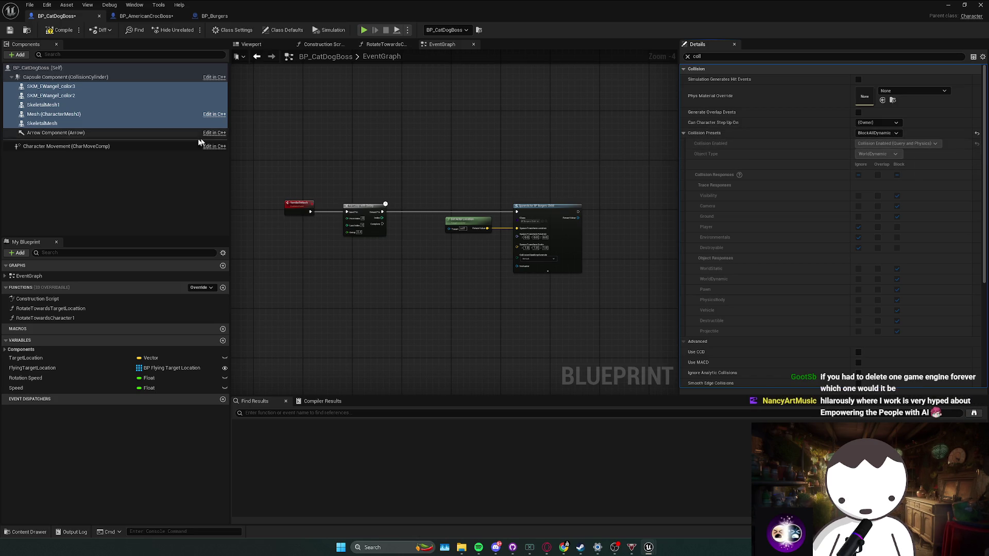
Step: Select only SkeletalMesh and switch its Collision Presets to Custom
left_click(155, 124)
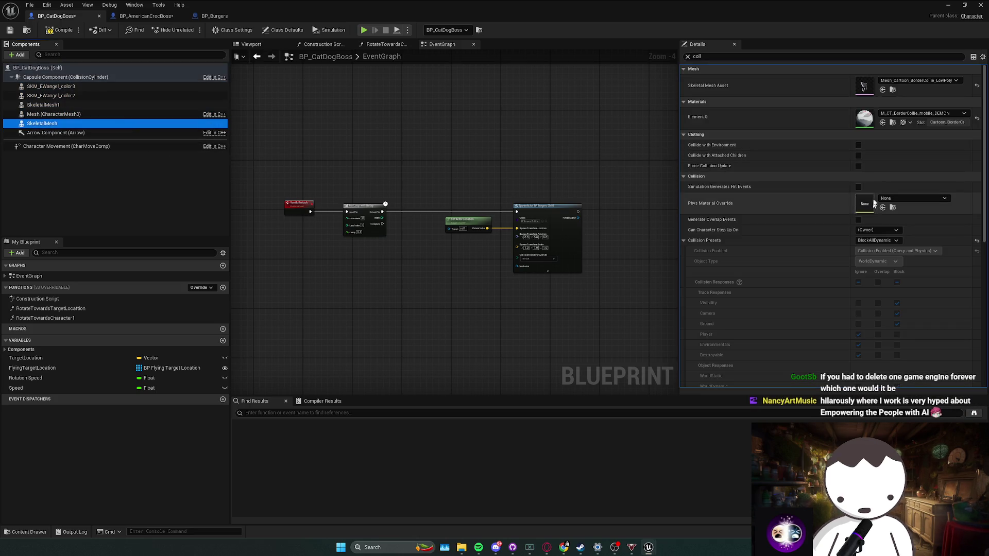
left_click(875, 228)
left_click(875, 241)
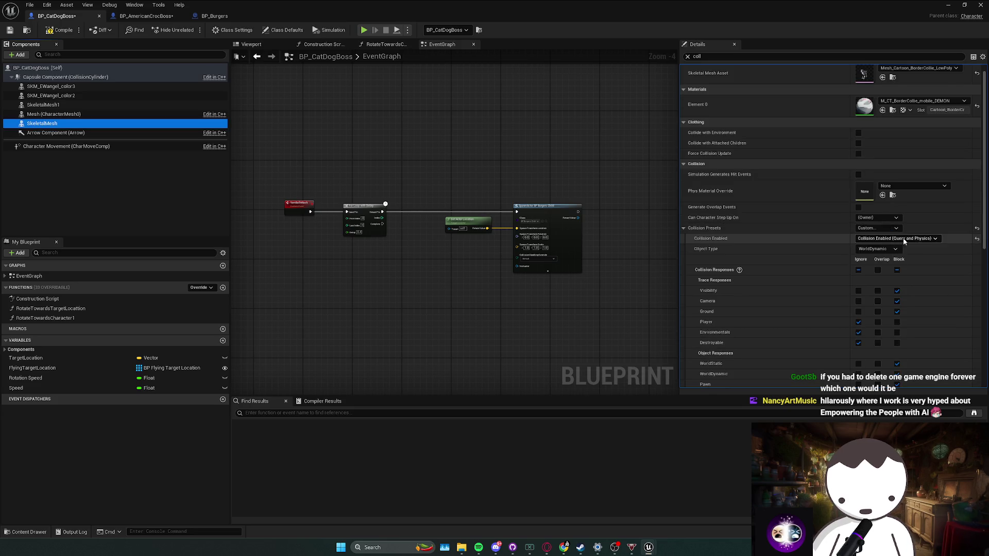
scroll(902, 216, "down", 1)
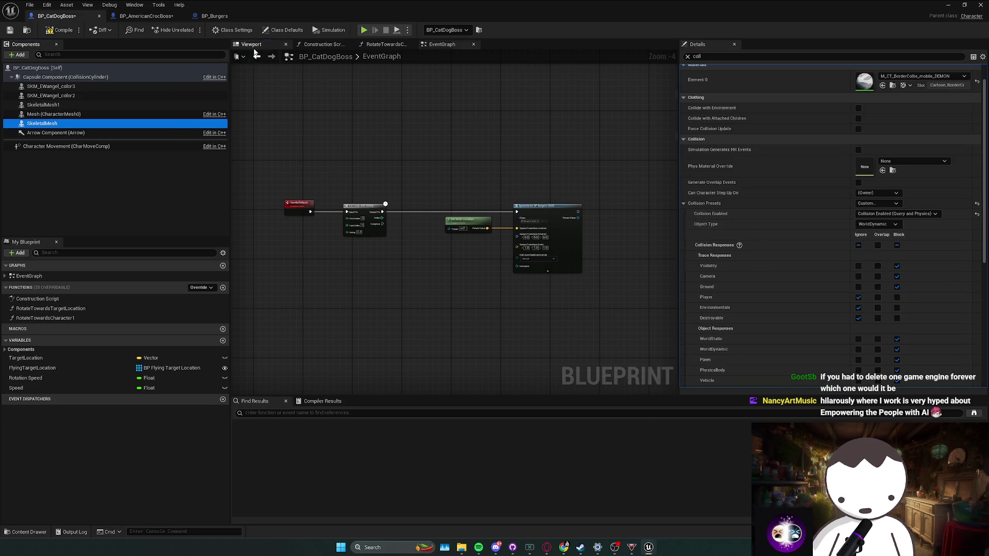
left_click(252, 45)
scroll(453, 221, "down", 5)
left_click_drag(454, 222, 391, 222)
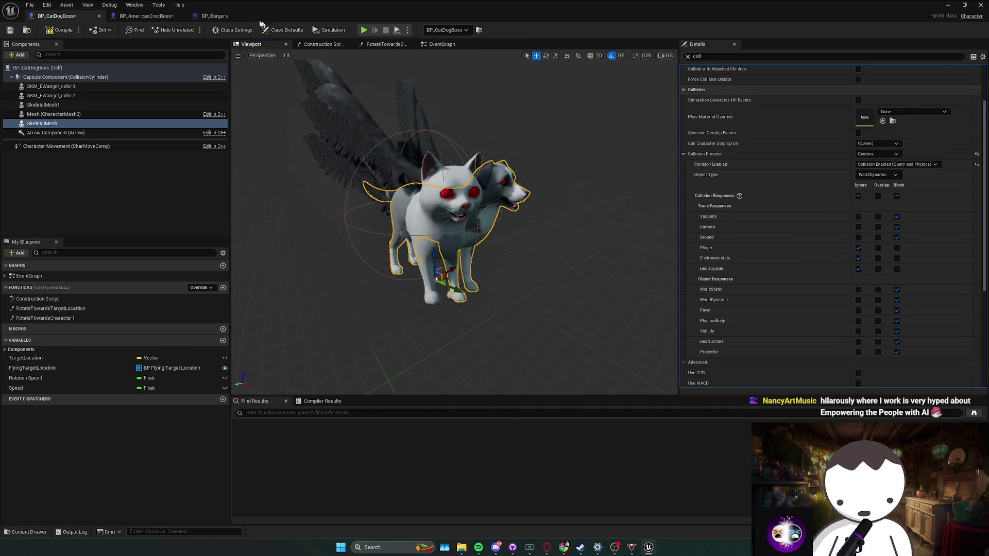
Step: Match the croc boss's responses: WorldDynamic and Destroyable set to Block
left_click(144, 16)
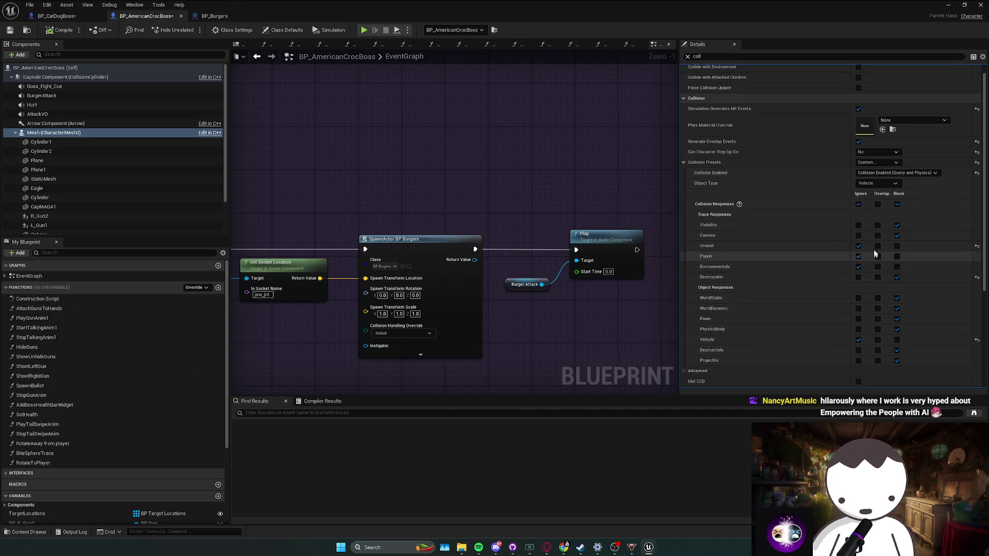
left_click(897, 308)
left_click(57, 16)
left_click(897, 268)
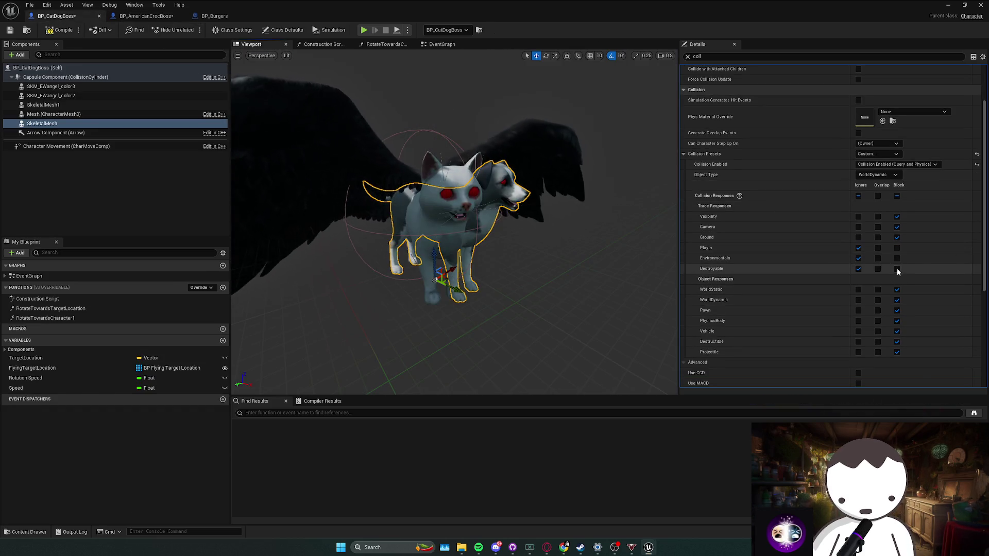
scroll(865, 278, "down", 1)
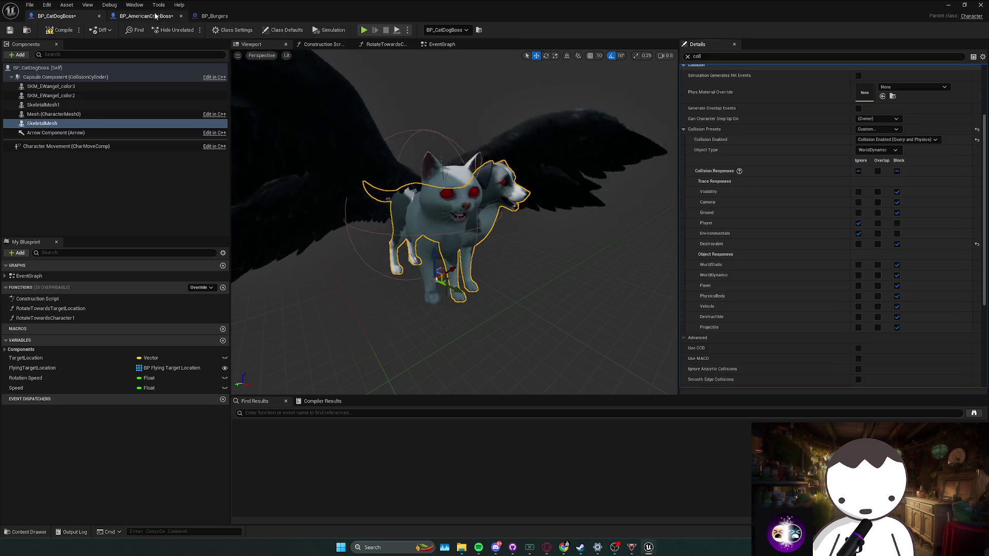
left_click(145, 16)
left_click(64, 19)
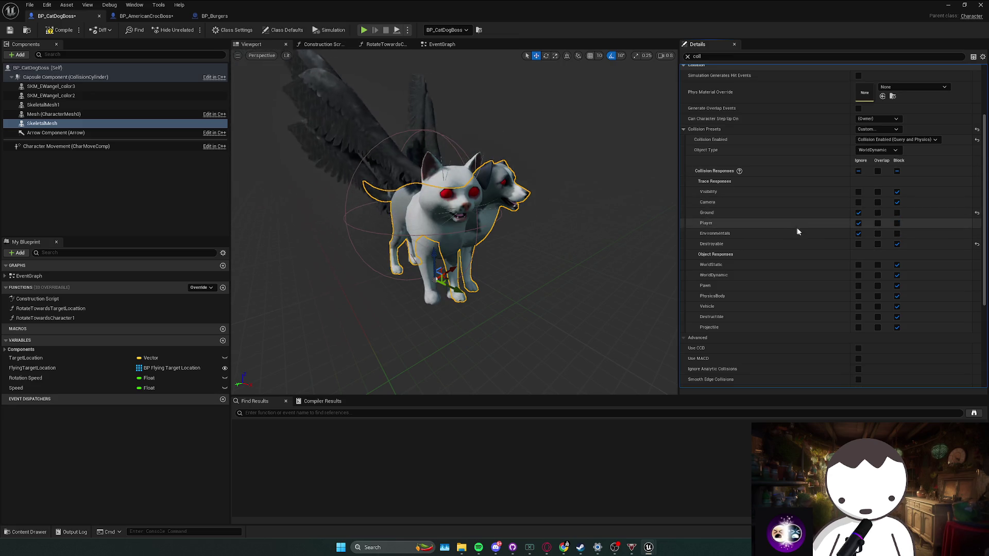
scroll(772, 222, "down", 1)
Step: Compile BP_CatDogBoss and make SkeletalMesh ignore Vehicle objects
left_click(58, 30)
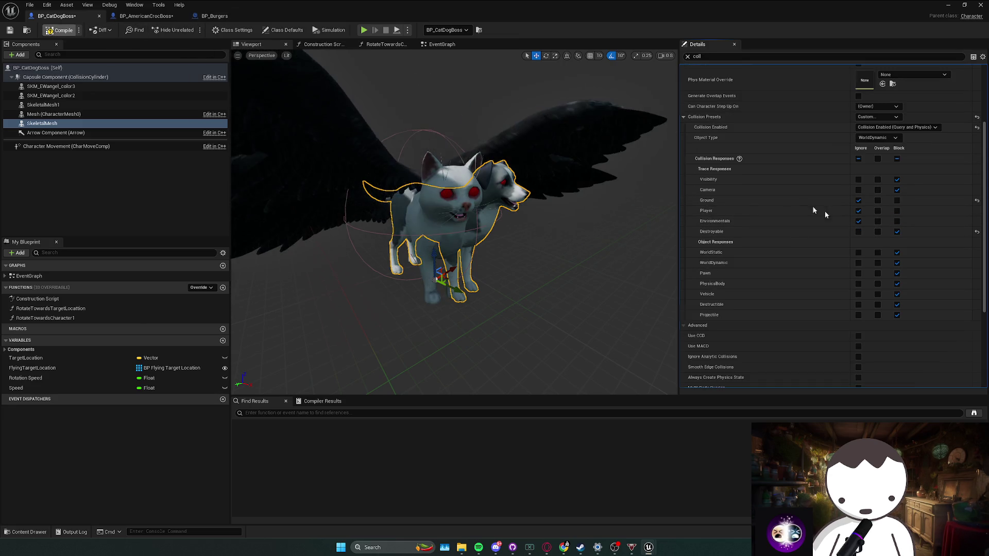
scroll(824, 216, "down", 2)
left_click(858, 269)
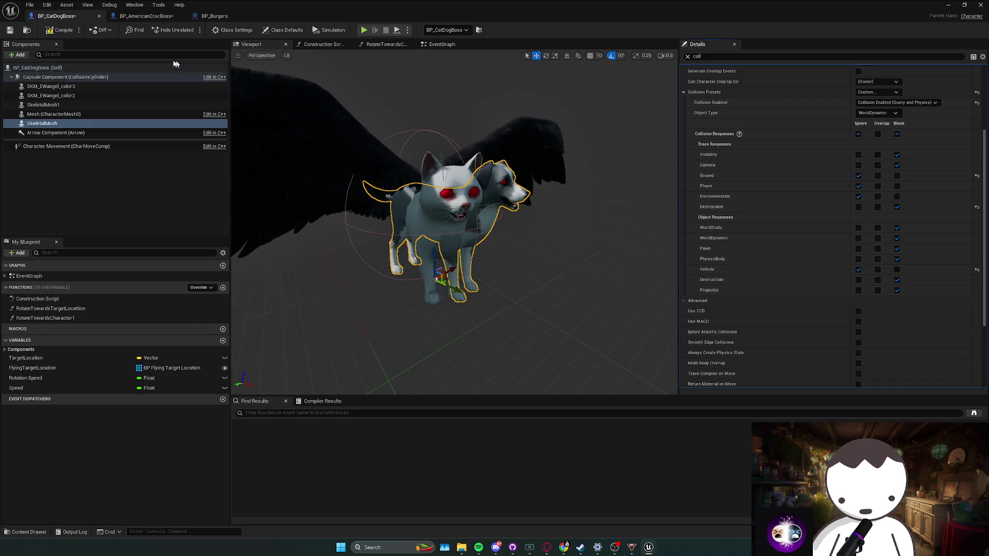
scroll(806, 152, "up", 3)
scroll(773, 164, "up", 8)
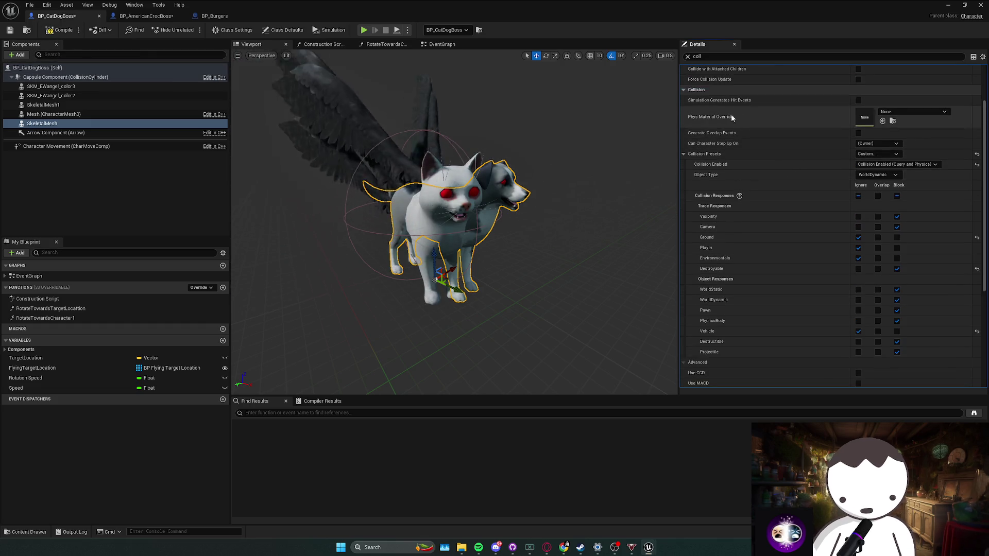
left_click(705, 176)
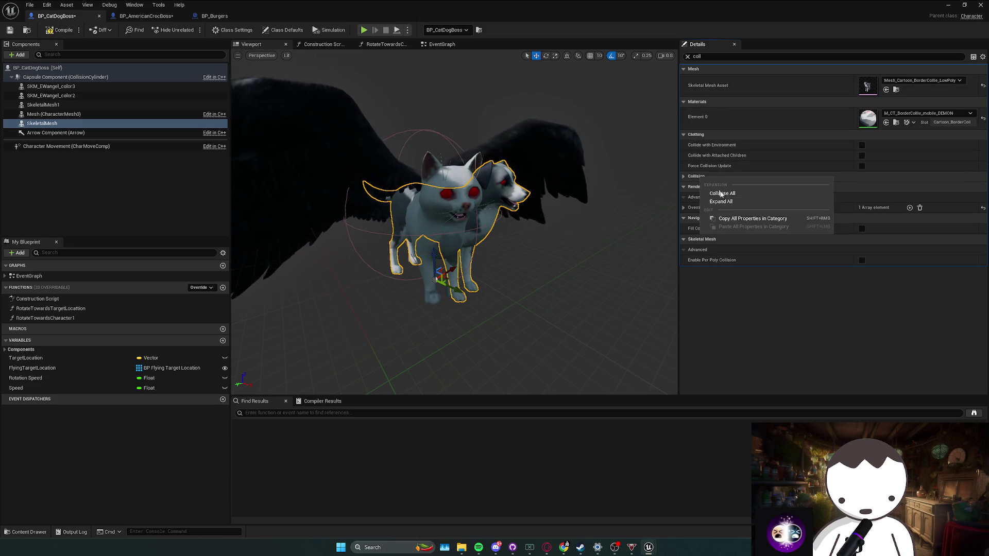
Step: Paste the copied collision settings onto the other four meshes and verify SKM_EWangel_color3
left_click(56, 114)
left_click(52, 86, "shift")
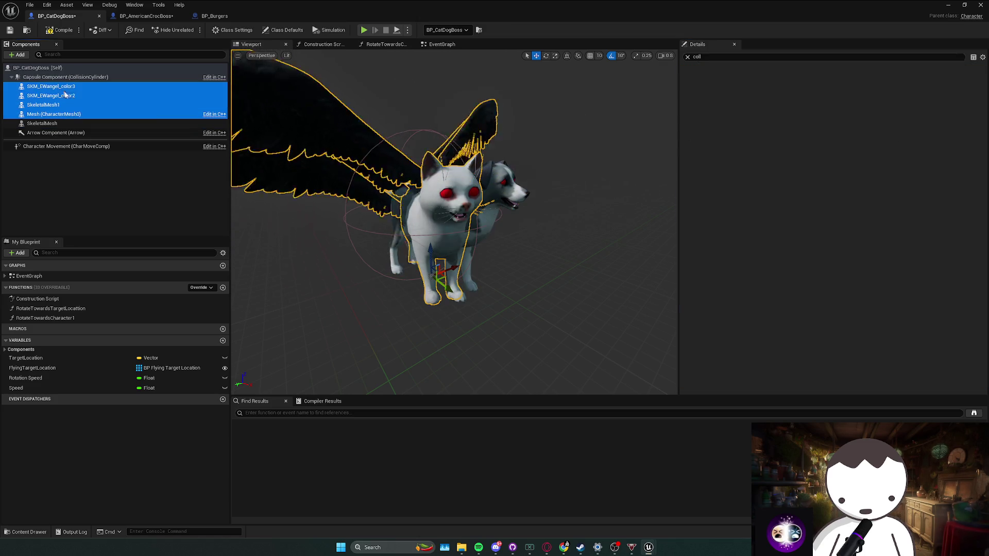
right_click(743, 136)
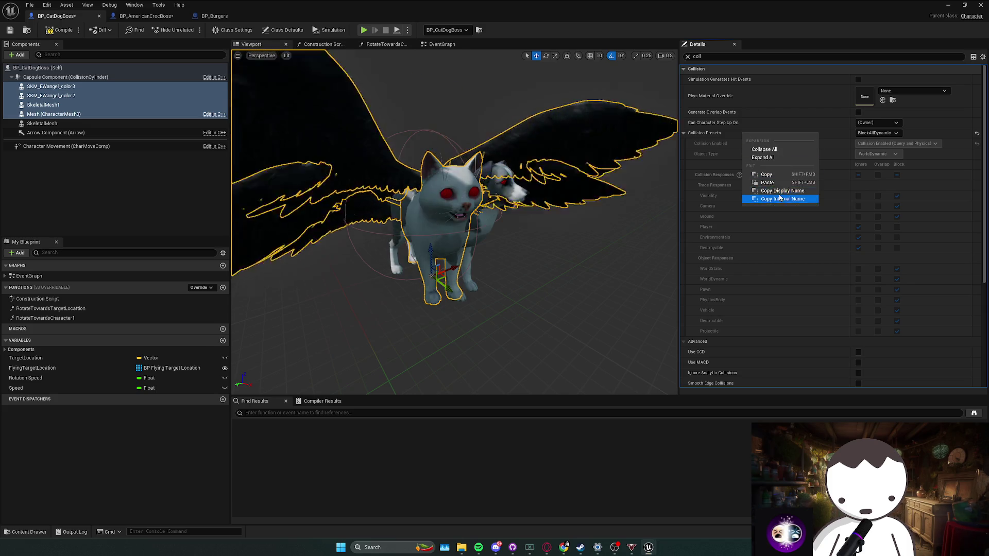
left_click(775, 187)
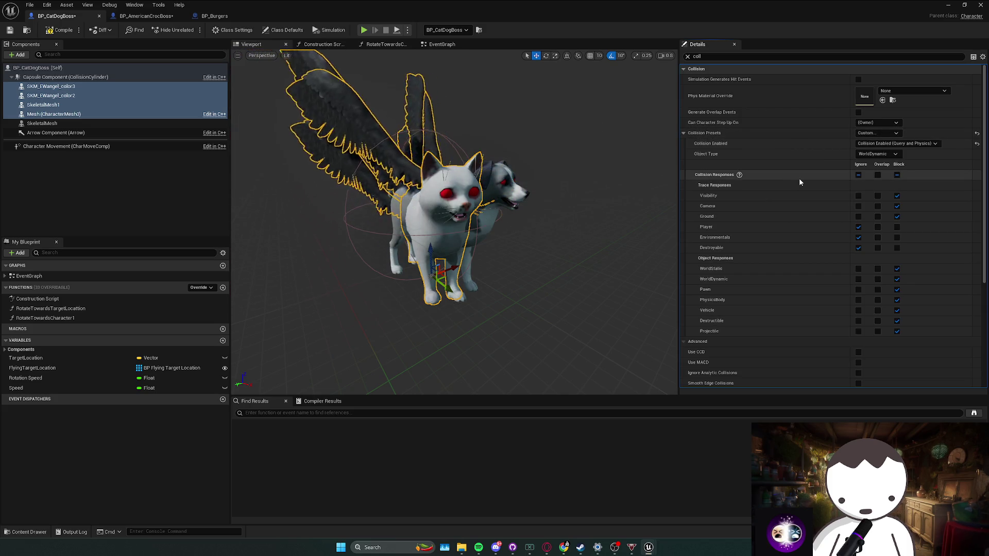
left_click(51, 86)
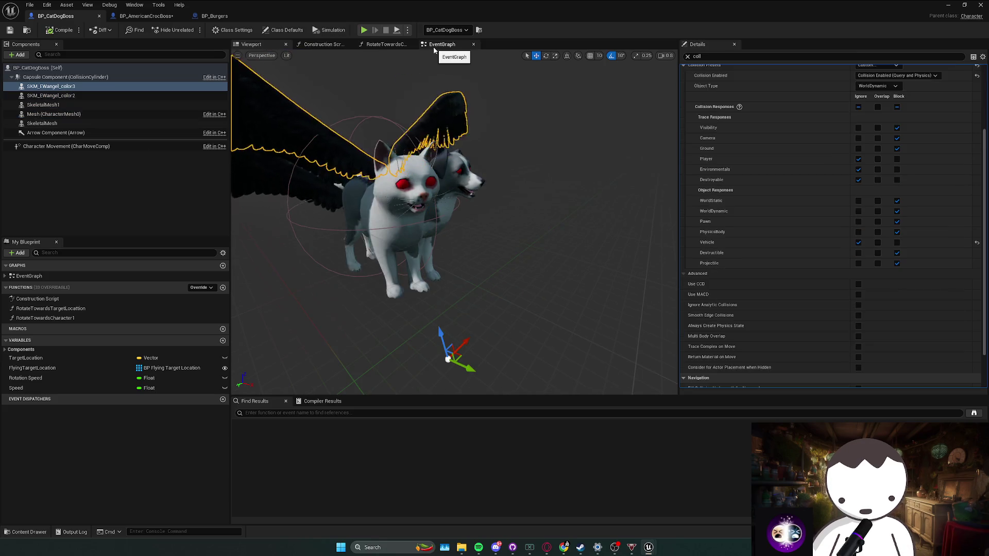
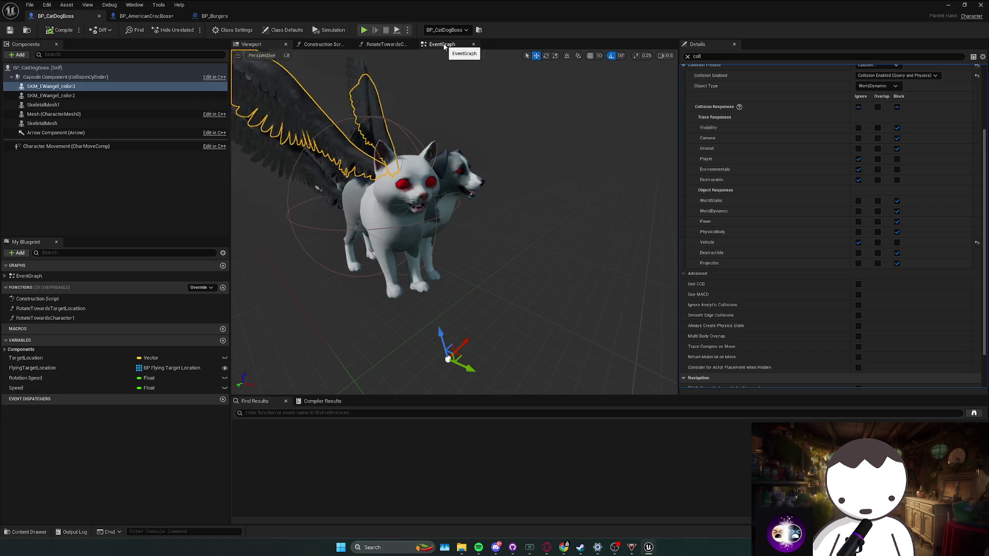
Step: In the croc boss blueprint, search for 'set coll' and jump to the Set Collision Enabled node
left_click(146, 16)
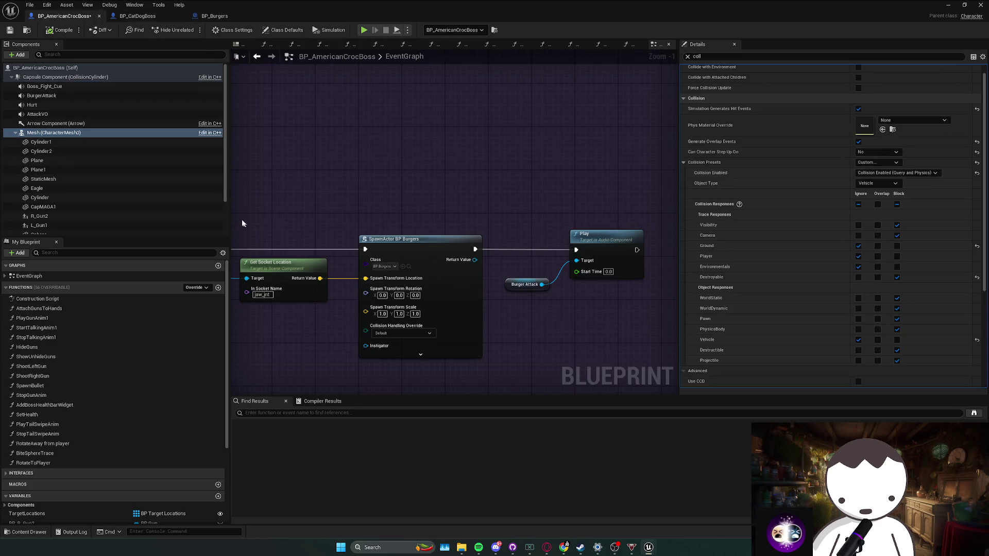
scroll(402, 214, "down", 1)
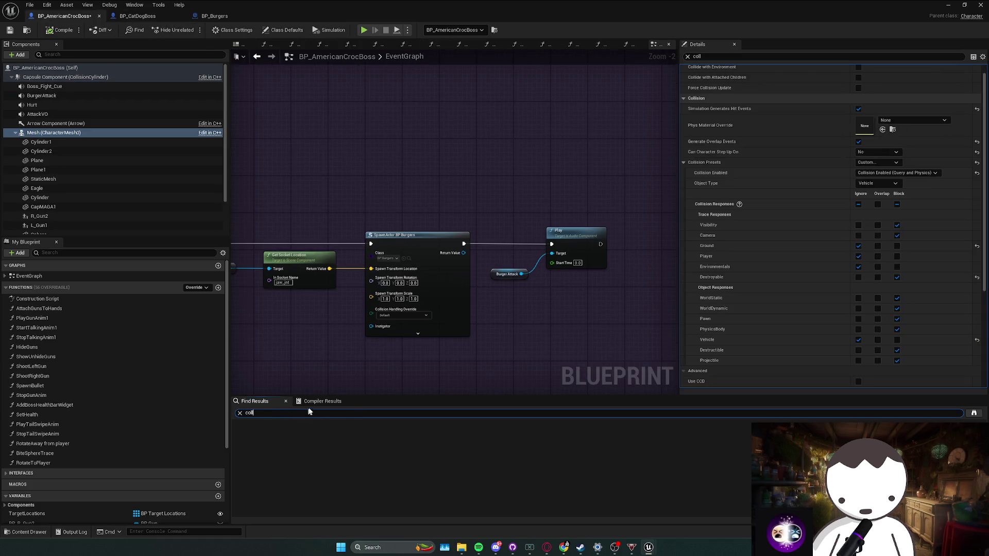
type("oll")
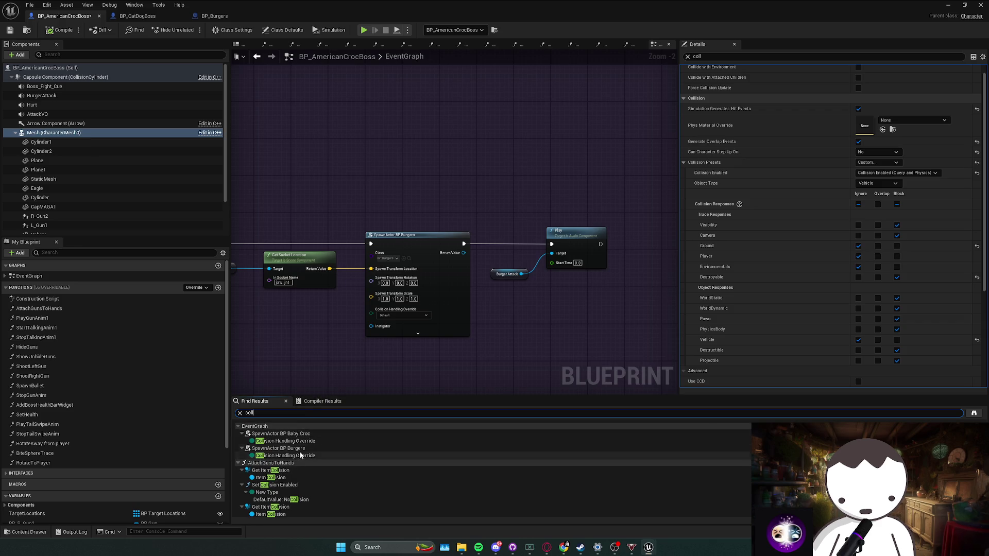
scroll(307, 453, "down", 3)
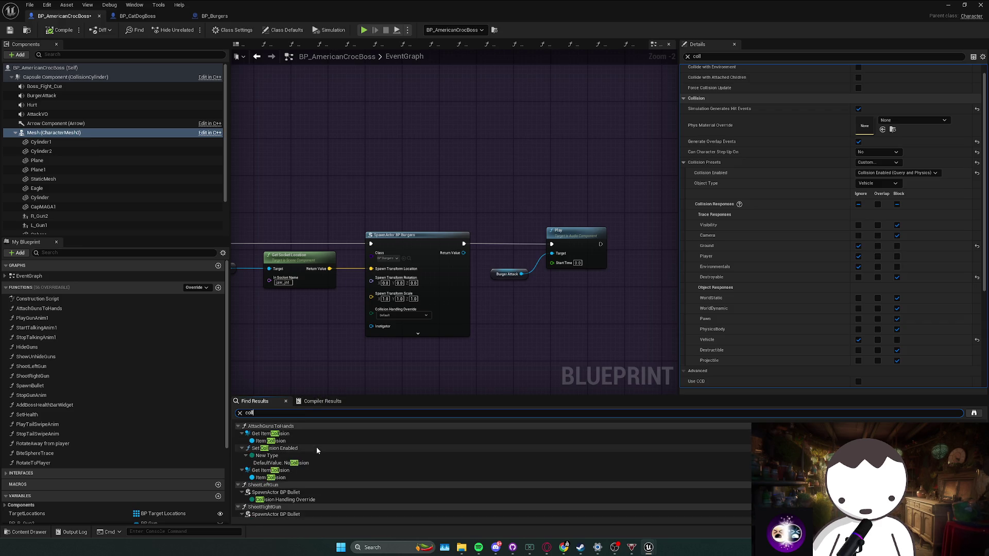
key("ctrl+f")
type("set coll")
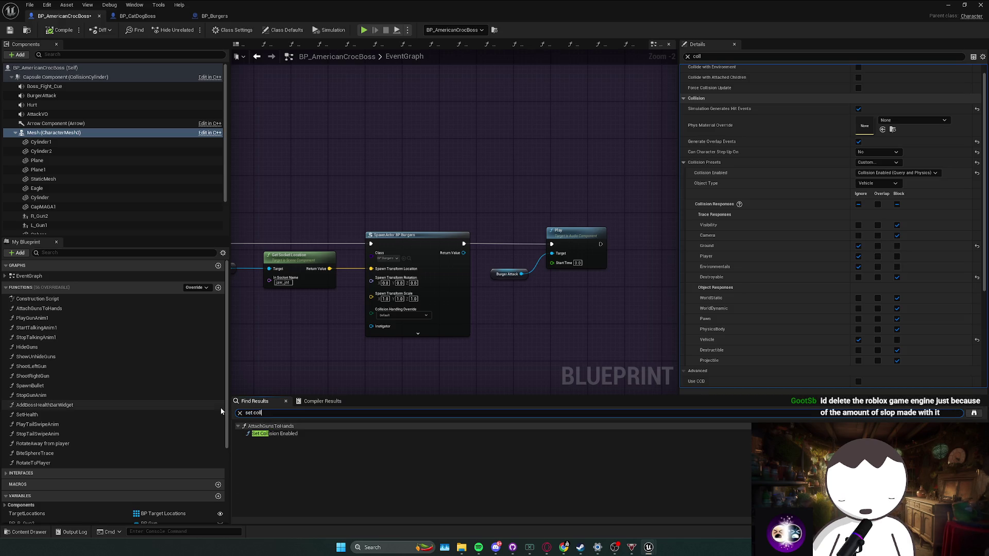
left_click(295, 433)
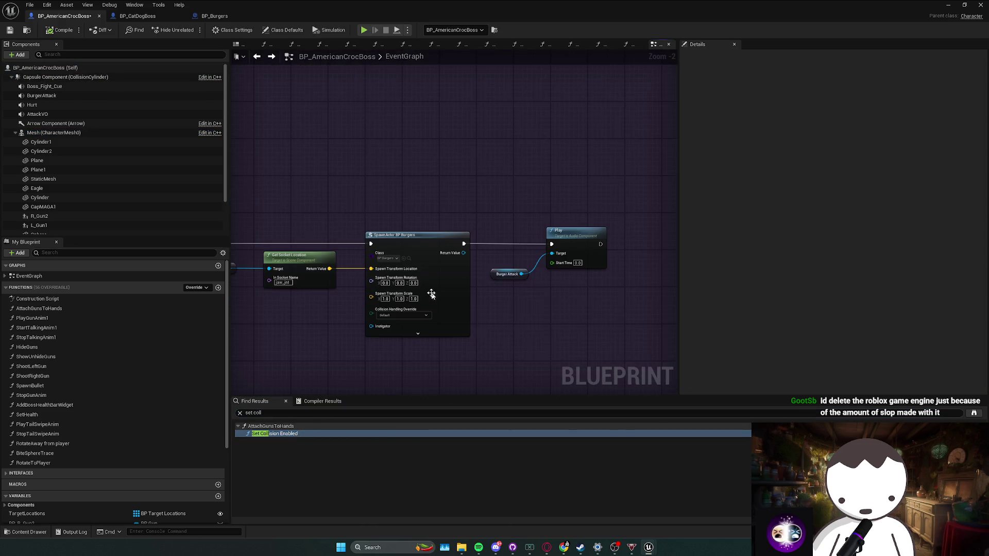
Step: Switch to BP_Burgers and frame its janky notes comment in the event graph
left_click(138, 16)
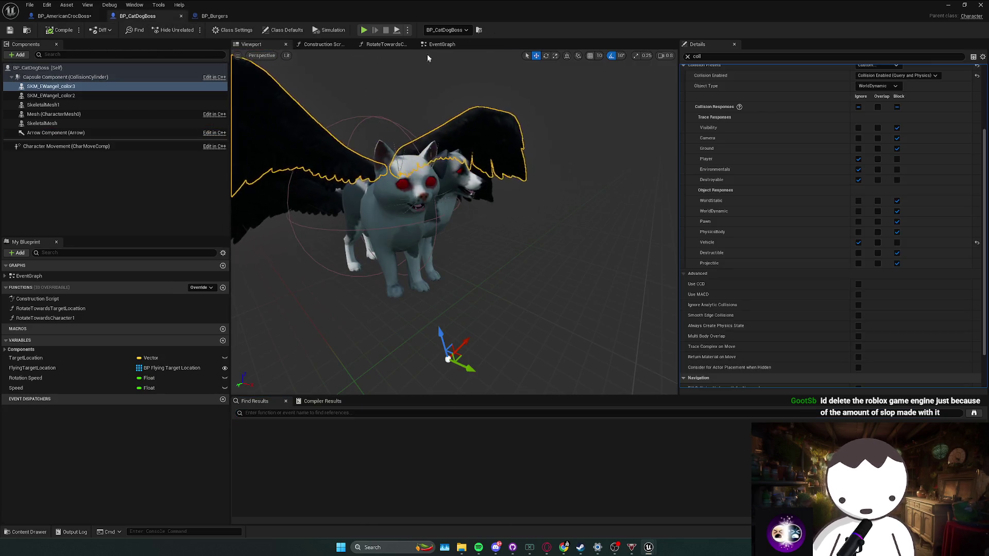
left_click(442, 44)
left_click(214, 16)
key("f")
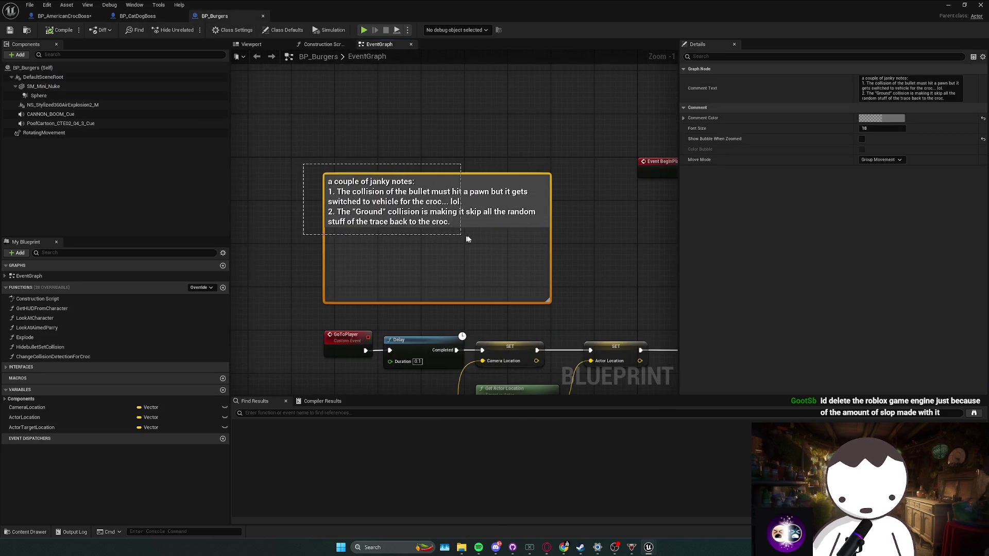
scroll(535, 268, "down", 1)
scroll(535, 268, "down", 1)
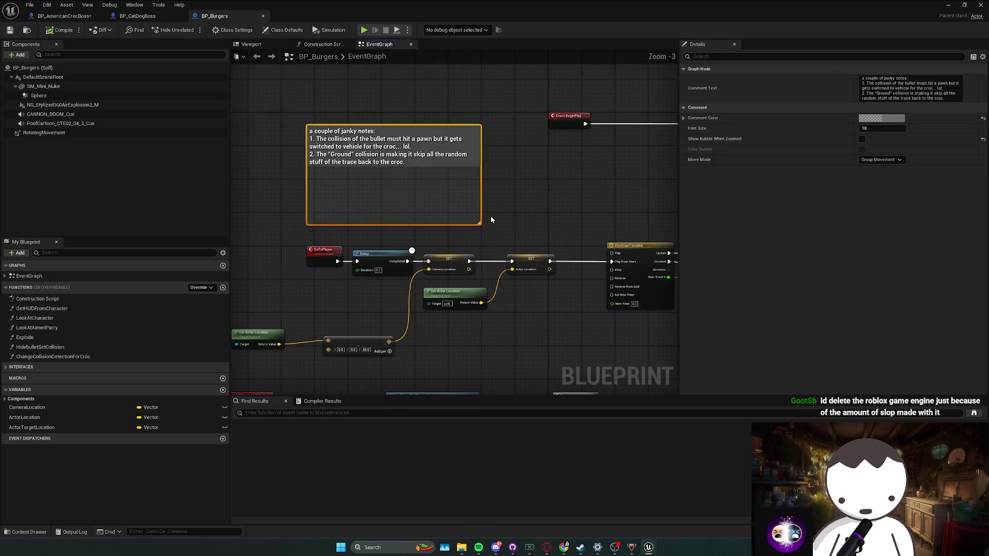
left_click_drag(488, 217, 389, 189)
mouse_move(515, 216)
left_mouse_down()
mouse_move(453, 204)
mouse_move(623, 275)
left_mouse_up()
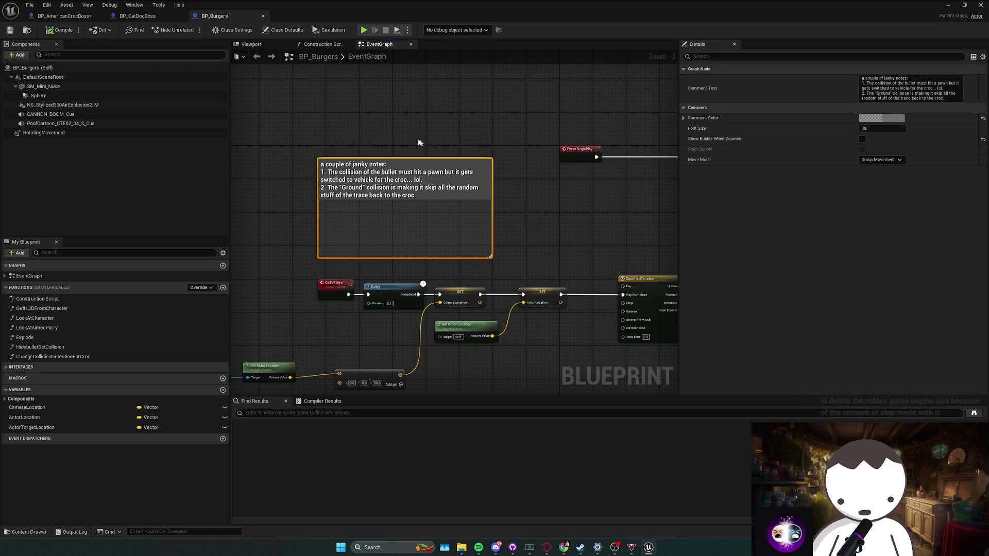
Step: Filter SM_Mini_Nuke's Details by 'coll', then search 'coll' and jump to ChangeCollisionDetectionForCroc
left_click(110, 87)
left_click(714, 56)
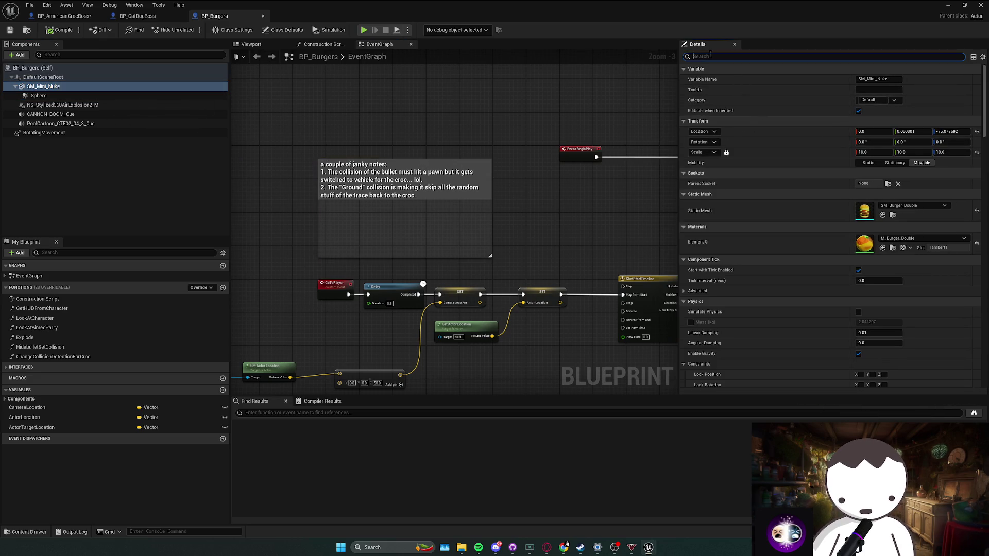
type("coll")
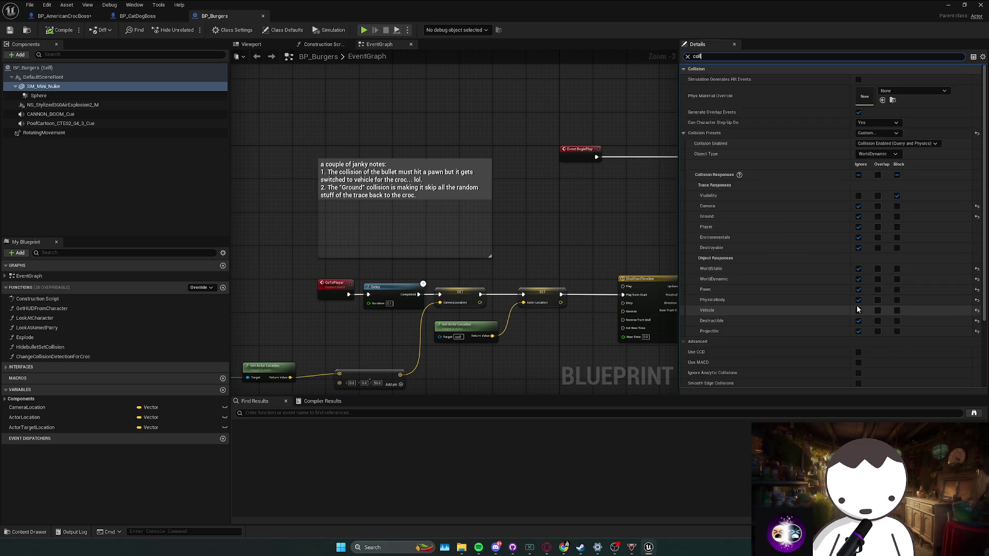
left_click_drag(533, 330, 369, 267)
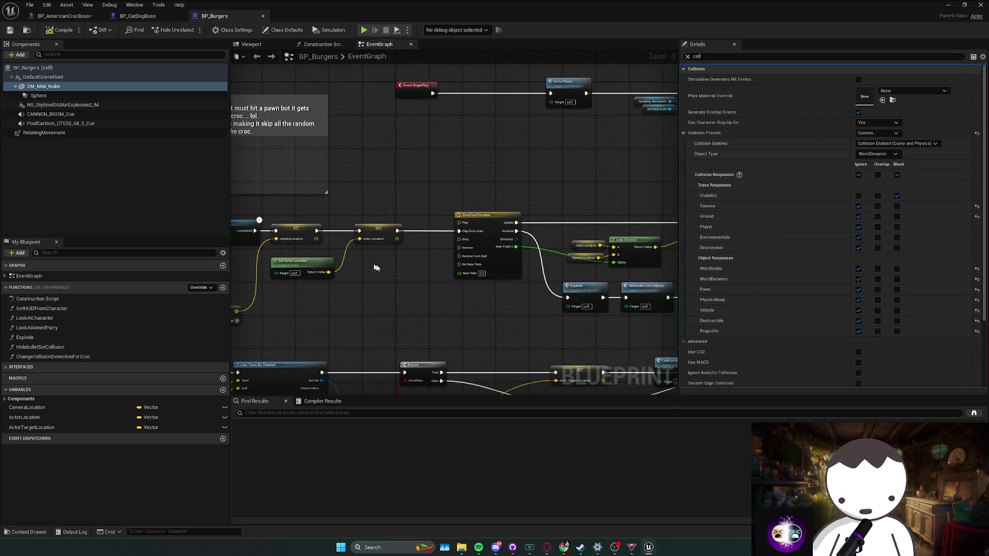
type("l")
key("Return")
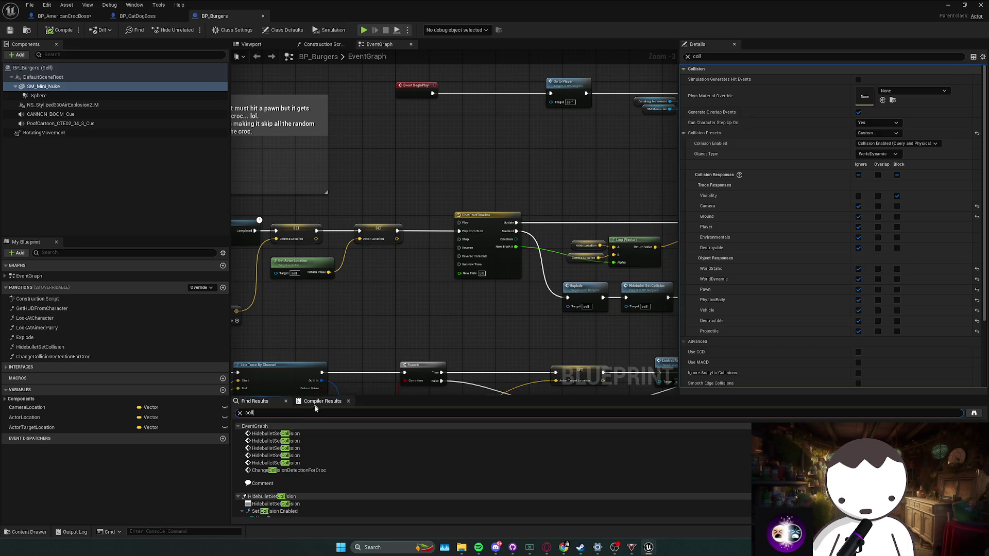
left_click(310, 471)
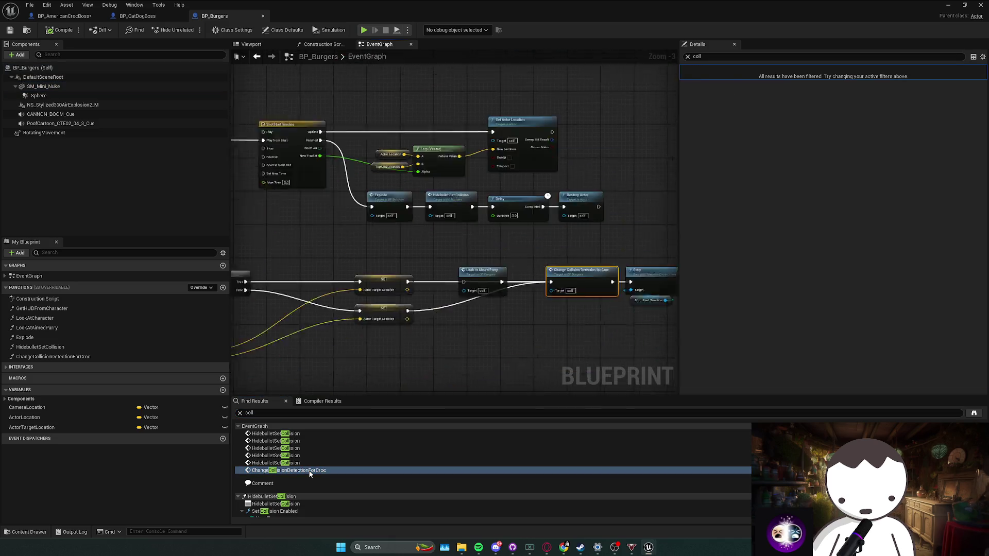
Step: Inspect the Change Collision Detection for Croc function graph, then return to the event graph
double_click(454, 223)
key("alt+Left")
left_click_drag(462, 231, 446, 231)
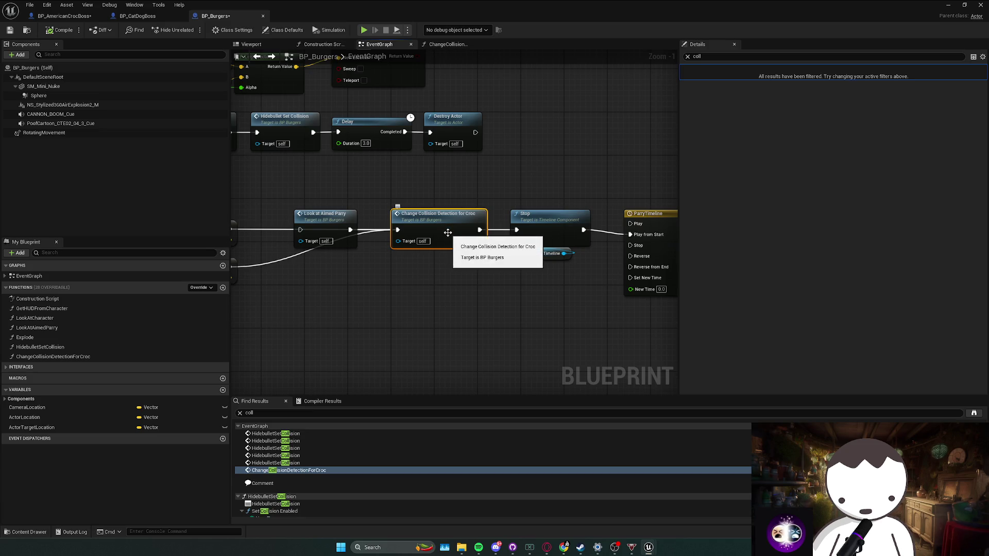
mouse_move(446, 227)
left_mouse_down()
mouse_move(393, 247)
mouse_move(561, 256)
mouse_move(515, 247)
mouse_move(411, 253)
left_mouse_up()
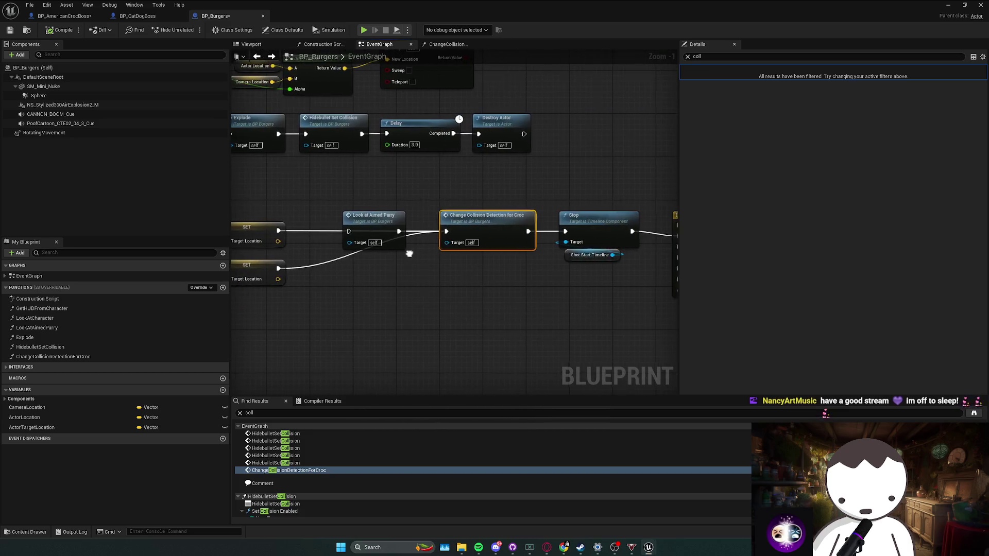
double_click(483, 229)
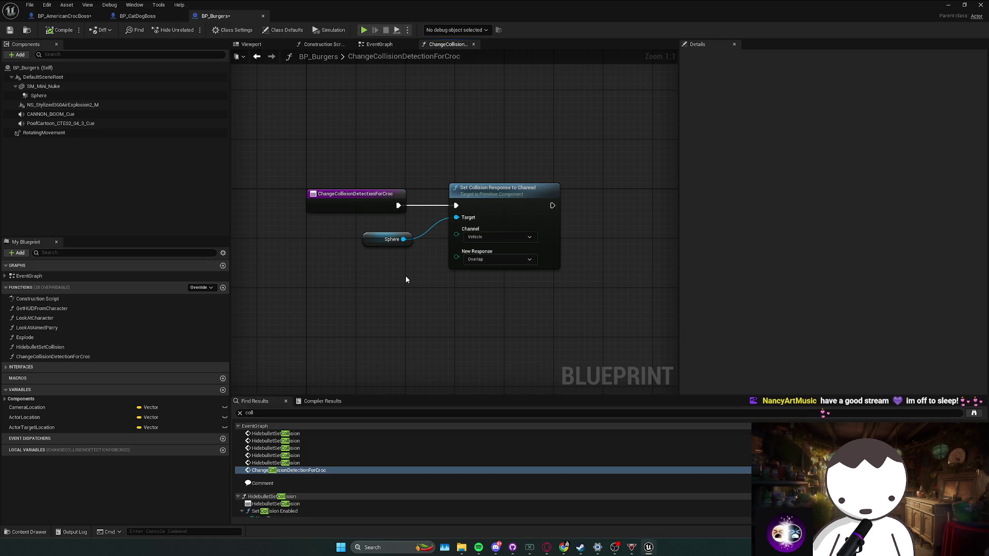
key("alt+Left")
left_click_drag(400, 276, 468, 334)
Step: Go back to the L_Anims level editor and open the BossFights content folder
left_click(137, 16)
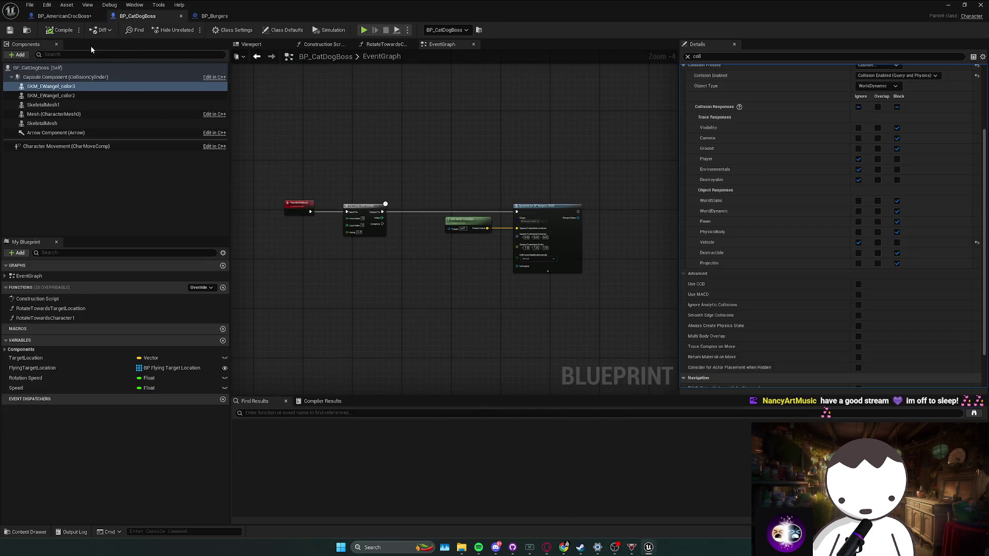
left_click(221, 17)
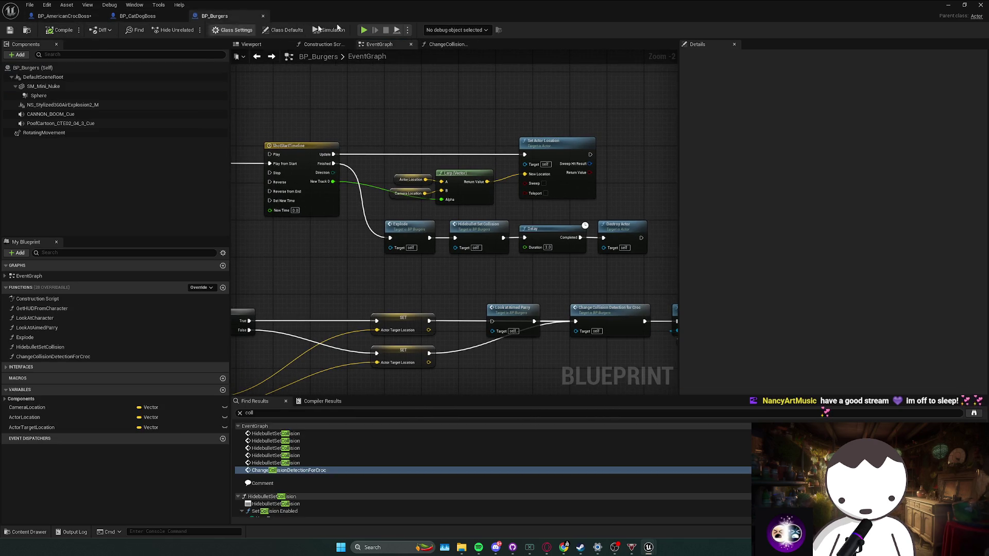
key("alt+Tab")
left_click(317, 376)
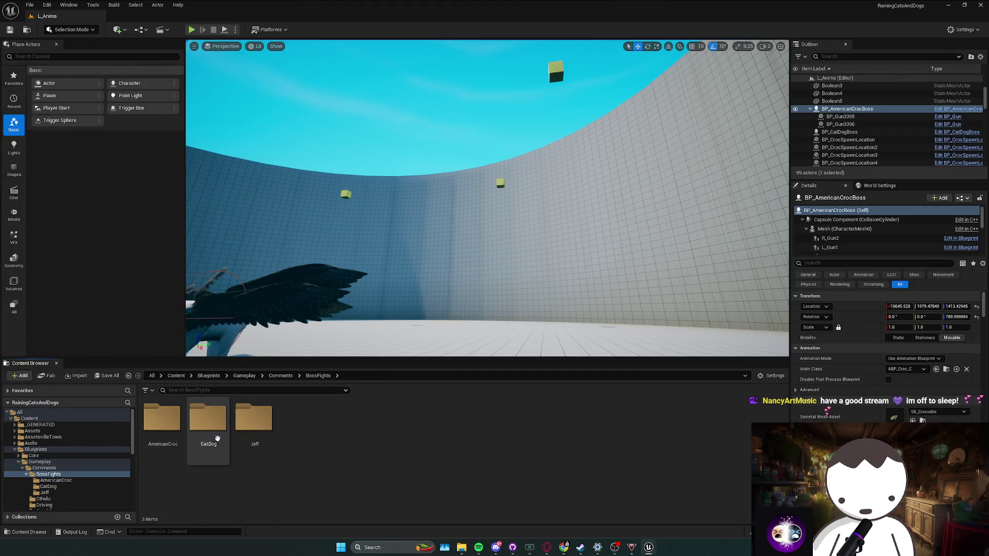
Step: Open BP_Burgers_Child from CatDog in the full editor and filter SM_Mini_Nuke's Details by 'coll'
double_click(217, 438)
double_click(164, 429)
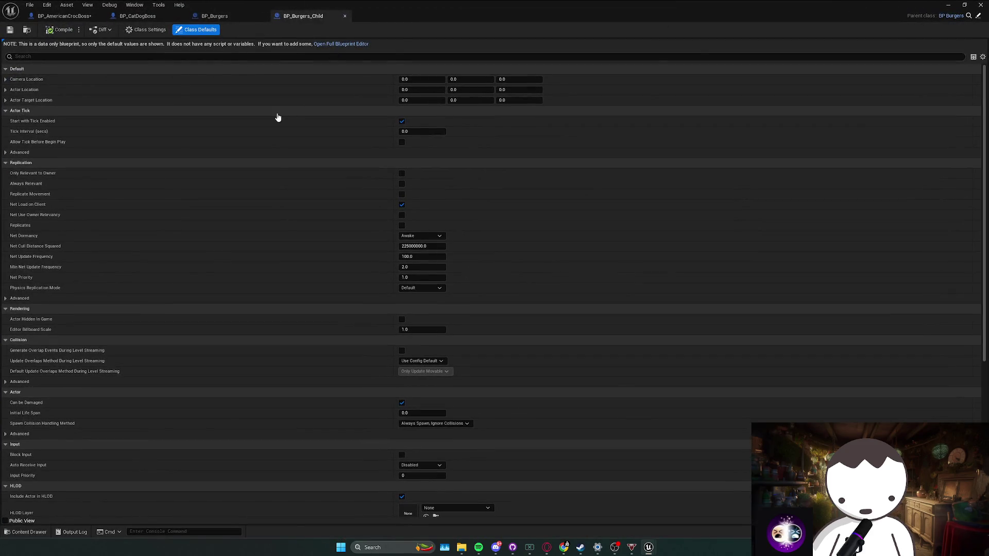
left_click(341, 44)
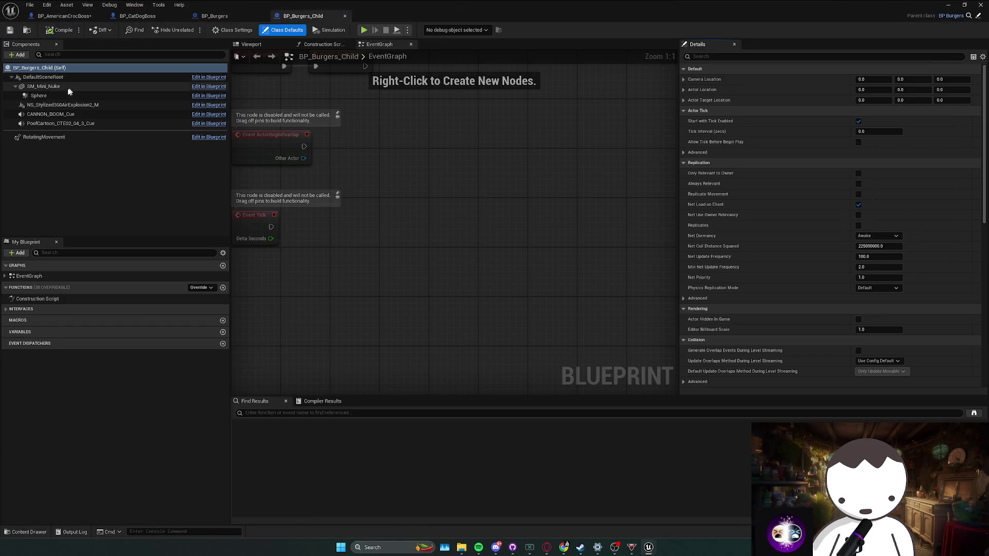
left_click(62, 86)
left_click(709, 56)
type("c")
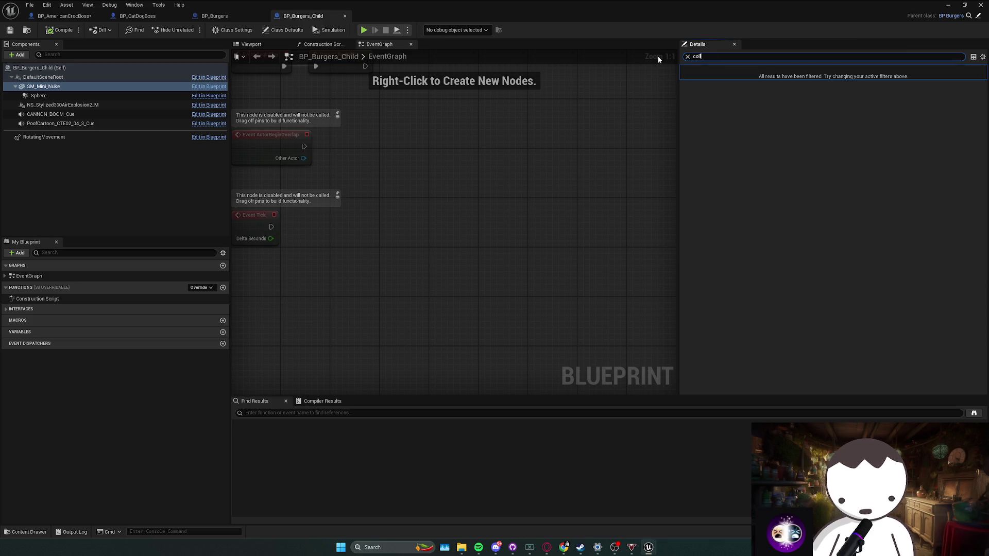
type("oll")
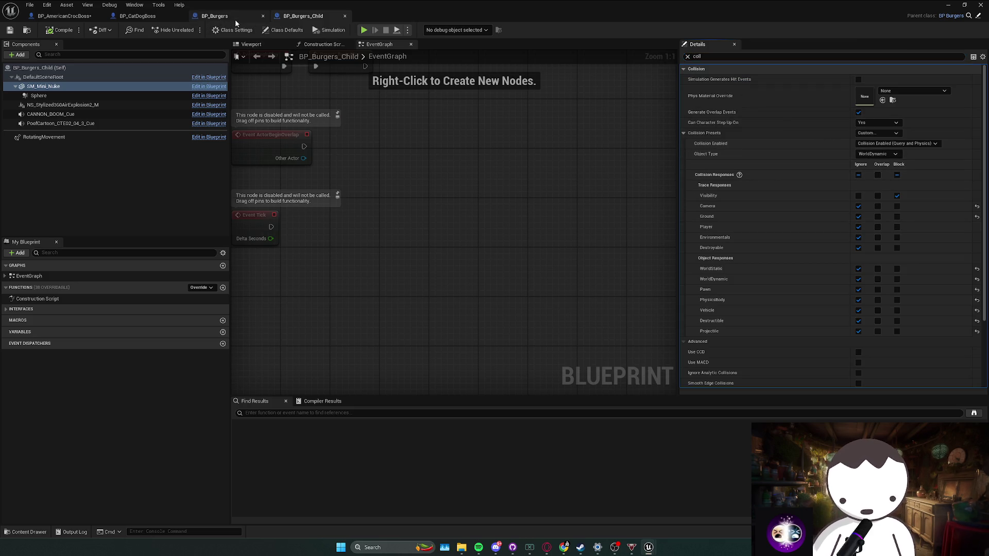
Step: Check BP_Burgers_Child's inherited interface events, then return to BP_Burgers
left_click(235, 18)
left_click(300, 18)
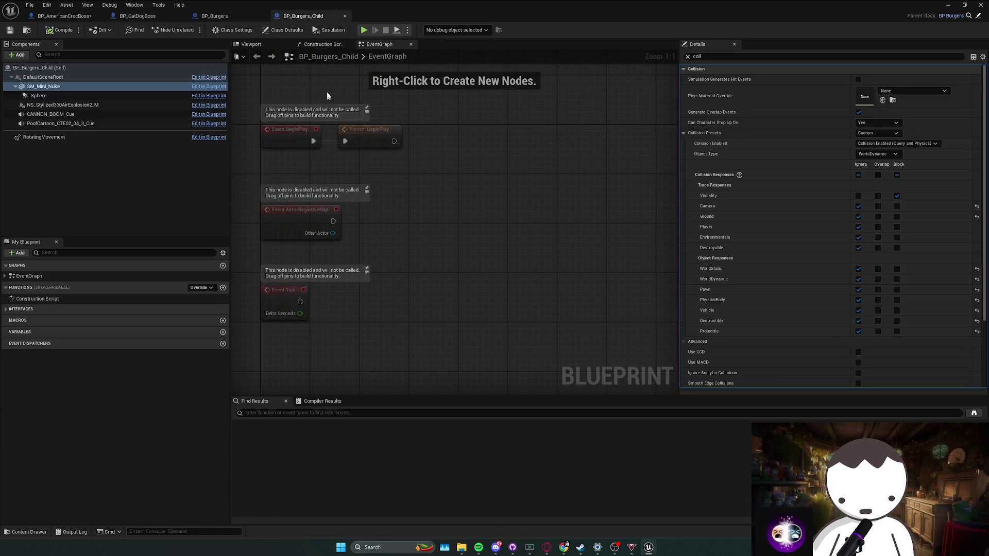
left_click(13, 309)
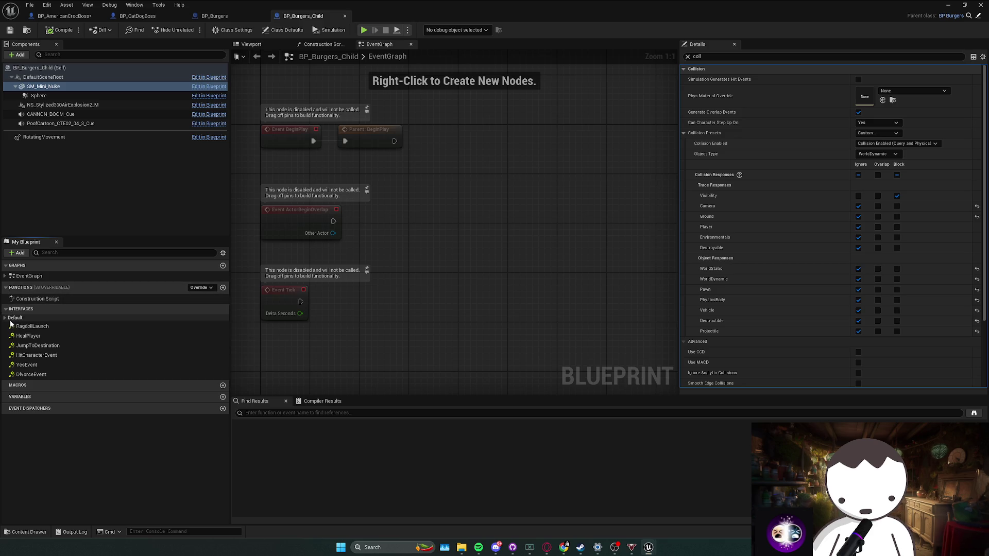
left_click(12, 309)
left_click(214, 16)
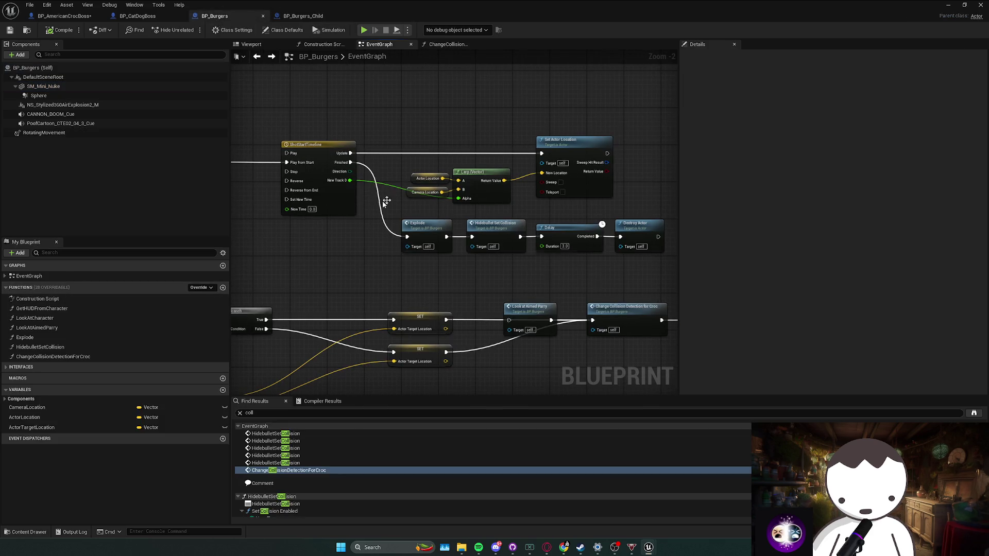
Step: Peek into the Explode function and pan the BP_Burgers event graph to the overlap logic
double_click(414, 226)
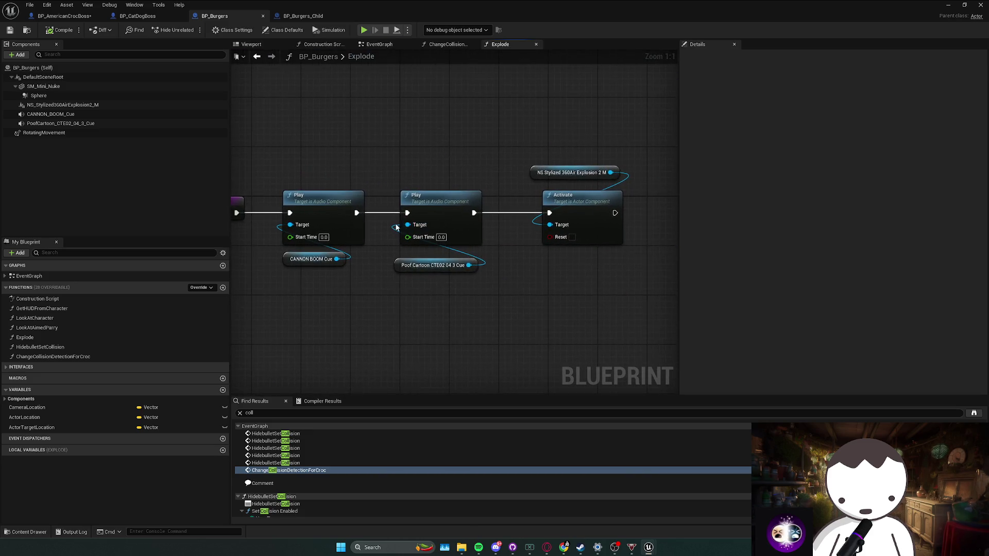
key("alt+Left")
mouse_move(381, 263)
left_mouse_down()
mouse_move(425, 258)
mouse_move(411, 194)
mouse_move(473, 108)
mouse_move(484, 166)
left_mouse_up()
scroll(484, 165, "up", 1)
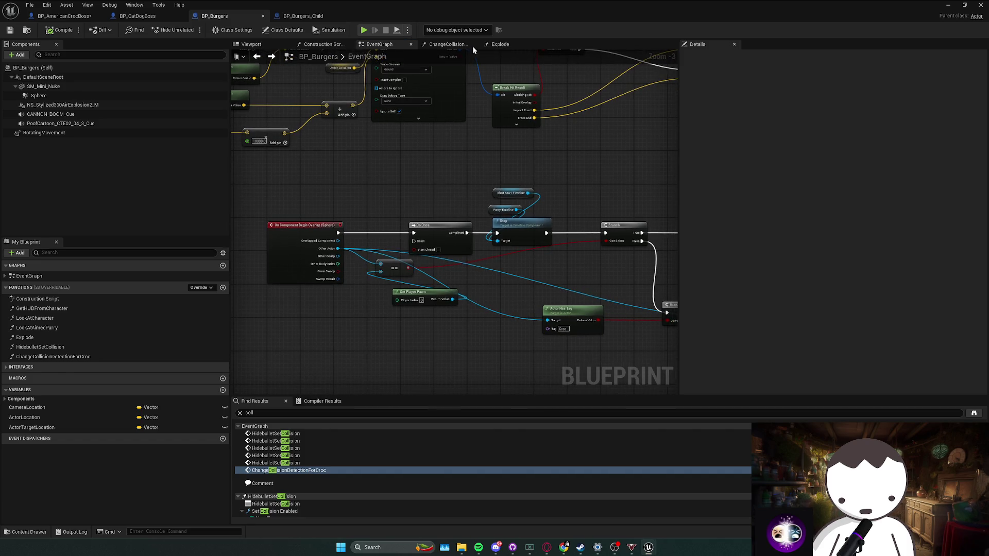
left_click_drag(417, 157, 408, 126)
mouse_move(386, 177)
left_mouse_down()
mouse_move(344, 180)
mouse_move(409, 181)
left_mouse_up()
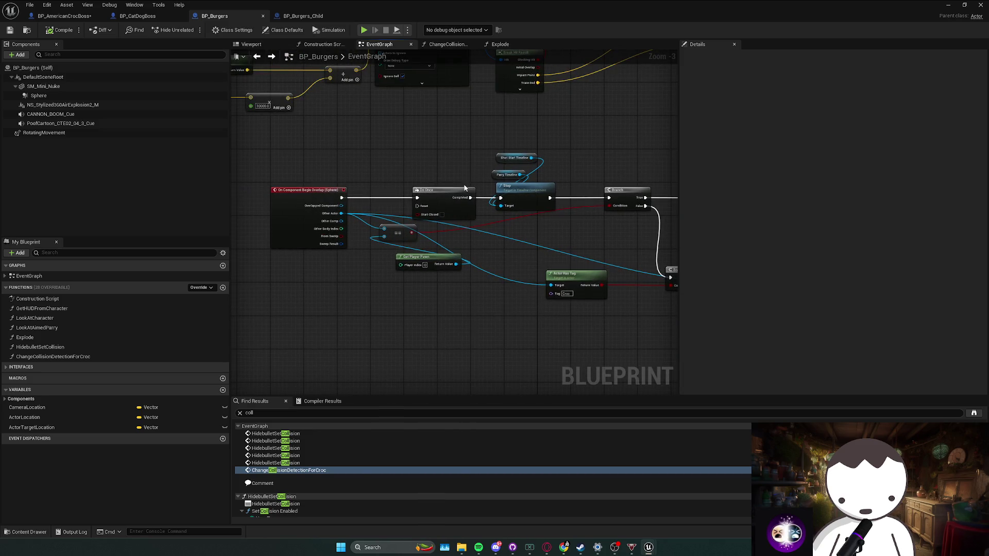
mouse_move(425, 225)
left_mouse_down()
mouse_move(386, 235)
mouse_move(361, 227)
mouse_move(438, 192)
left_mouse_up()
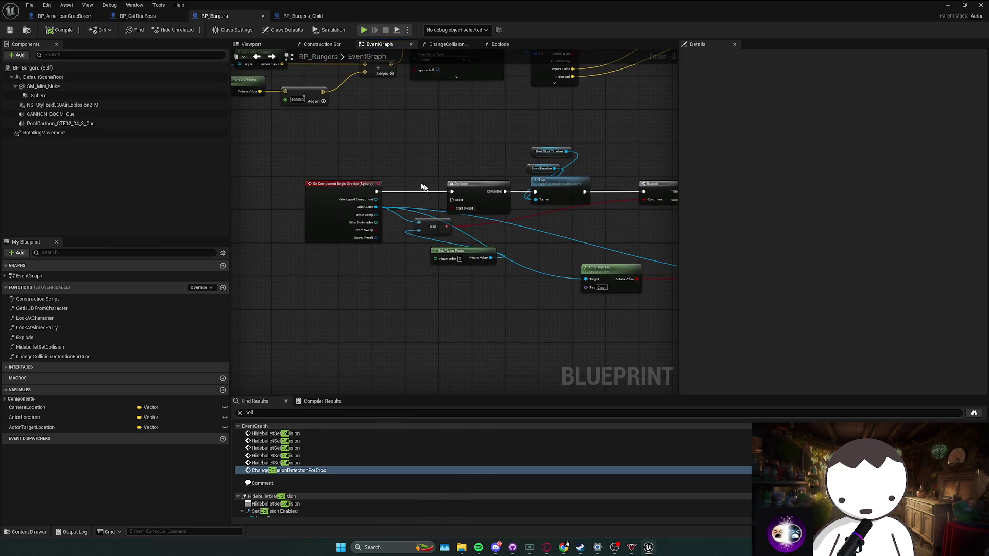
Step: Inspect the NS_Stylized360AirExplosion2_M component's collision, then switch to BP_CatDogBoss
left_click(106, 105)
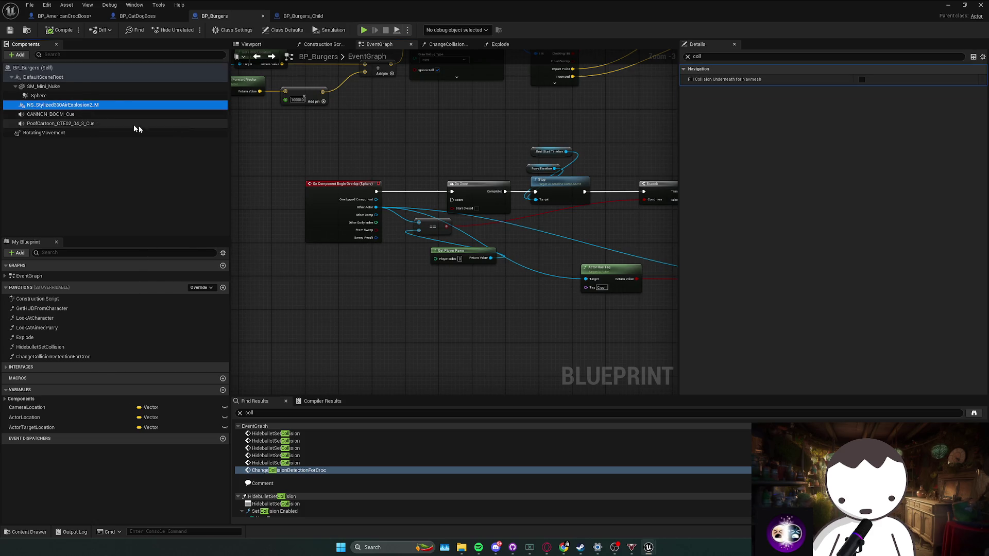
left_click_drag(377, 154, 336, 157)
mouse_move(400, 175)
left_mouse_down()
mouse_move(354, 181)
mouse_move(369, 202)
mouse_move(329, 190)
mouse_move(466, 186)
mouse_move(440, 214)
mouse_move(421, 208)
left_mouse_up()
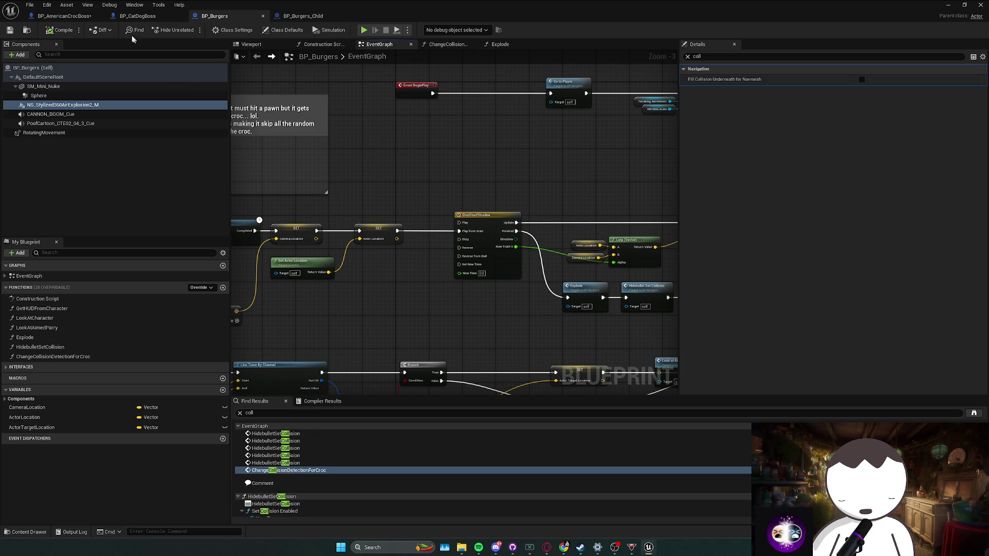
left_click(143, 19)
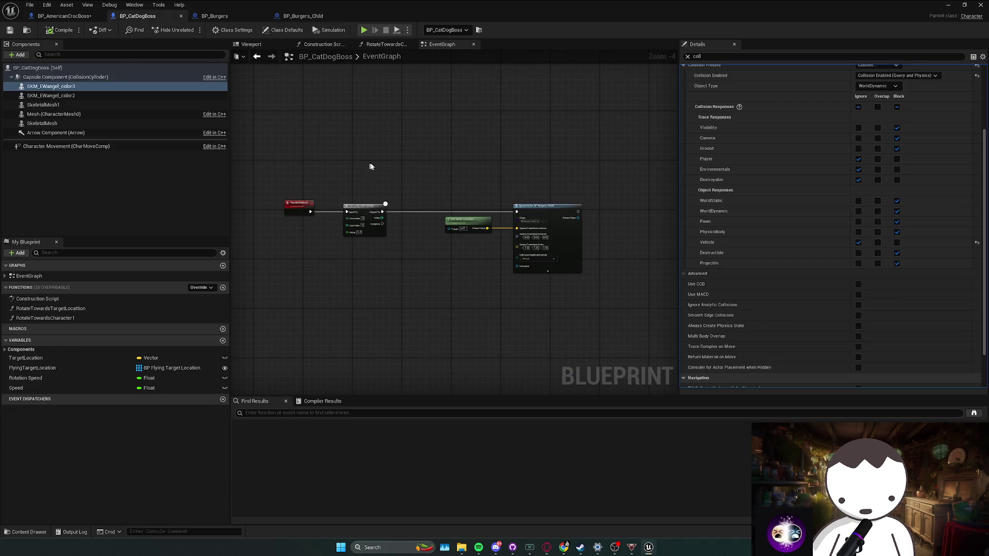
key("alt+p")
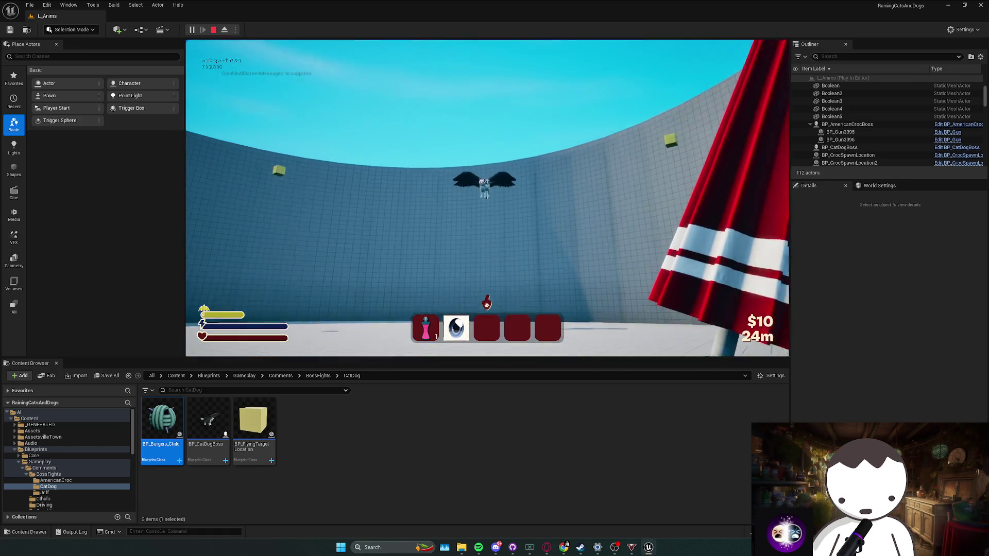
key("Escape")
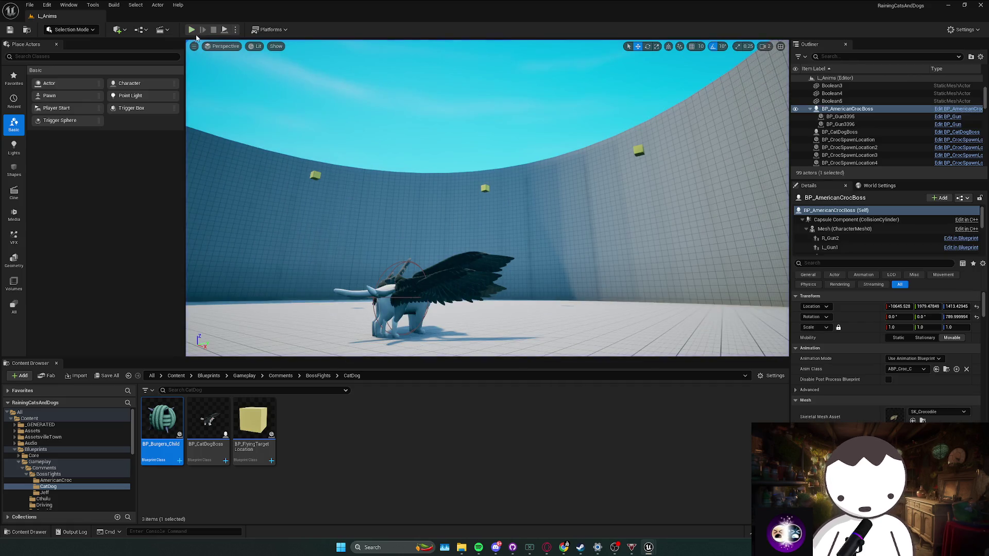
scroll(360, 195, "up", 2)
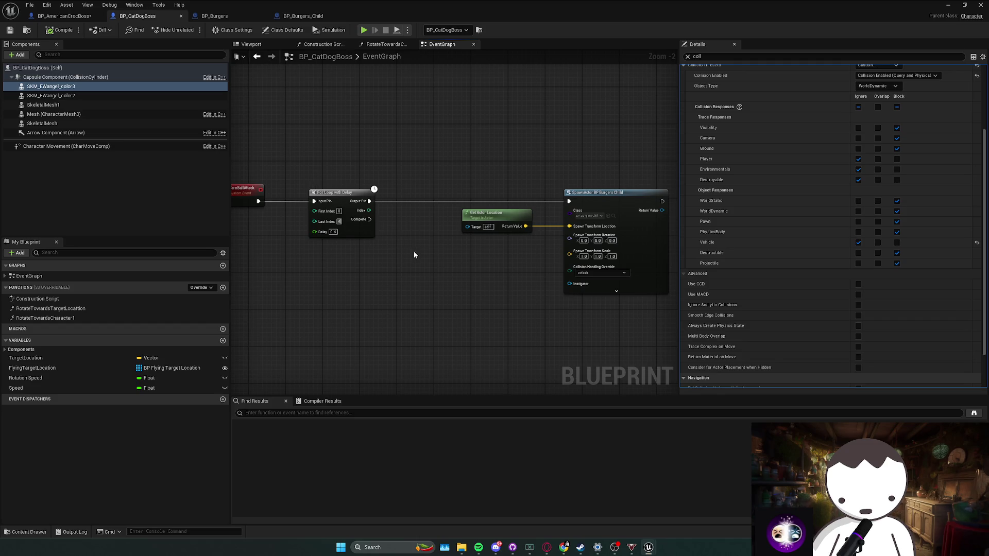
key("alt+Tab")
left_click(191, 29)
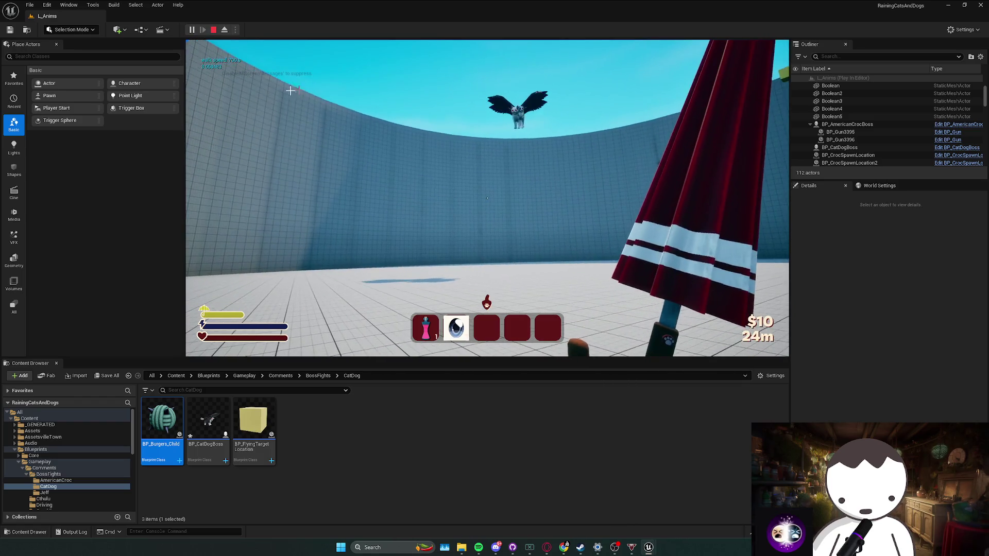
key("Escape")
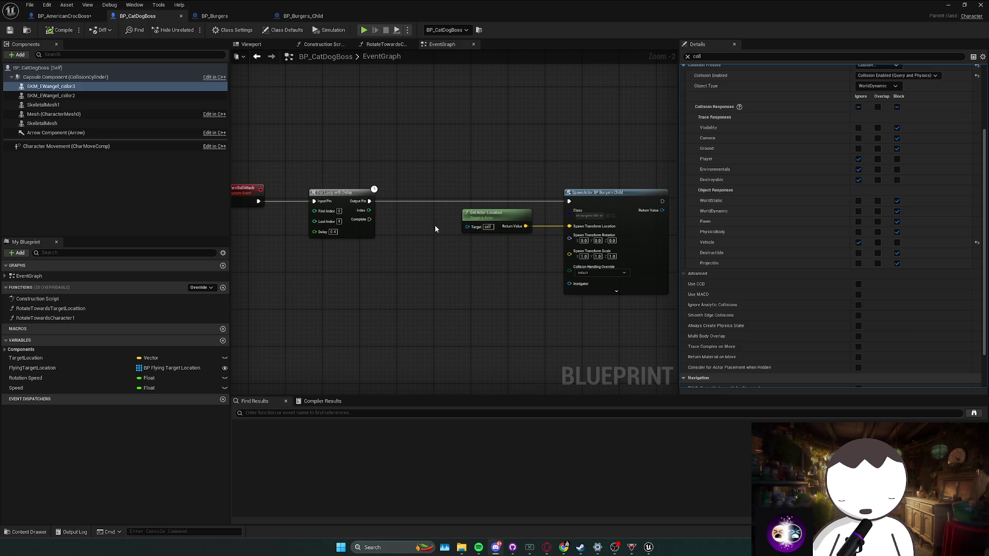
Step: Minimize the blueprint window and stop the running play session with Esc
left_click_drag(435, 225, 468, 237)
mouse_move(344, 270)
left_mouse_down()
mouse_move(340, 278)
mouse_move(556, 219)
left_mouse_up()
scroll(340, 278, "down", 1)
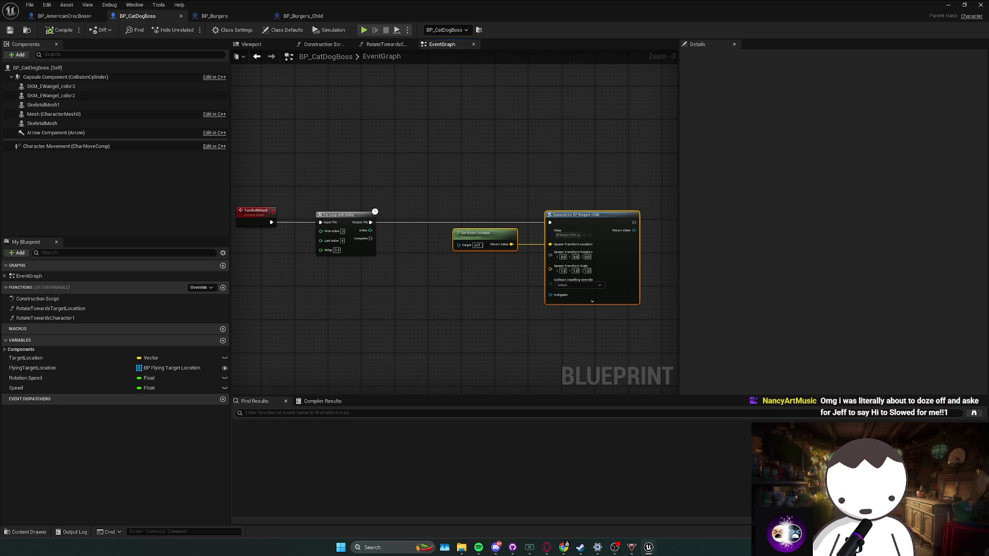
left_click(948, 4)
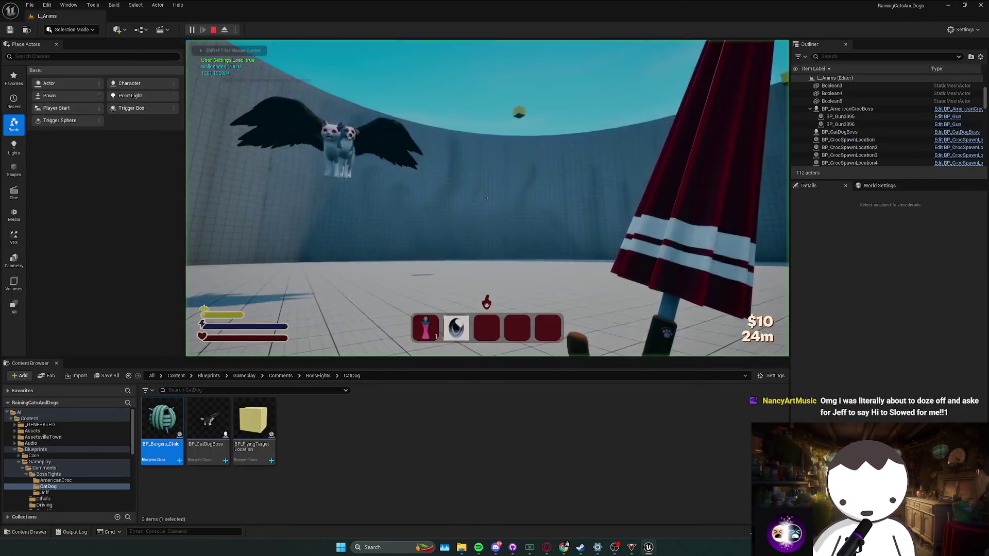
left_click(486, 197)
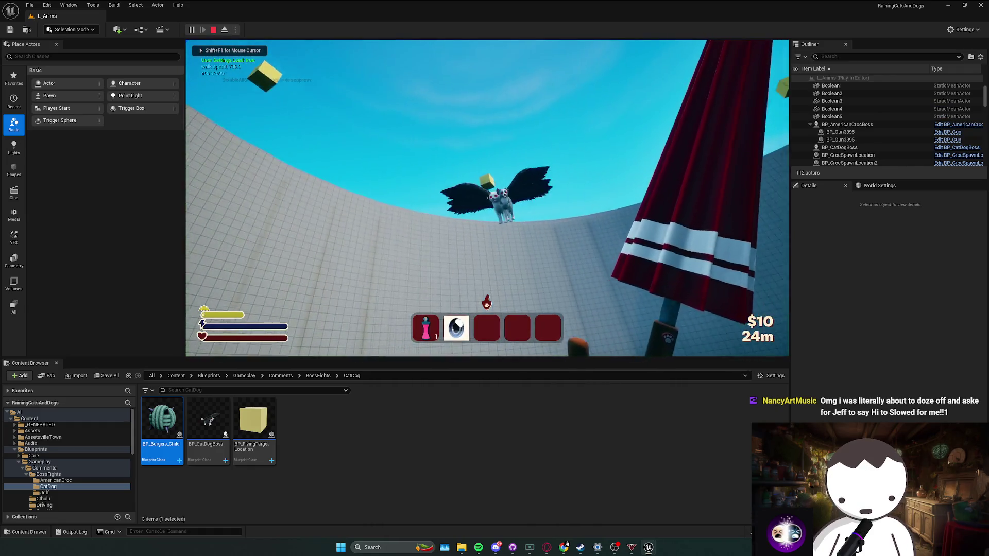
key("Escape")
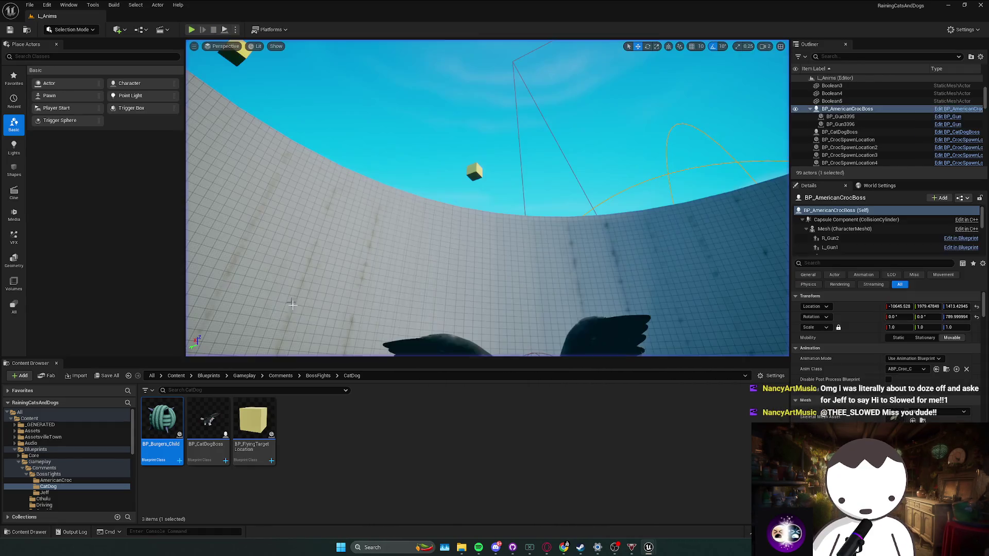
Step: Fly the viewport camera toward the winged CatDog boss on the arena floor
key("w")
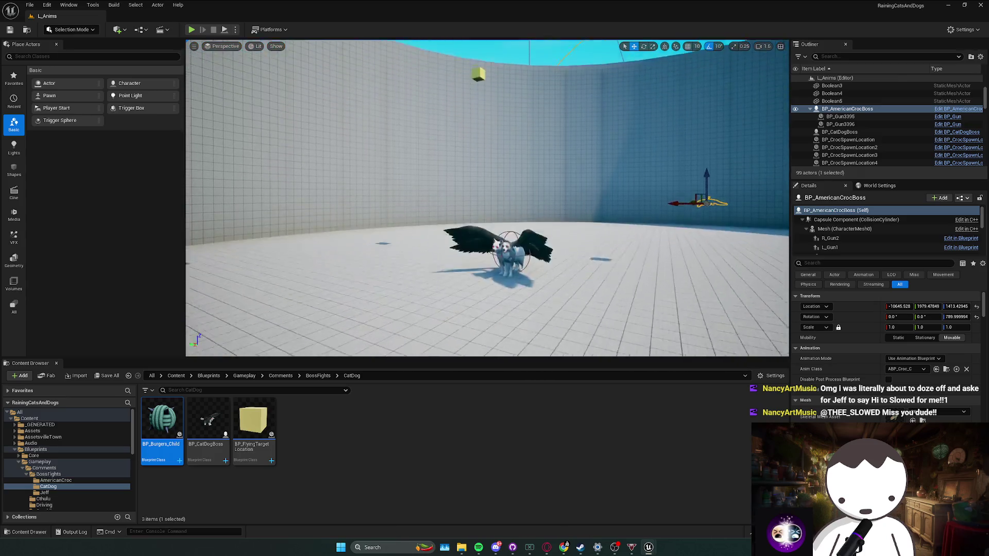
key("s")
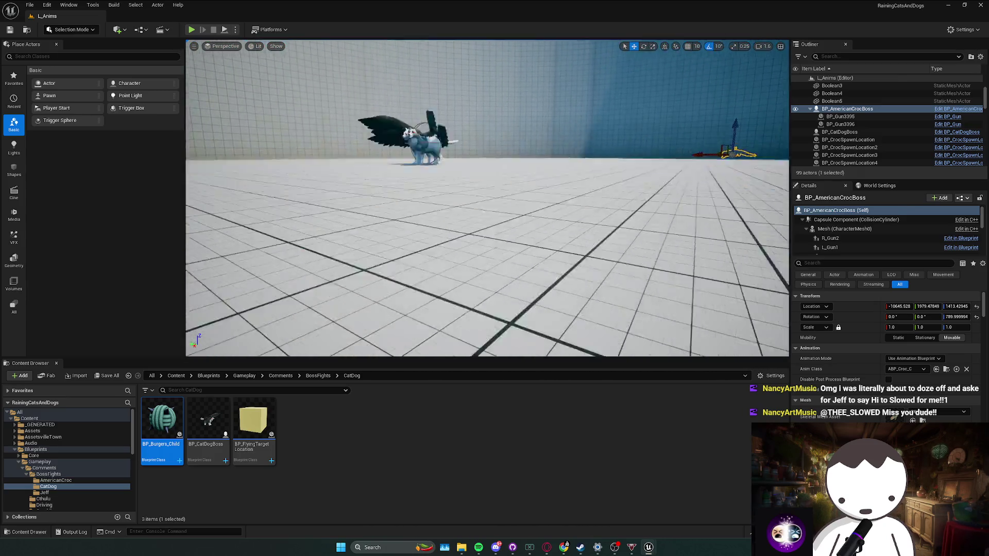
key("w")
scroll(487, 198, "down", 2)
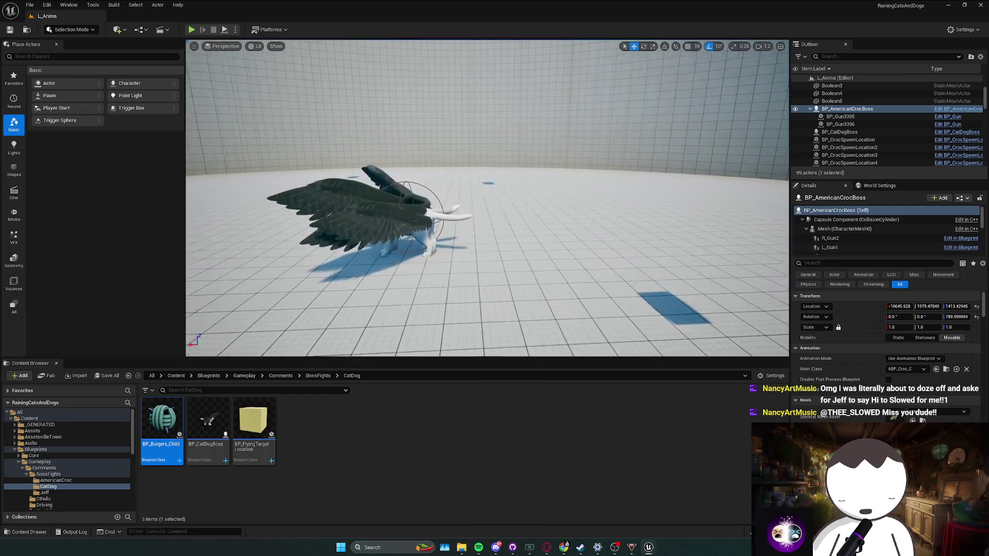
key("s")
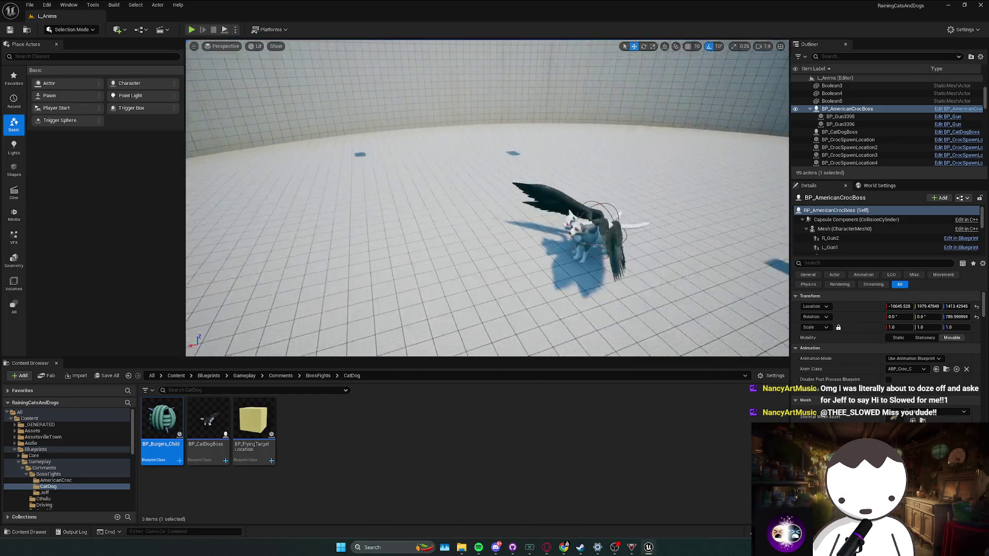
scroll(283, 278, "up", 1)
Step: Bring BP_CatDogBoss forward, review its four-node spawn attack chain, and select SKM_EWangel_color3
left_click(690, 510)
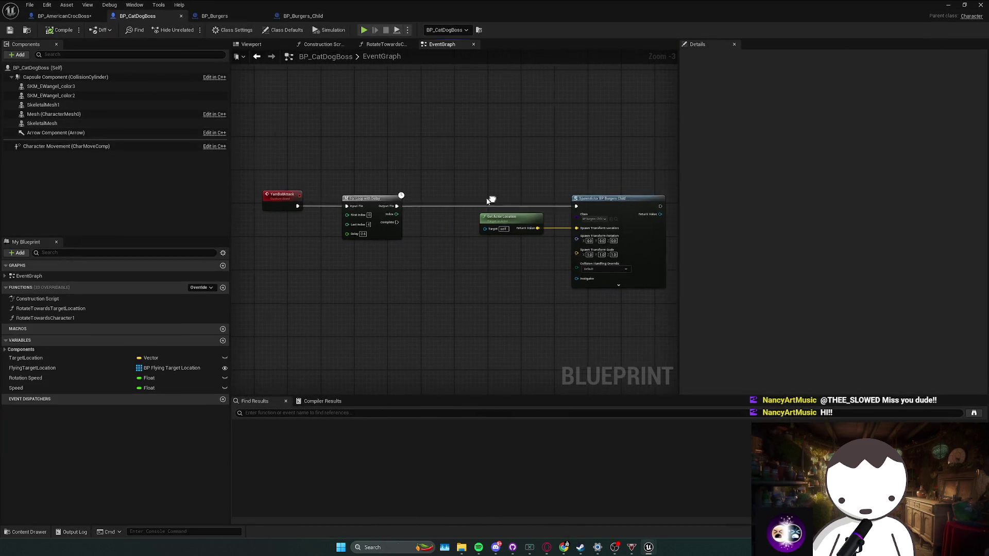
left_click_drag(250, 170, 665, 291)
left_click(468, 313)
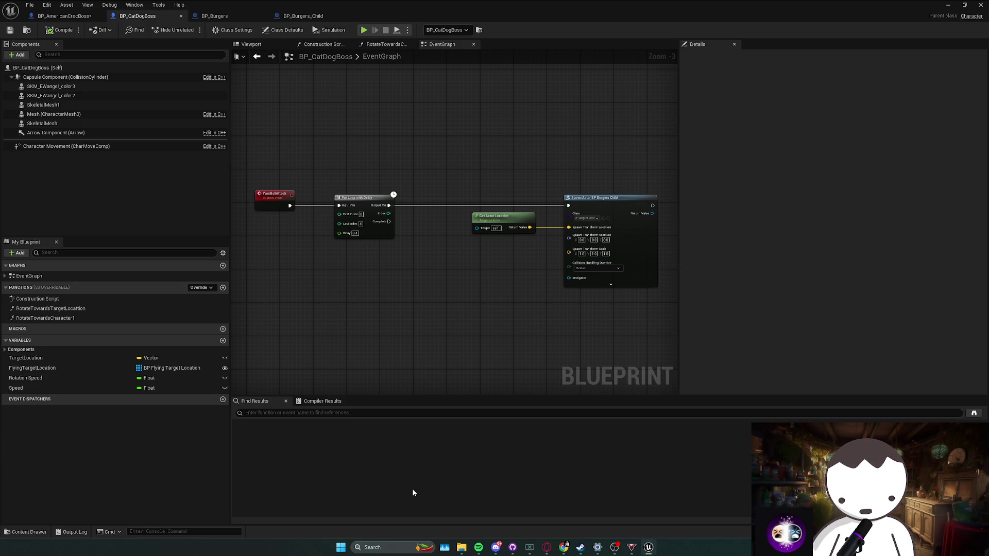
left_click_drag(435, 299, 454, 310)
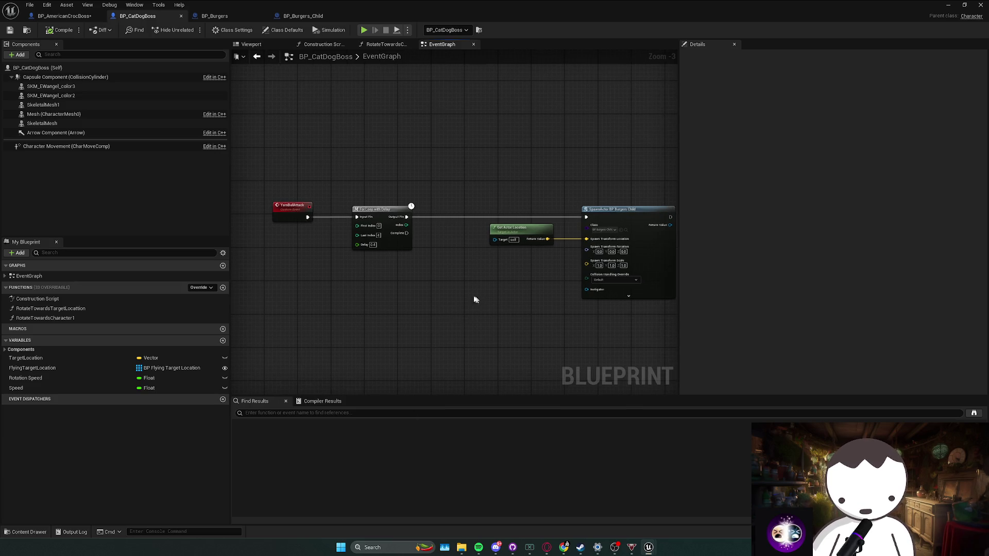
left_click(67, 125)
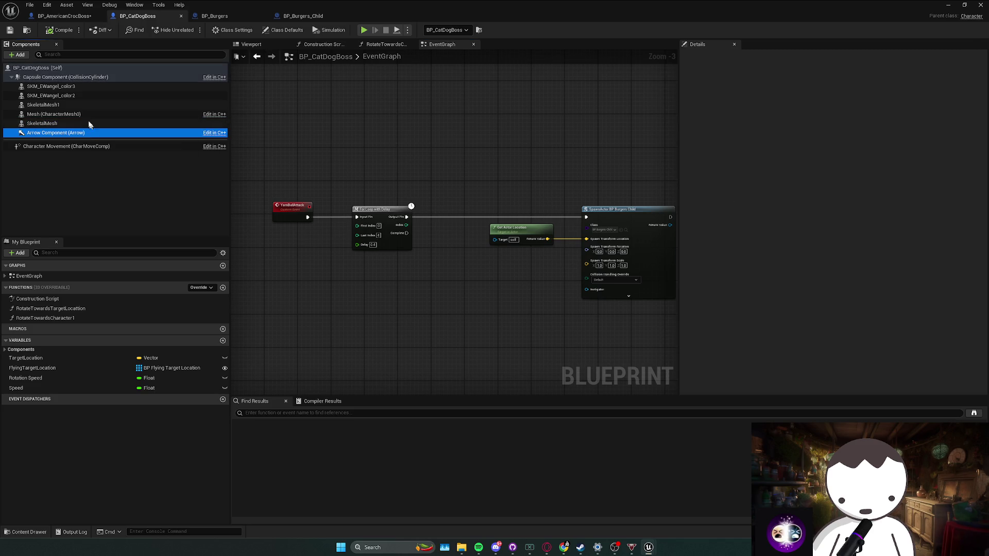
Step: Compare SKM_EWangel_color3's collision with the BP_AmericanCrocBoss mesh collision settings
left_click(81, 86)
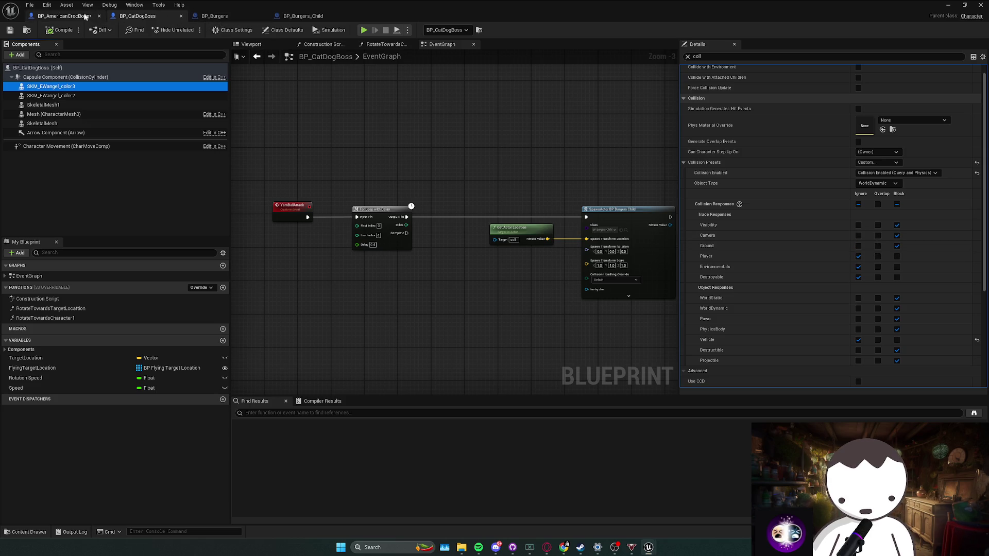
left_click(64, 16)
left_click(91, 133)
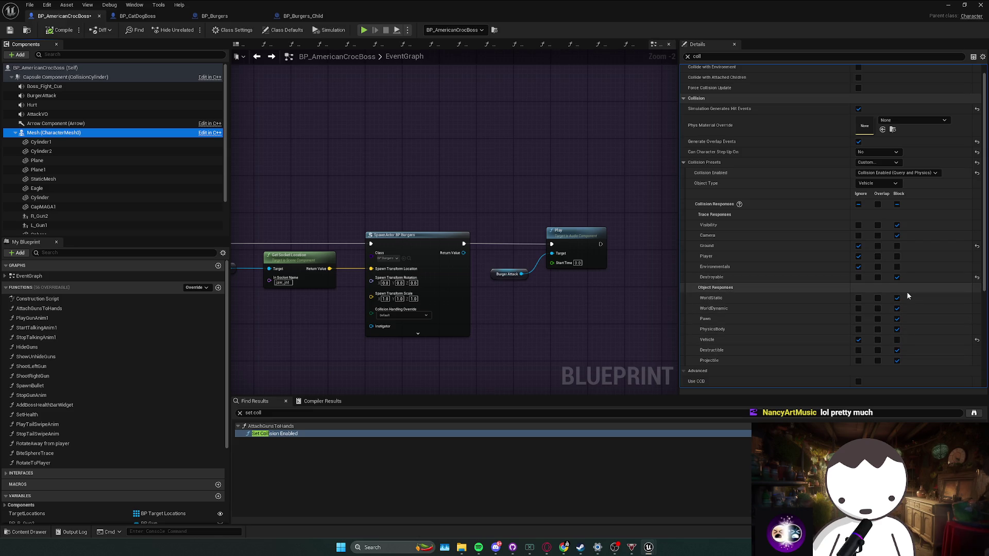
left_click(138, 16)
left_click(64, 16)
left_click(138, 16)
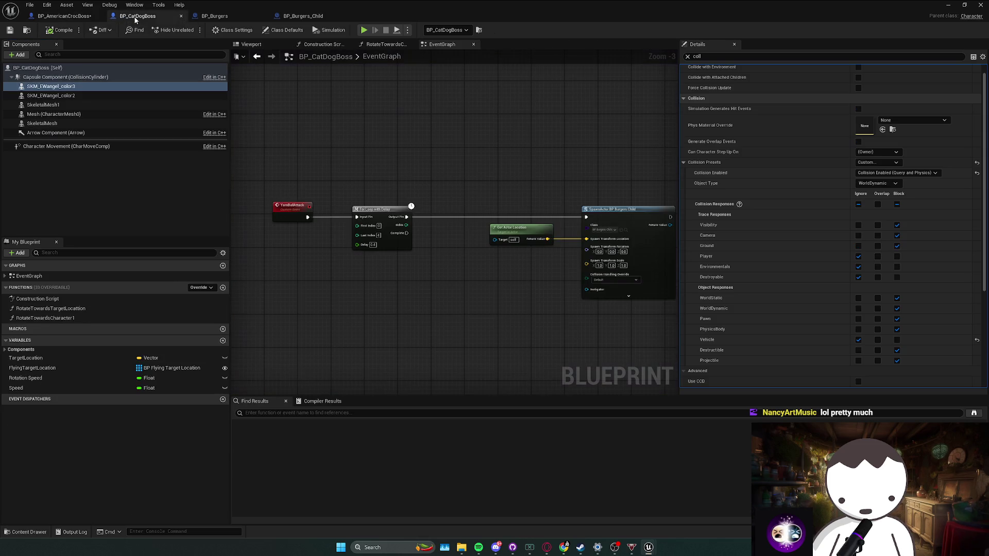
Step: Set Can Character Step Up On to No and Object Type to Vehicle, then compile
left_click(878, 152)
left_click(871, 159)
left_click(64, 16)
key("ctrl+Tab")
left_click(74, 20)
key("ctrl+Tab")
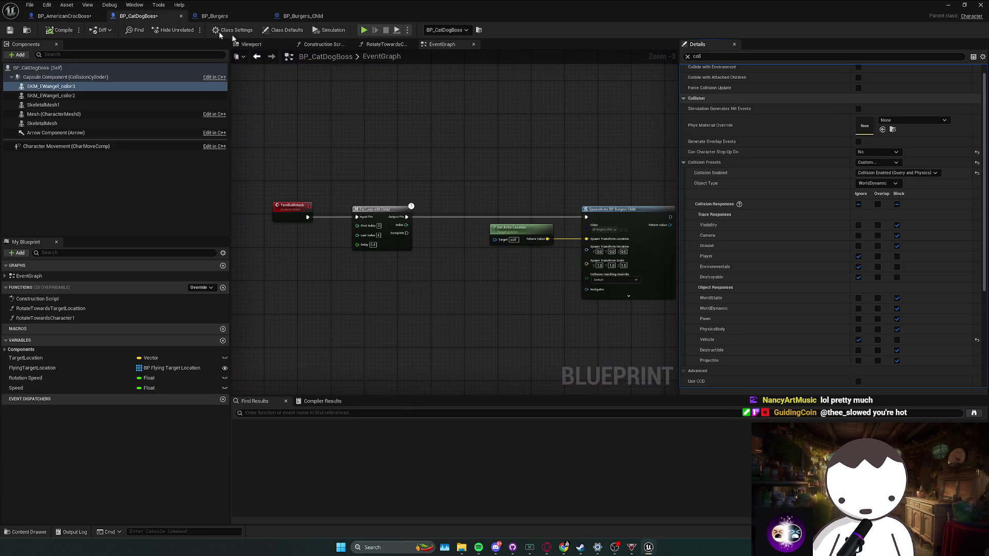
left_click(886, 185)
left_click(870, 226)
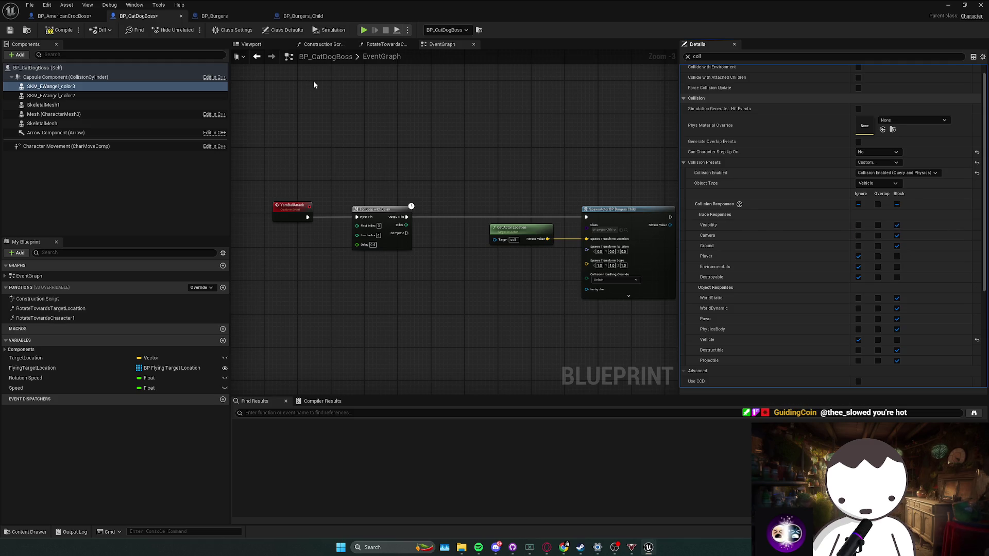
left_click(50, 31)
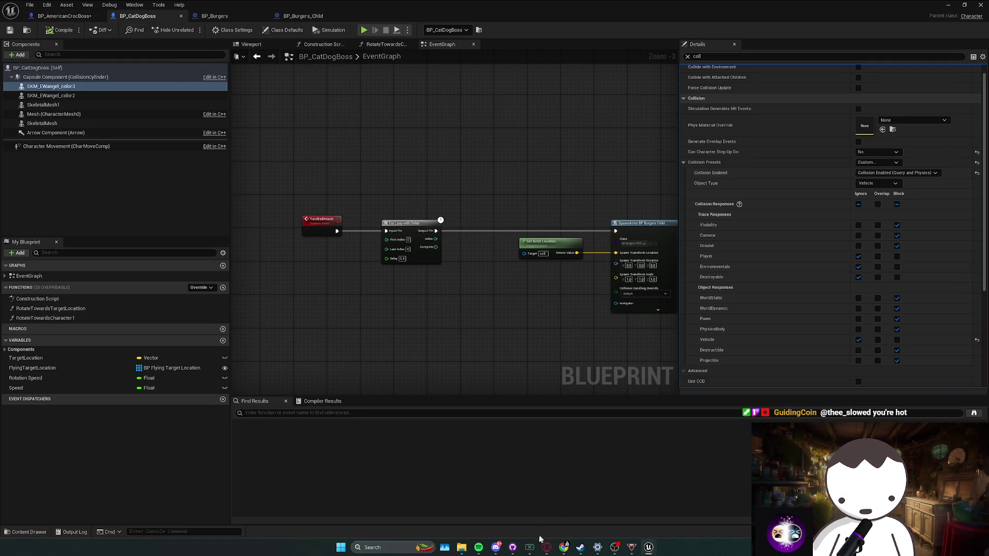
left_click(515, 547)
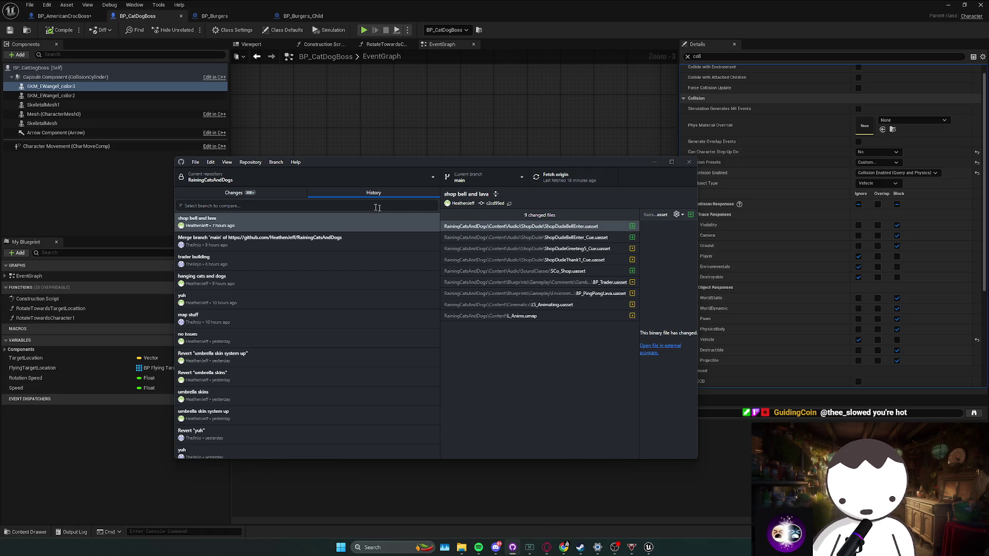
left_click(610, 150)
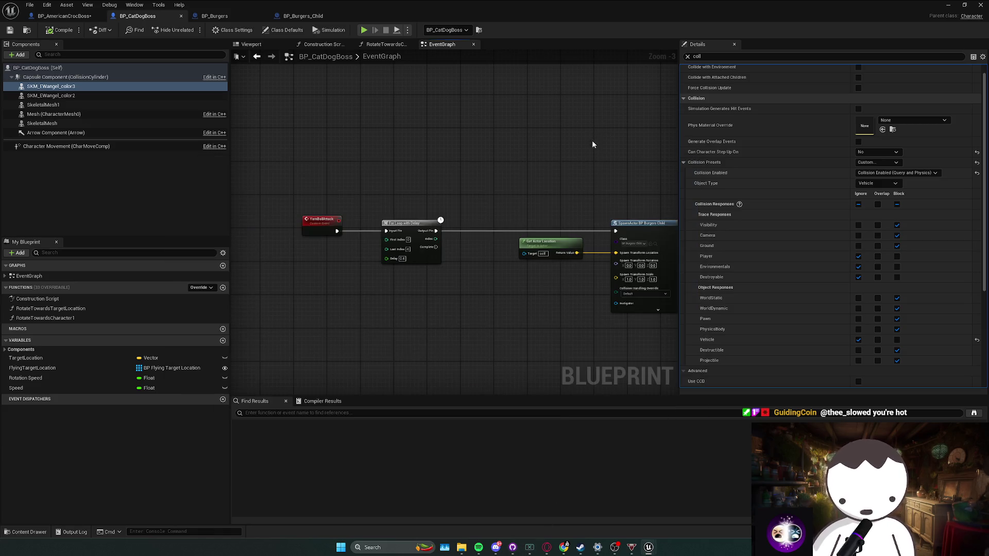
left_click_drag(466, 280, 503, 311)
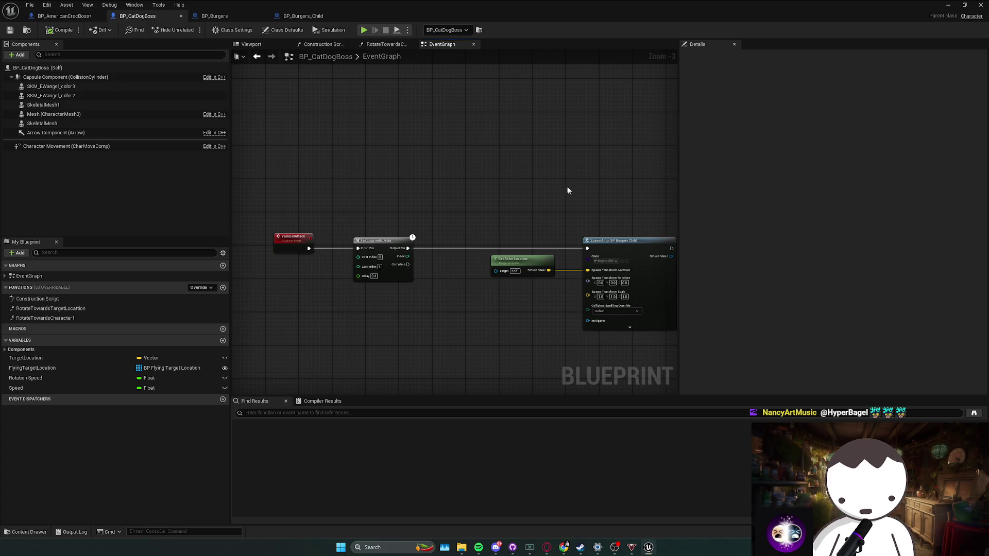
Step: Run two short Play-In-Editor tests of L_Anims, then return to BP_CatDogBoss
left_click_drag(569, 186, 515, 190)
key("alt+Tab")
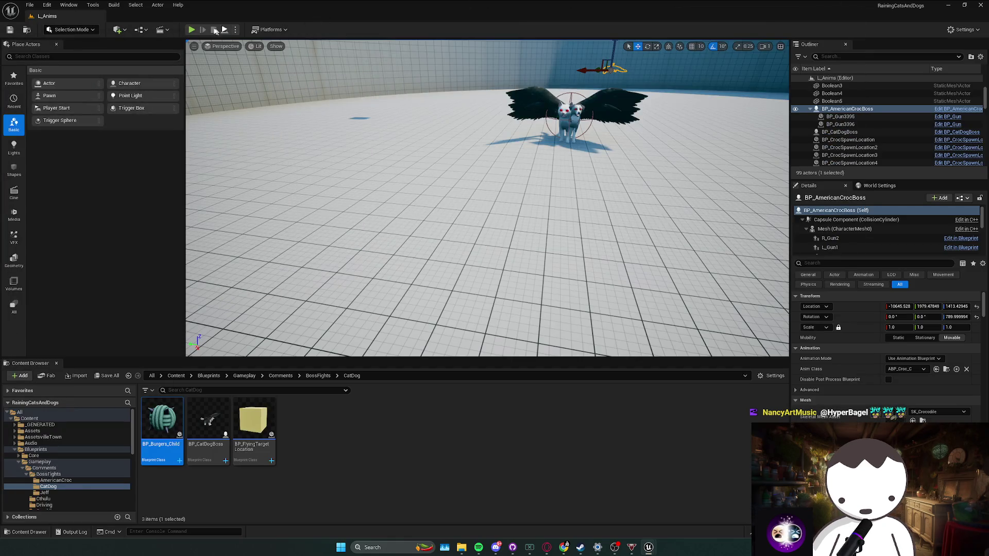
left_click(202, 26)
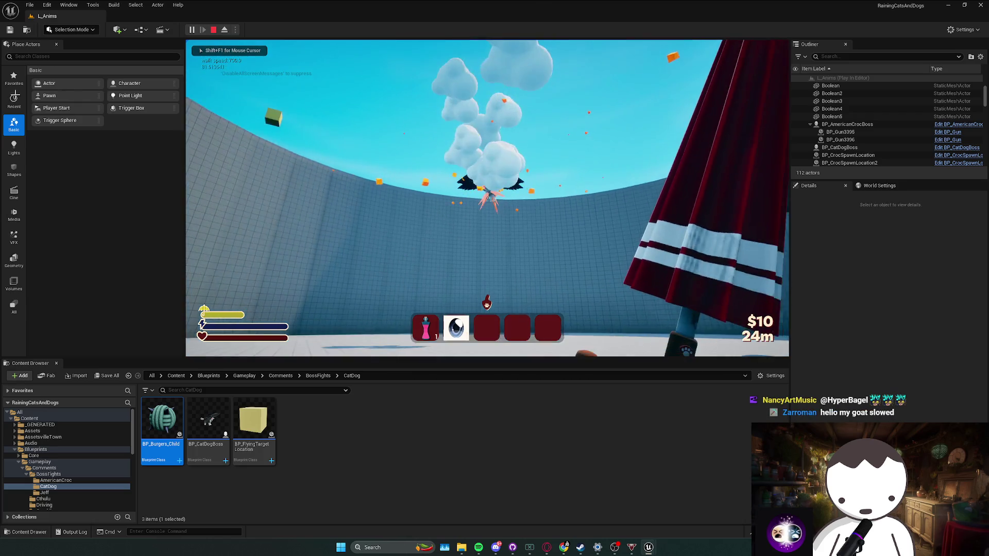
key("Escape")
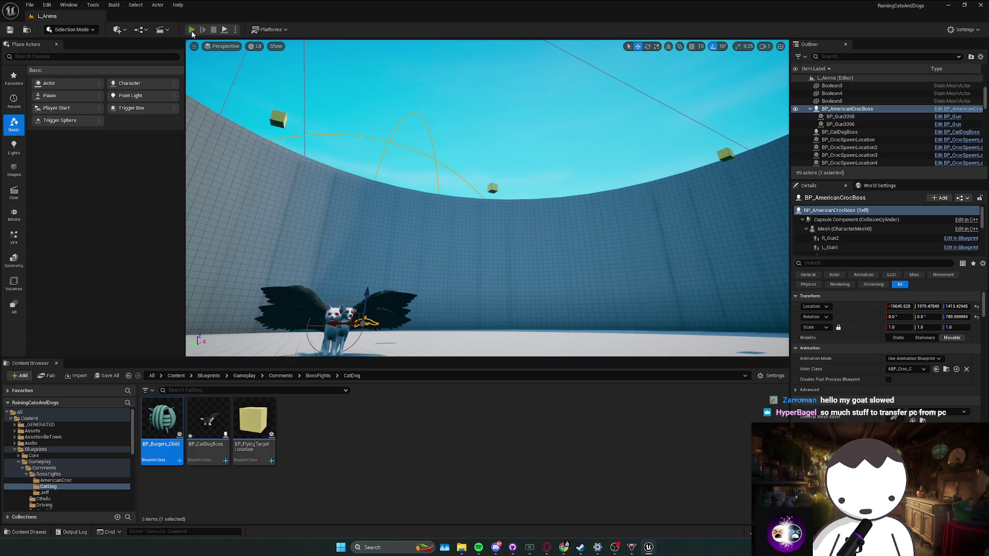
left_click(191, 30)
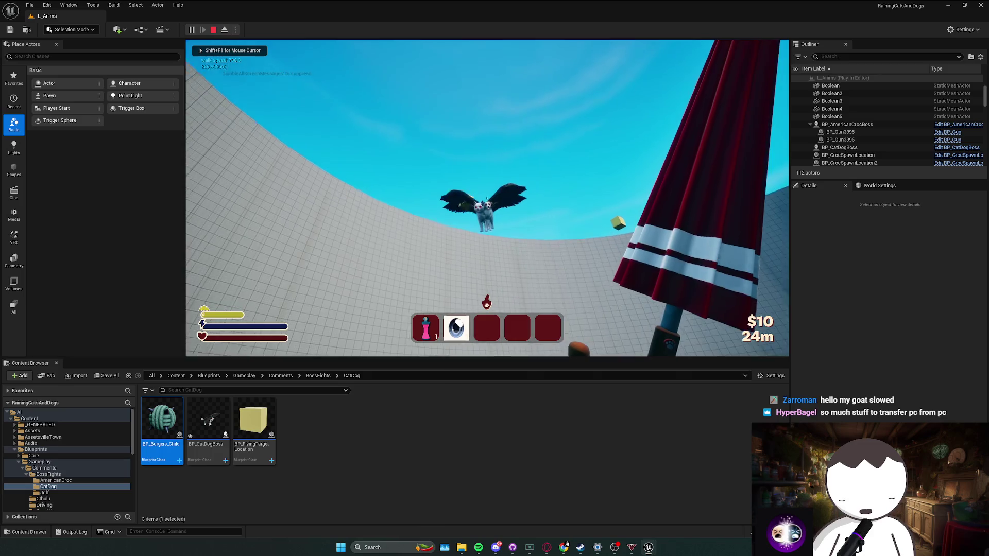
key("Escape")
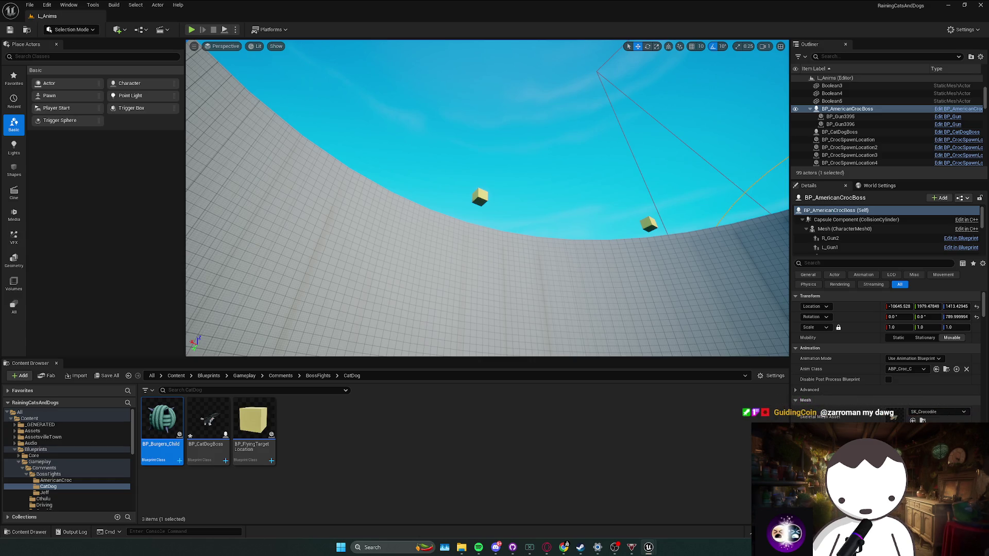
key("alt+Tab")
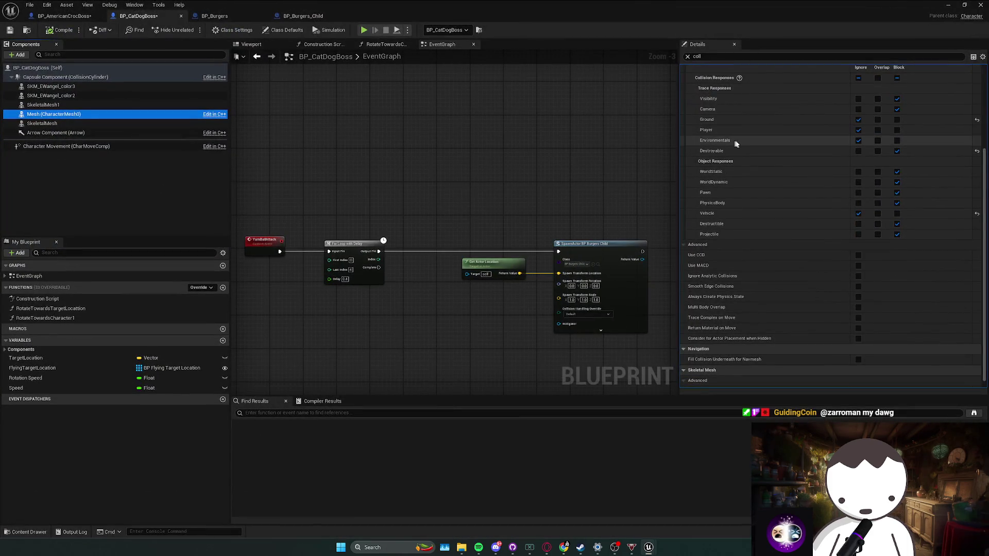
Step: Inspect the EWangel mesh collision, compile BP_CatDogBoss, and compare against the croc boss
left_click(87, 98)
left_click(87, 87)
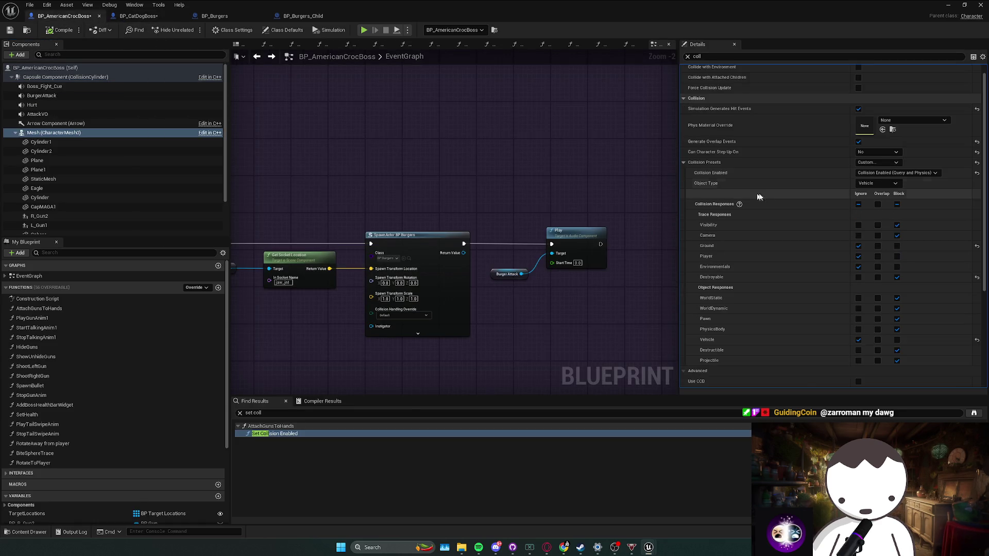
scroll(748, 192, "down", 2)
left_click(137, 16)
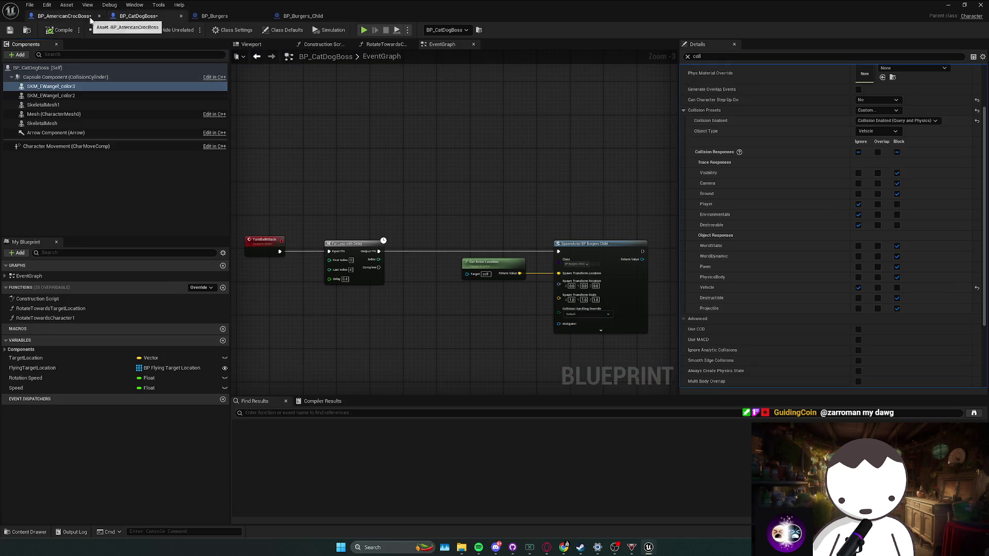
left_click(62, 16)
left_click(137, 16)
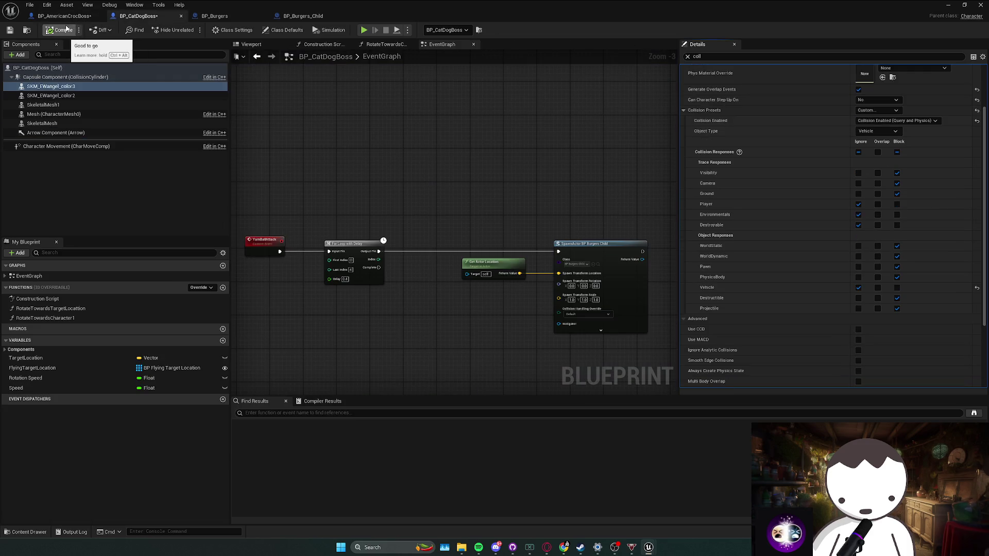
left_click(64, 18)
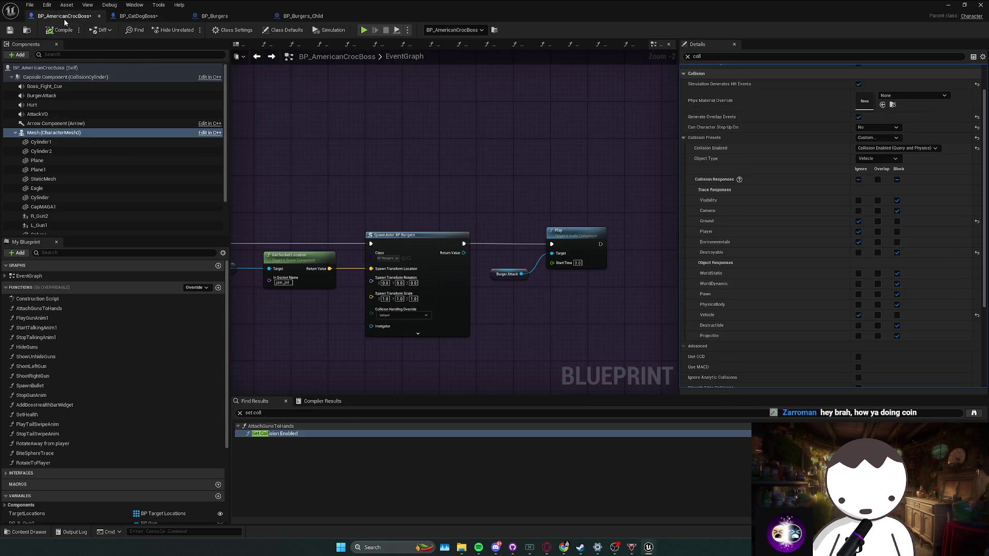
left_click(138, 17)
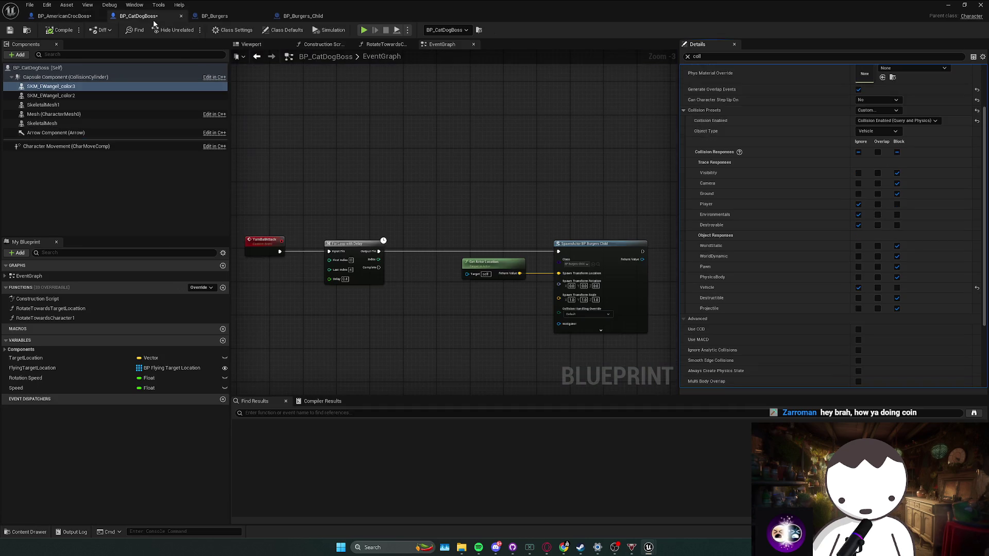
Step: Set Ground to Ignore and Destroyable to Block on all the mesh components
left_click(858, 193)
left_click(897, 225)
left_click(66, 132, "shift")
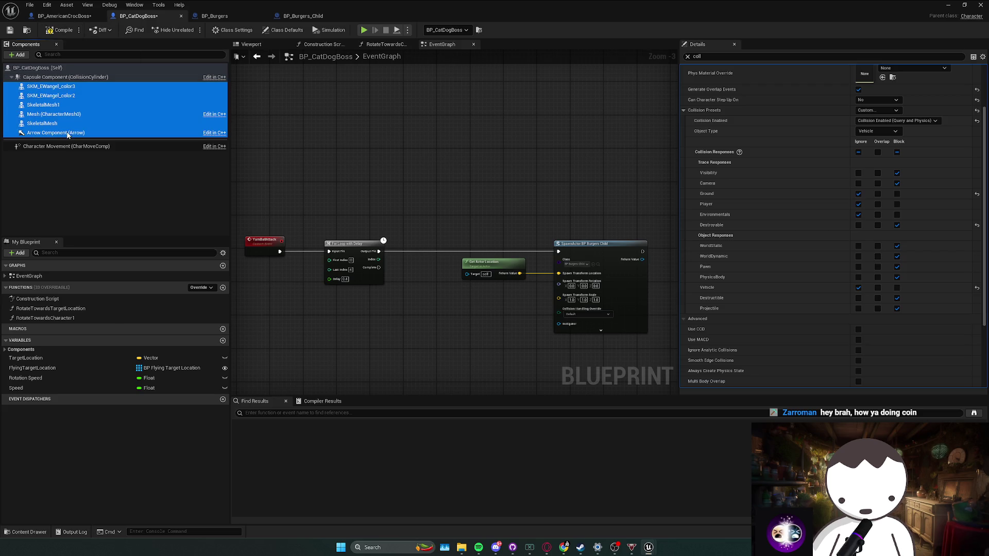
left_click(103, 122)
left_click(85, 86, "shift")
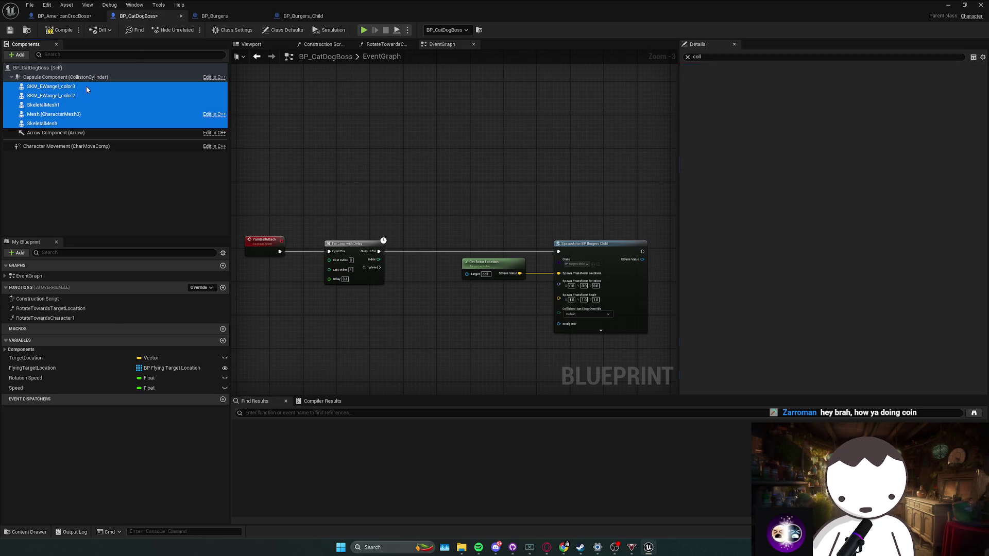
left_click(896, 172)
left_click(858, 141)
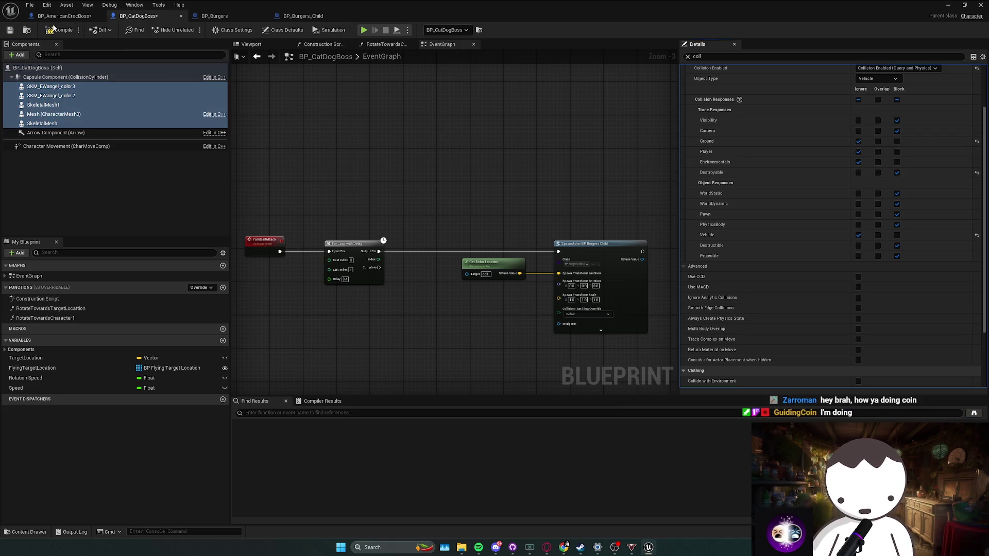
Step: Match the croc boss by enabling Generate Overlap Events on the mesh components
left_click(65, 16)
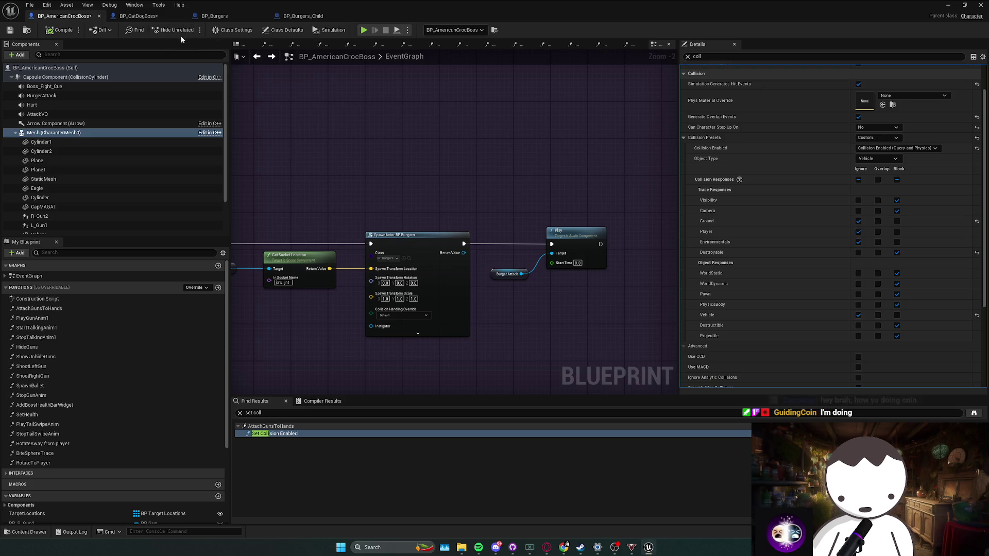
left_click(142, 17)
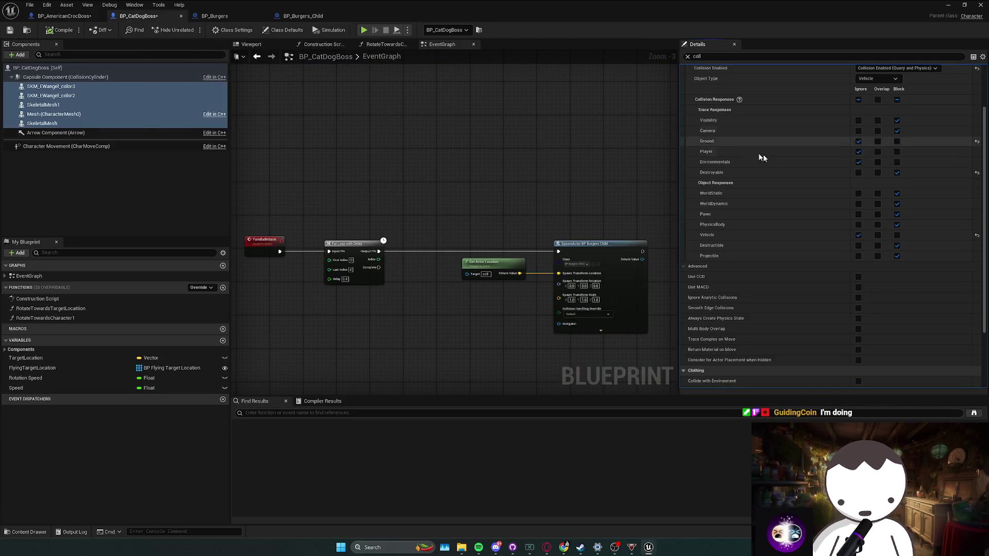
scroll(743, 148, "up", 2)
left_click(73, 21)
scroll(755, 174, "down", 2)
left_click(136, 18)
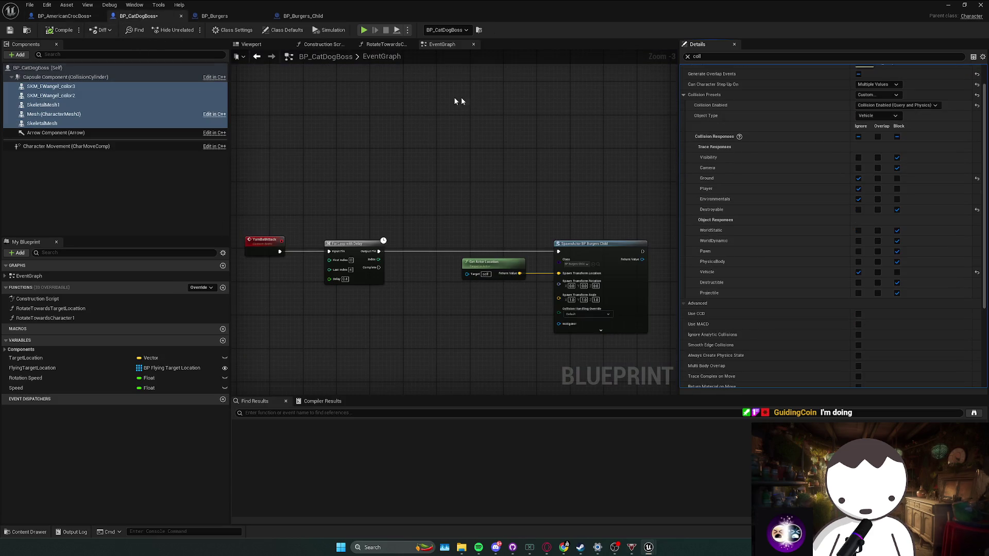
left_click(64, 16)
scroll(740, 151, "down", 1)
left_click(141, 18)
left_click(857, 74)
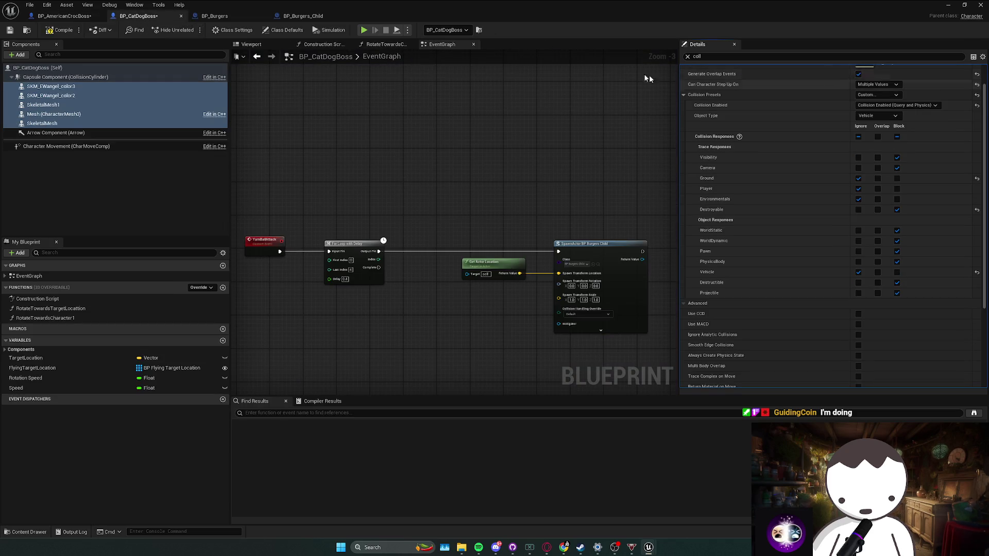
left_click(67, 16)
left_click(146, 18)
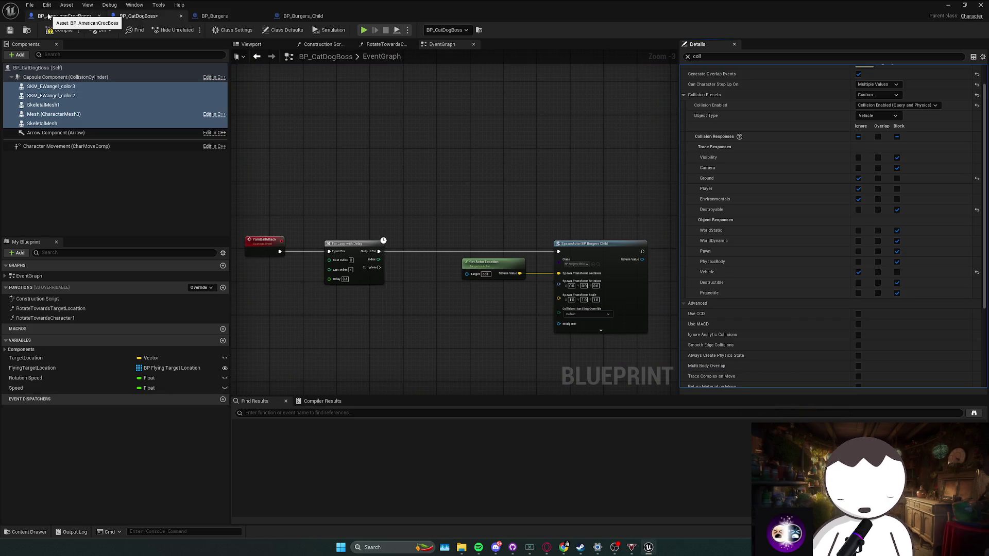
Step: Compare the capsule component's collision with the croc boss's capsule
left_click(71, 79)
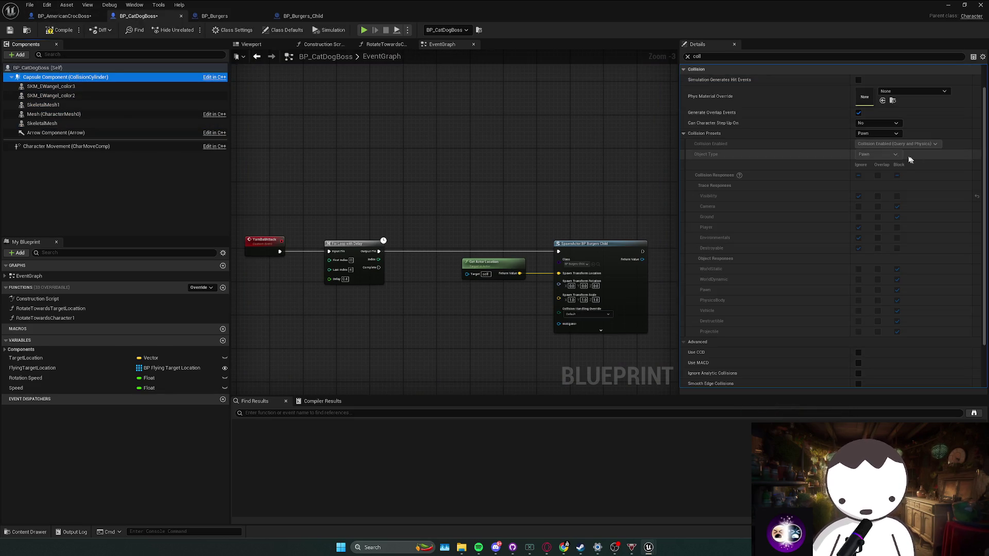
key("ctrl+Tab")
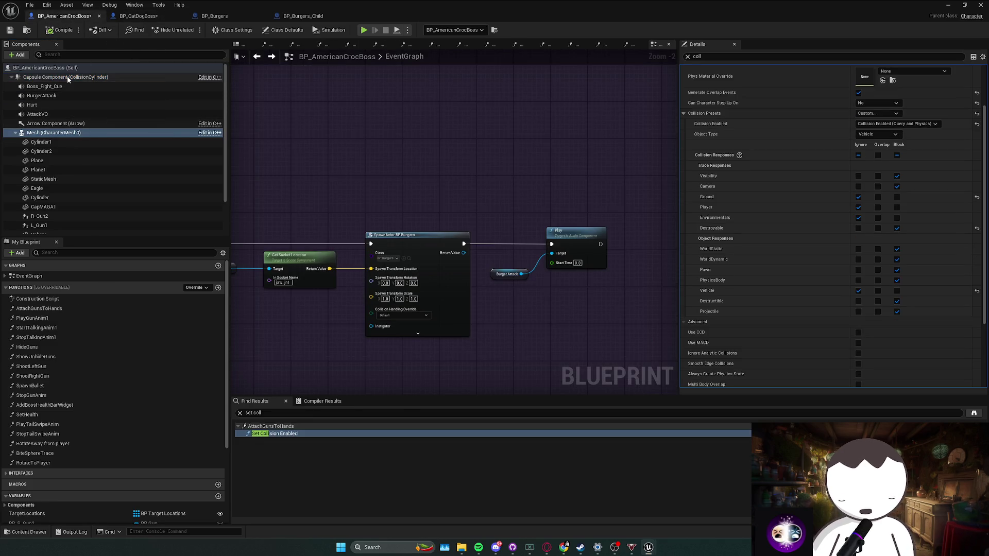
left_click(67, 76)
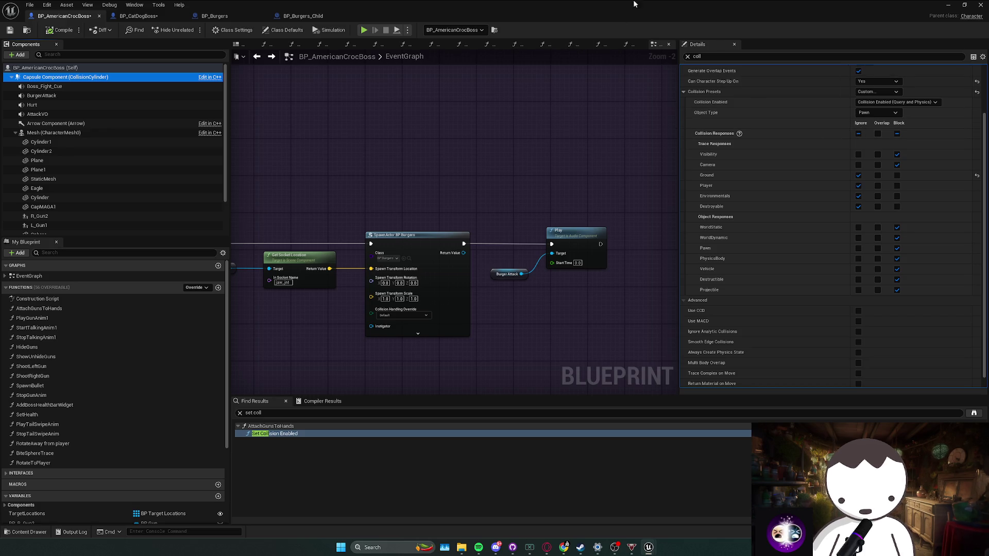
left_click(138, 16)
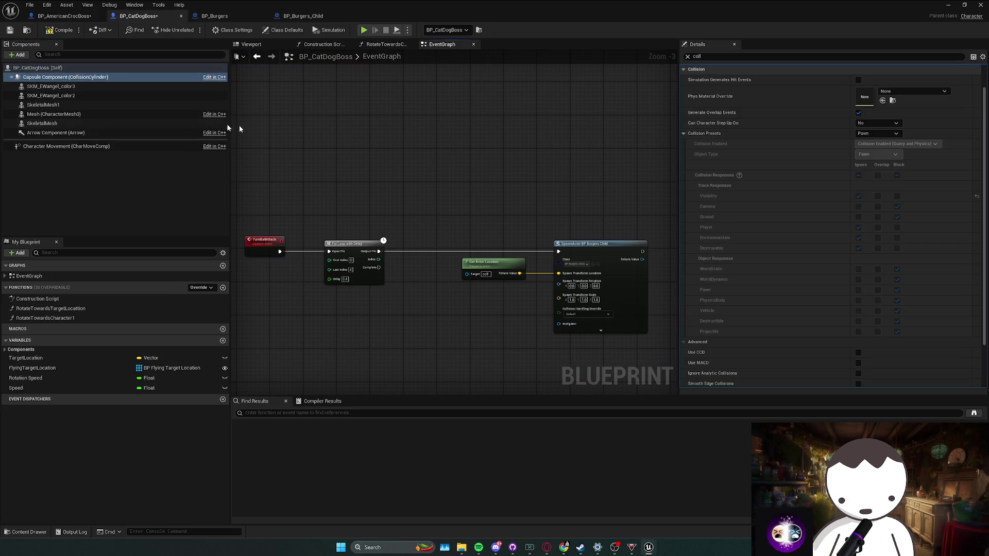
Step: Inspect the SkeletalMesh and SKM_EWangel_color3 collision settings in BP_CatDogBoss
left_click(147, 123)
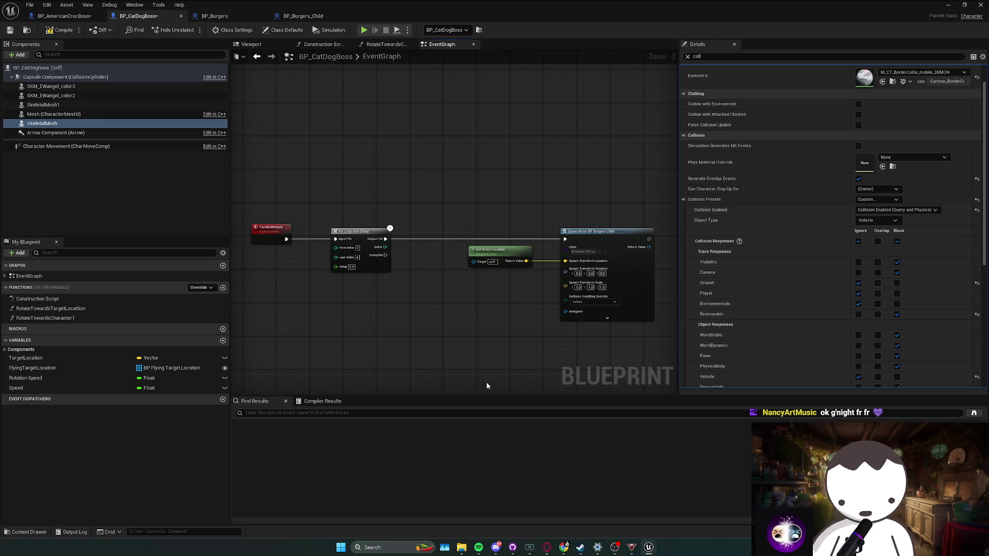
left_click_drag(335, 311, 553, 236)
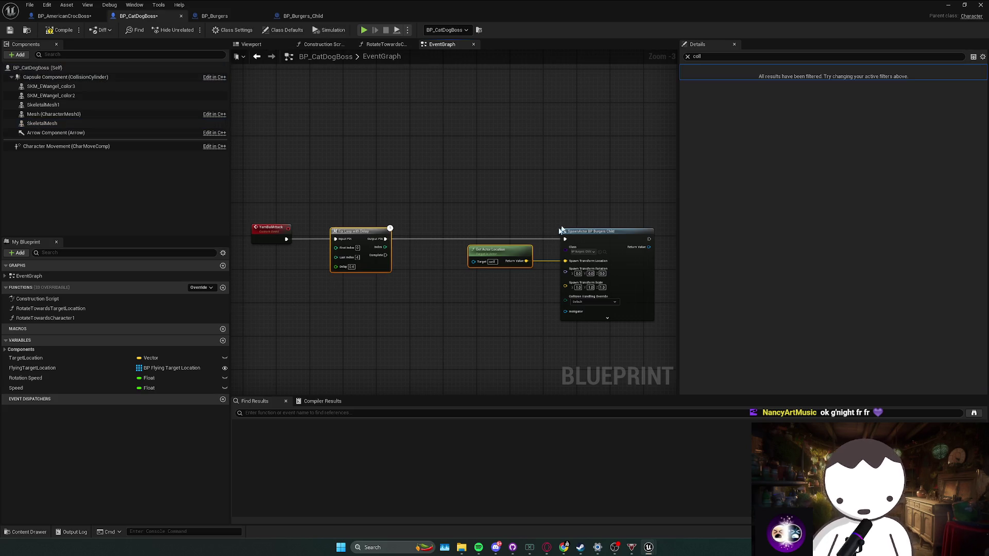
left_click(407, 283)
left_click(92, 86)
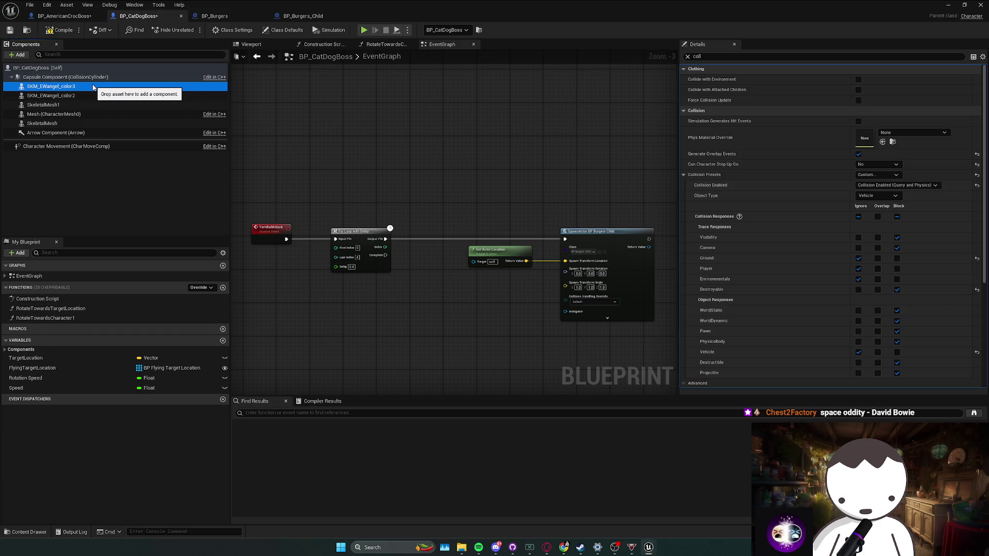
Step: Marquee-select the For Loop, Get Actor Location and SpawnActor nodes and drag them right
left_click(335, 196)
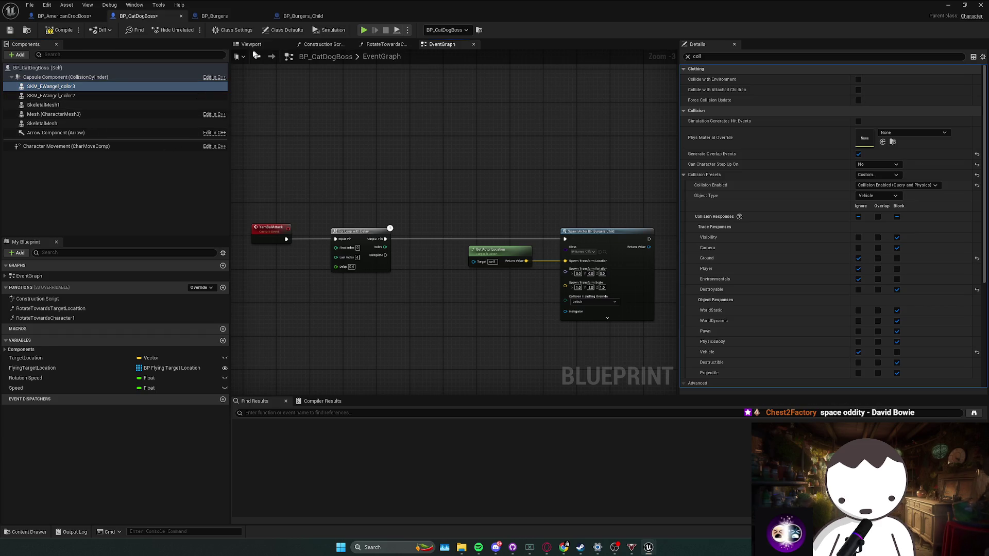
left_click_drag(304, 109, 367, 123)
left_click_drag(405, 190, 328, 129)
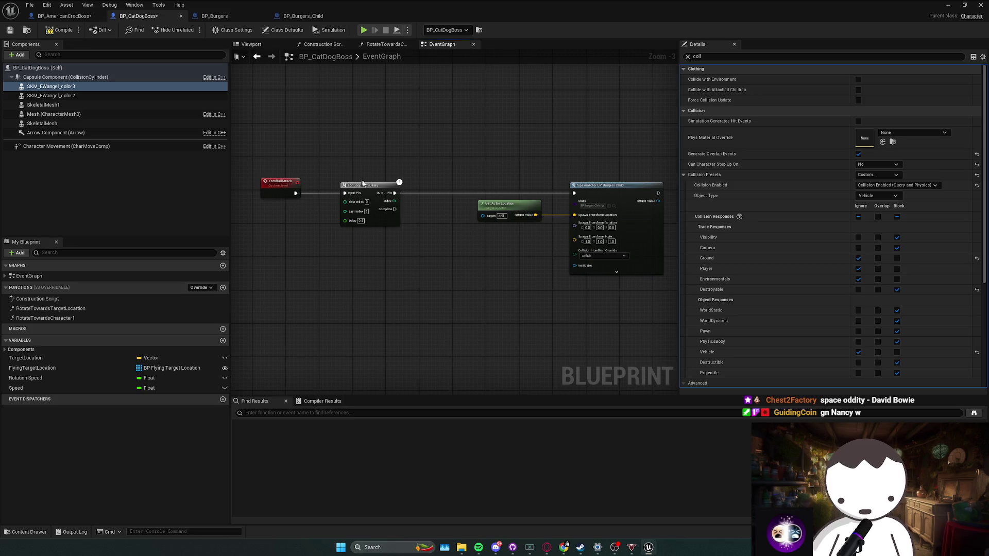
left_click_drag(298, 170, 675, 289)
left_click_drag(329, 186, 460, 190)
left_click(360, 200)
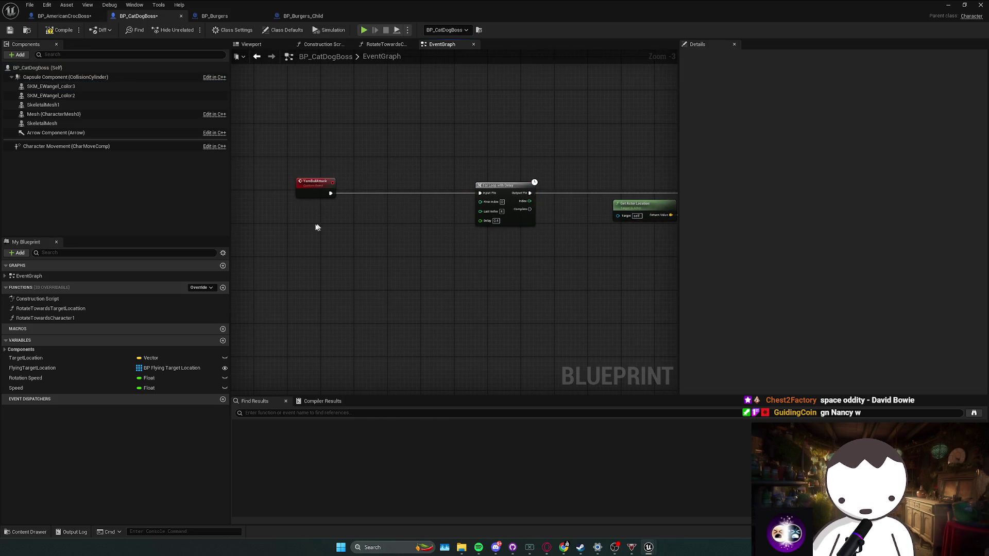
Step: Add a Get Actor Location node, then try and discard a Get Forward Vector node
right_click(310, 227)
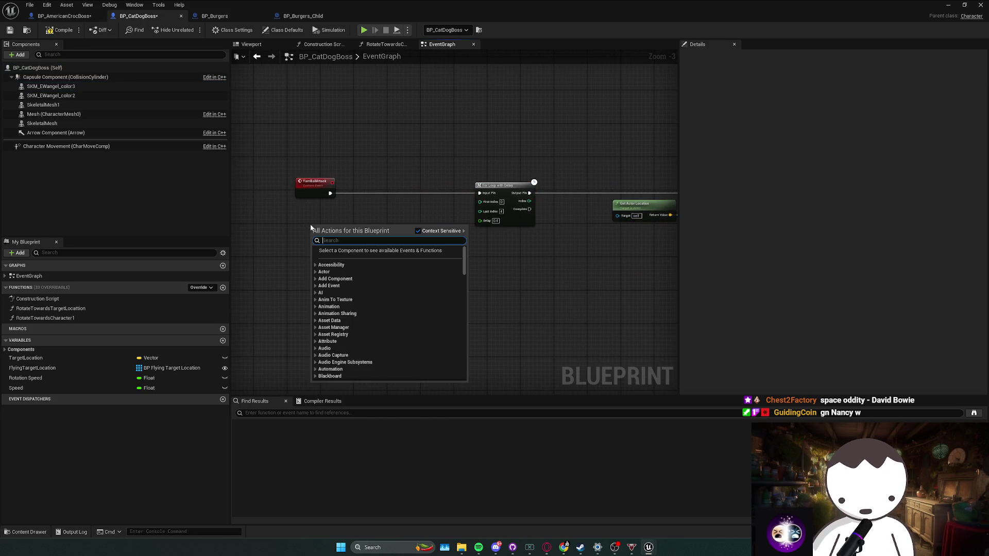
type("get actor location")
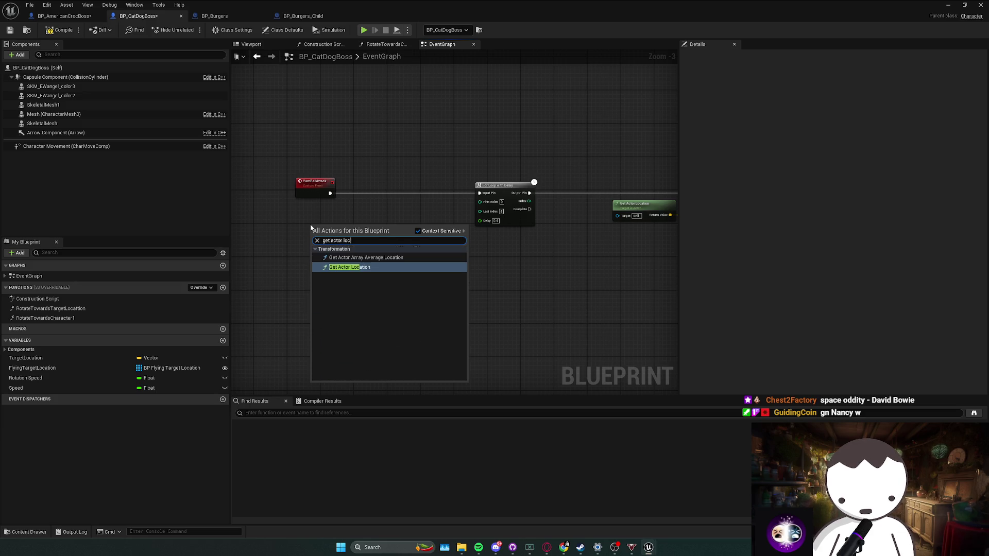
key("Return")
left_click_drag(335, 235, 412, 236)
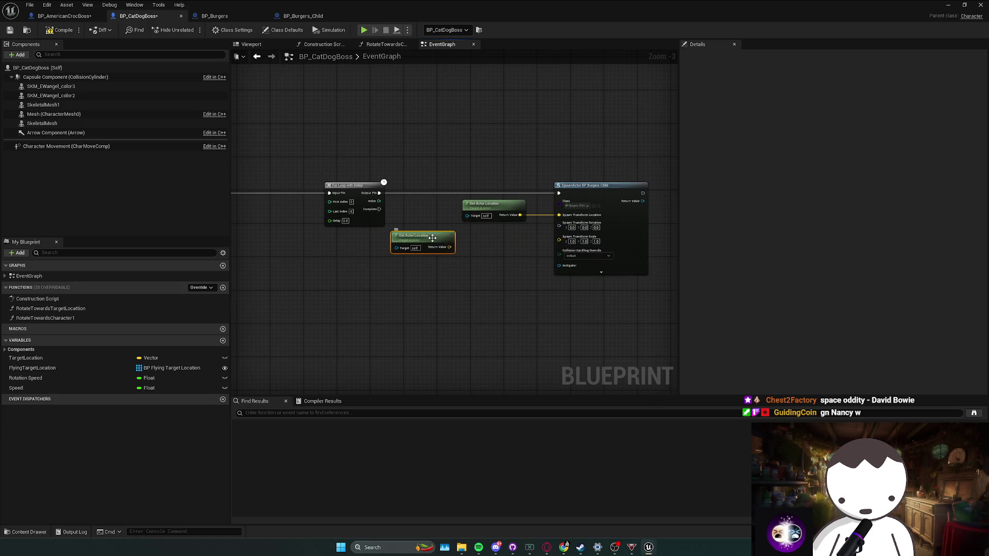
key("Delete")
right_click(420, 258)
type("get fo")
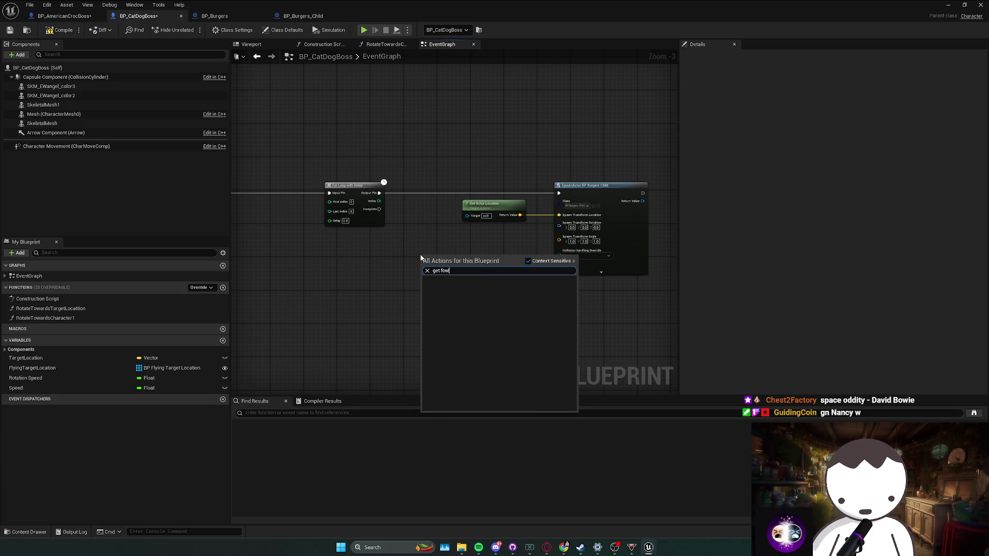
type("rward vector")
key("Return")
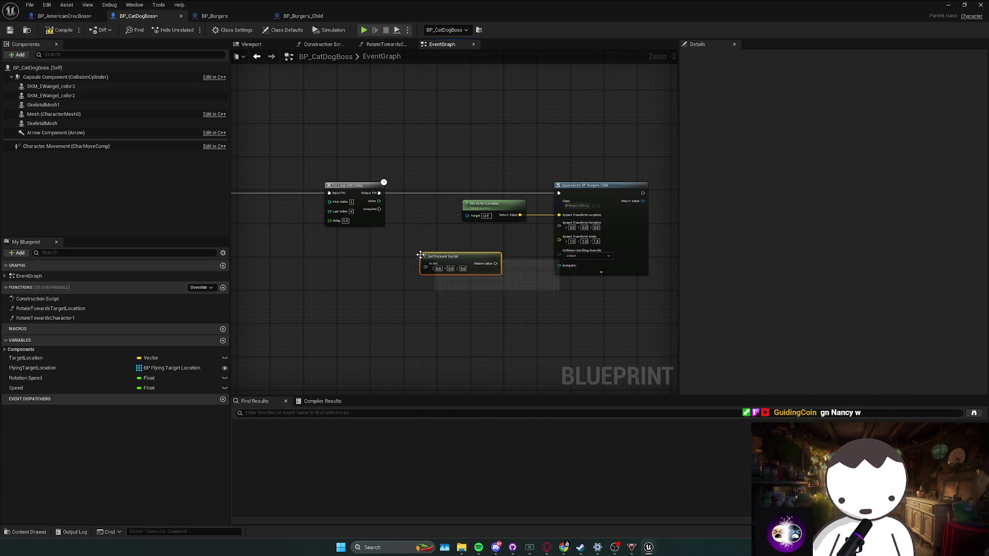
key("Delete")
Step: Add a Get Actor Forward Vector node and position it near Get Actor Location
right_click(430, 266)
type("get actor l")
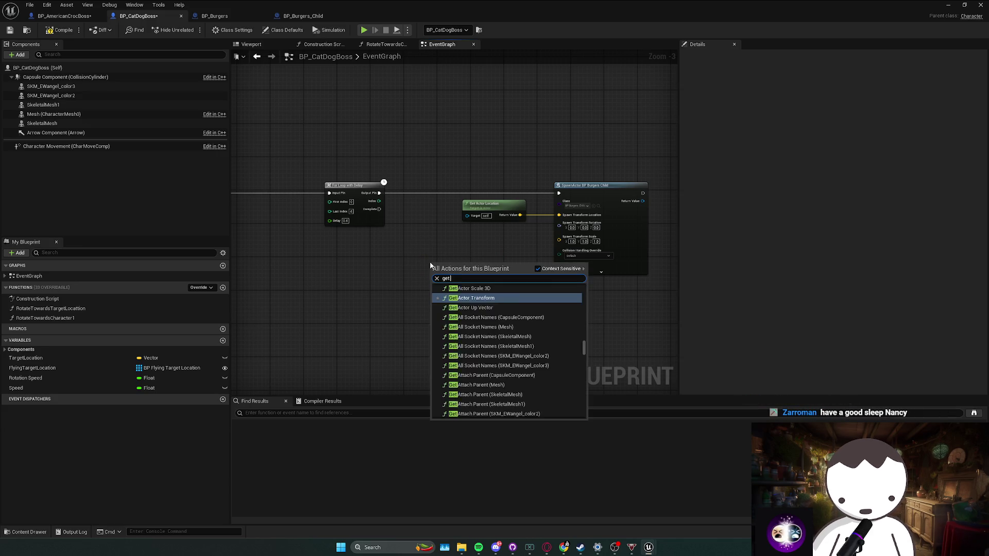
key("BackSpace")
type("forward v")
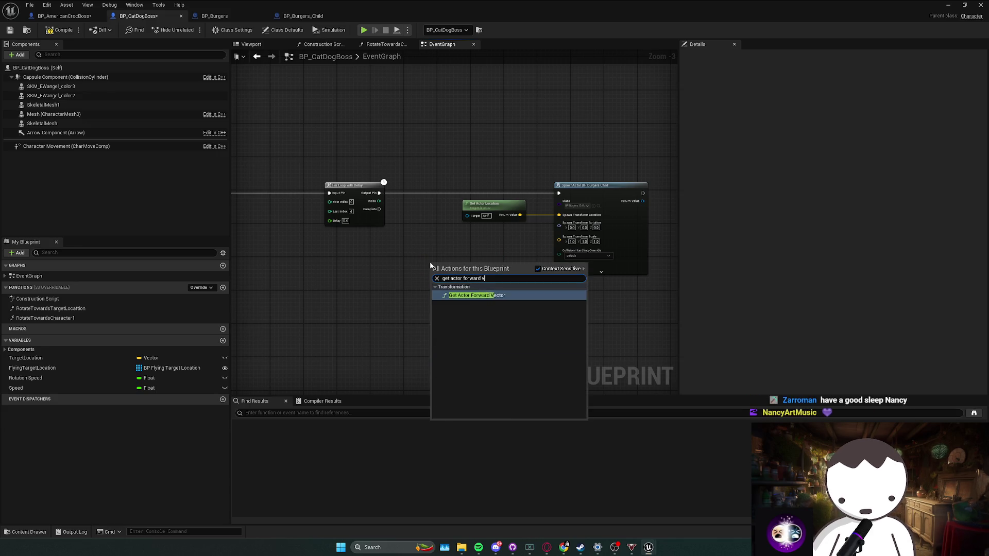
key("Return")
right_click(479, 219)
key("Escape")
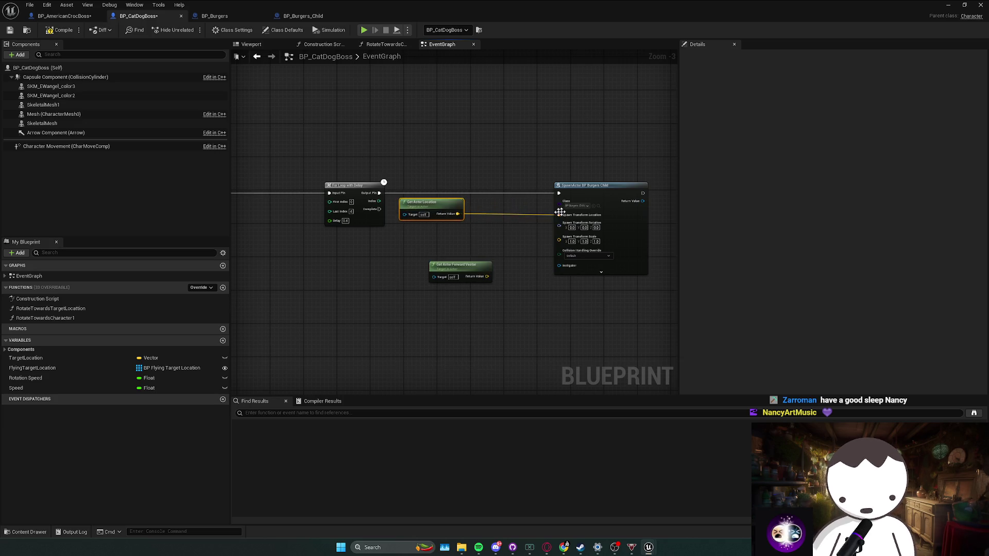
mouse_move(418, 272)
left_mouse_down()
mouse_move(443, 278)
mouse_move(399, 260)
left_mouse_up()
Step: Multiply the forward vector by a single float value
mouse_move(430, 269)
left_mouse_down()
mouse_move(484, 283)
mouse_move(466, 271)
left_mouse_up()
type("multiply")
key("Return")
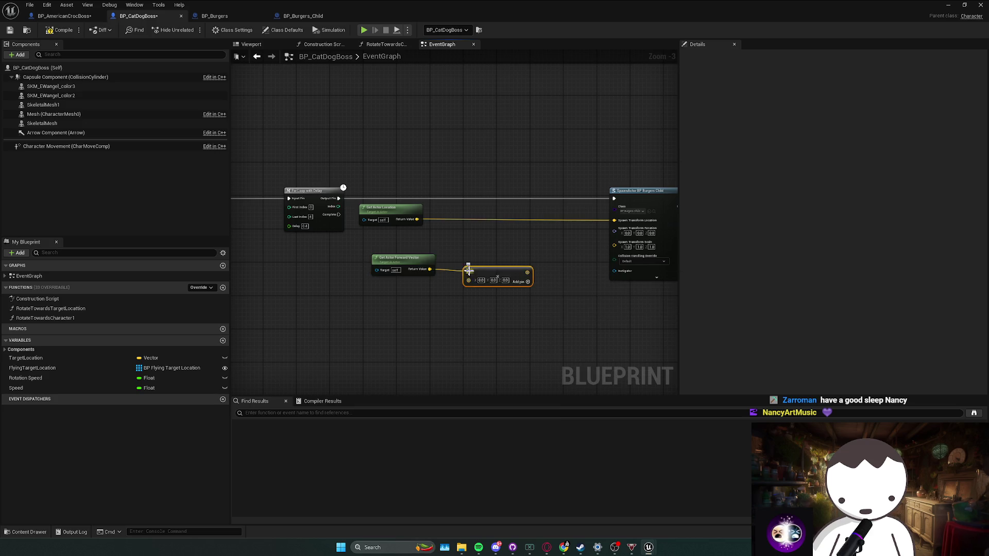
right_click(469, 281)
left_click(492, 314)
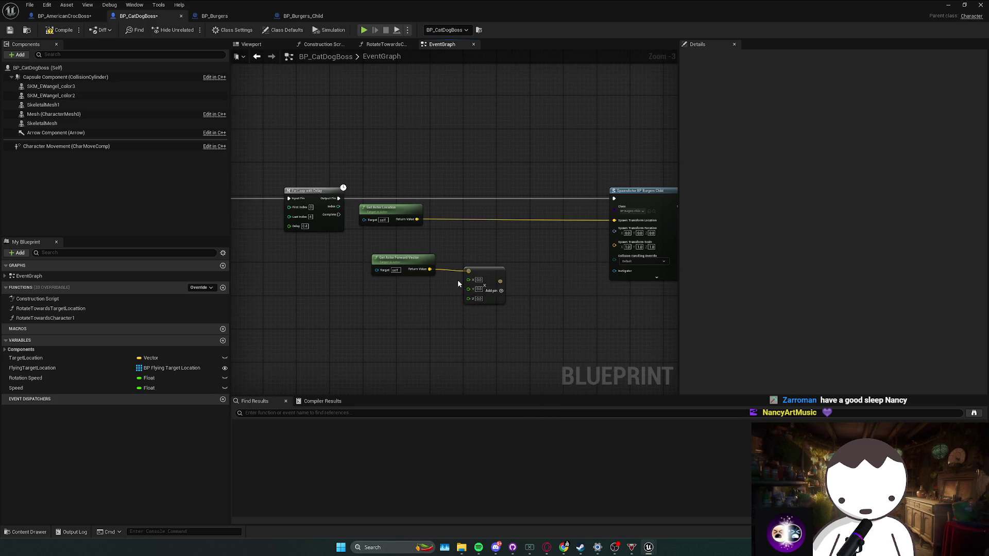
right_click(470, 283)
left_click(506, 399)
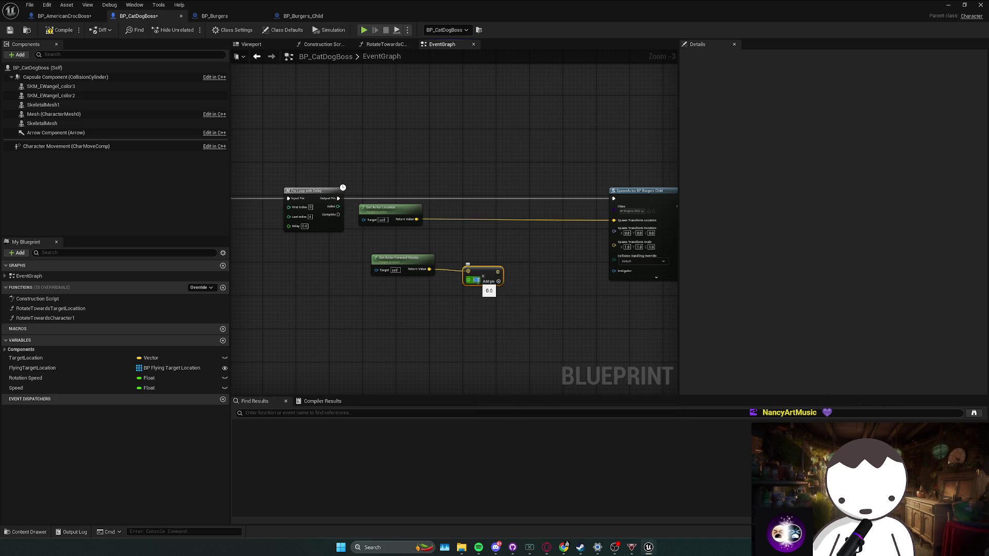
Step: Add the scaled forward vector to Get Actor Location with a vector + node
left_click_drag(479, 279, 399, 293)
mouse_move(486, 254)
left_mouse_down()
mouse_move(366, 288)
mouse_move(443, 260)
mouse_move(497, 259)
left_mouse_up()
type("+")
key("Return")
mouse_move(416, 220)
left_mouse_down()
mouse_move(498, 259)
mouse_move(497, 240)
left_mouse_up()
mouse_move(339, 198)
left_mouse_down()
mouse_move(611, 198)
mouse_move(497, 200)
left_mouse_up()
Step: Add a Line Trace By Channel from actor location to the Add result, drawn For Duration
type("to")
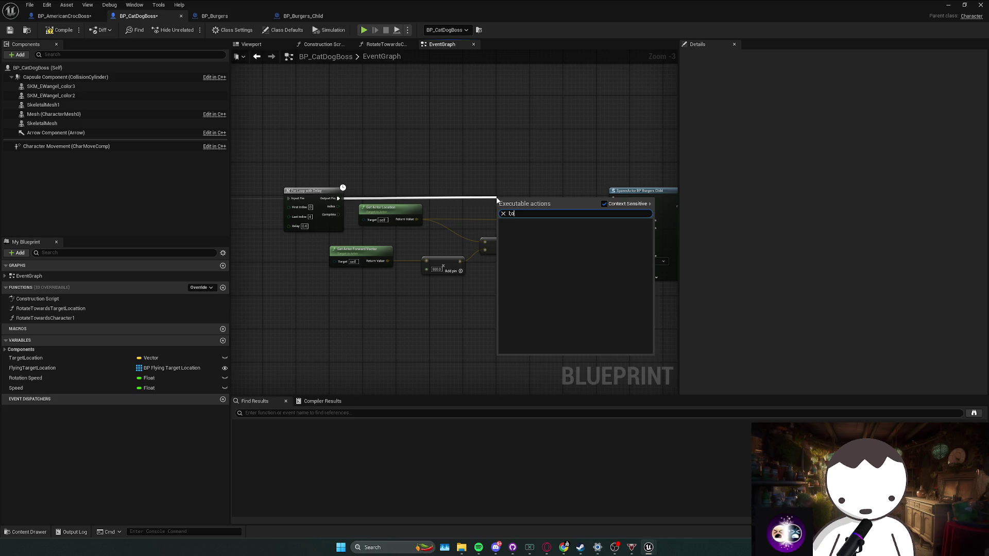
type("ine t")
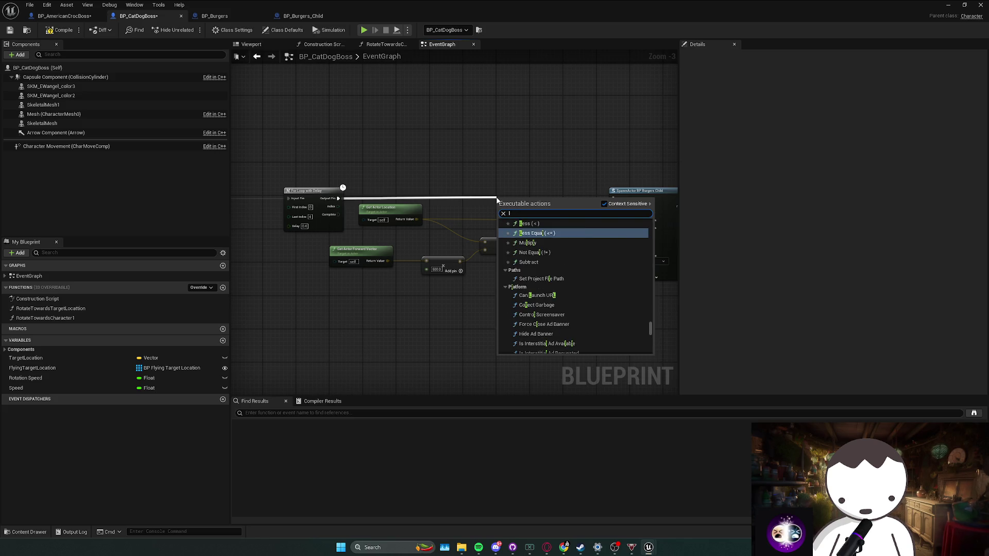
type("race")
key("Return")
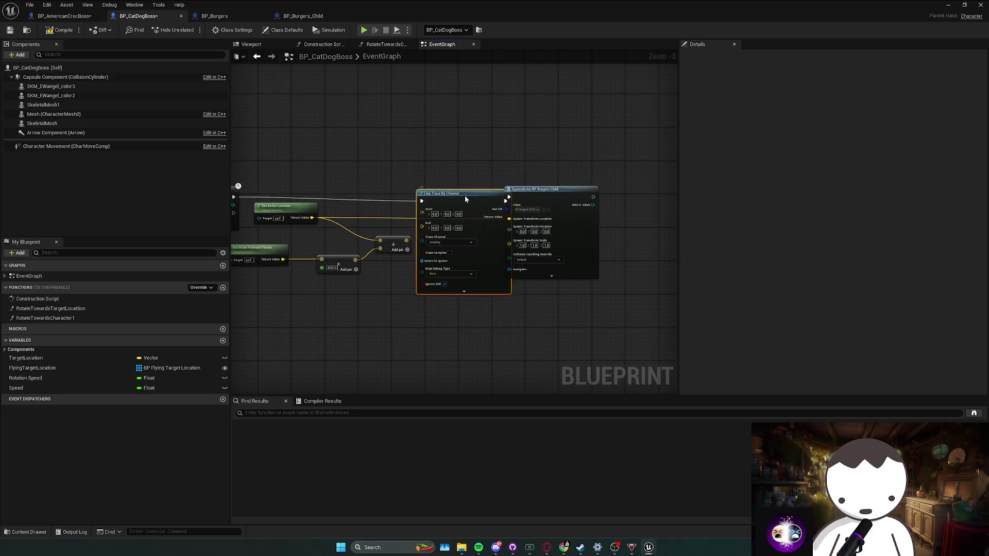
left_click_drag(567, 205, 621, 205)
left_click_drag(475, 204, 311, 218)
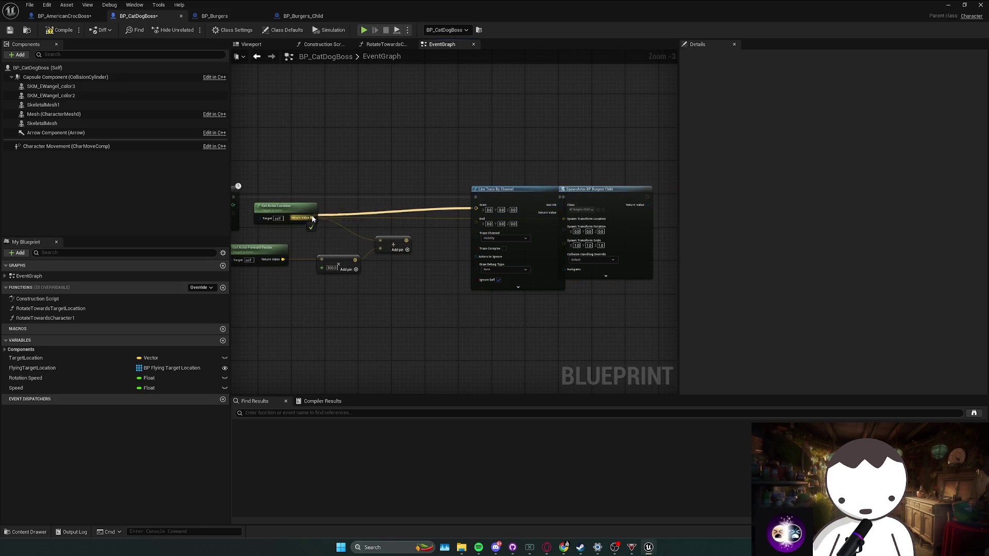
left_click_drag(408, 242, 476, 213)
left_click(503, 225)
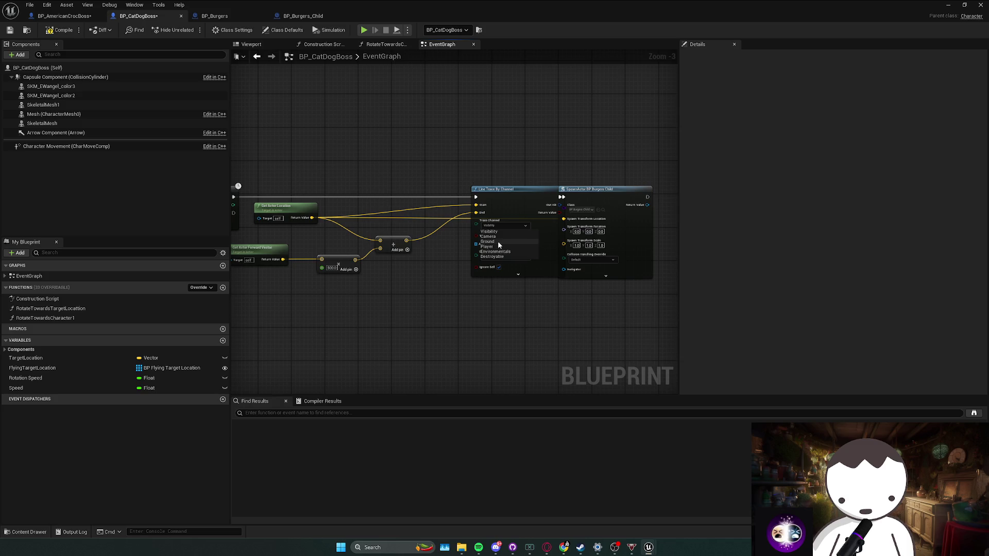
left_click(502, 256)
left_click(494, 273)
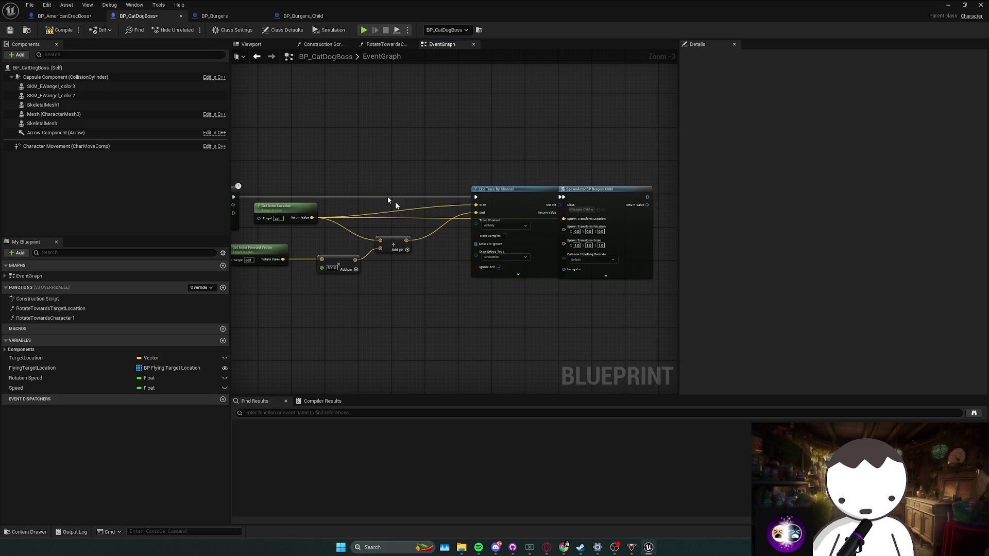
key("alt+Tab")
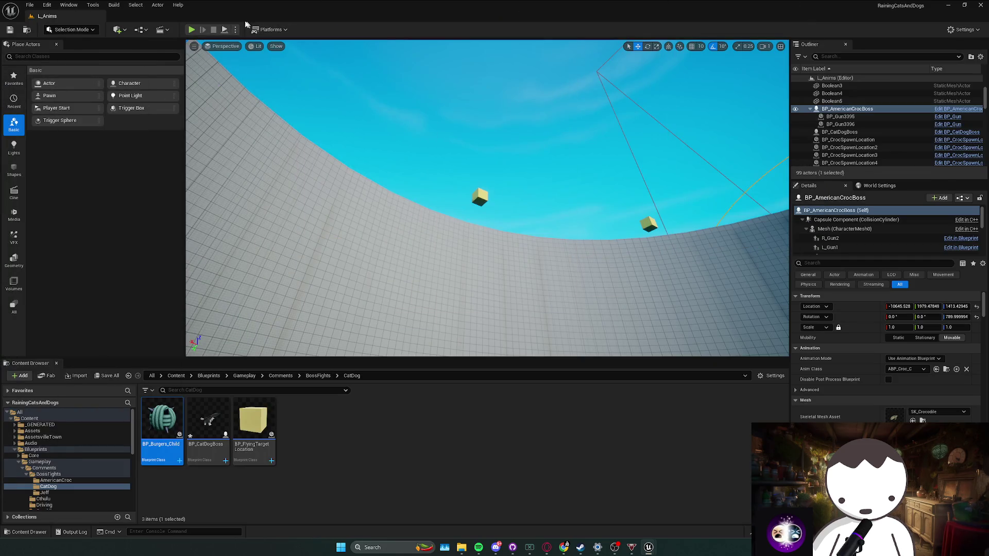
Step: Playtest the trace, then replace it by wiring the Add result and For Loop into SpawnActor
key("alt+p")
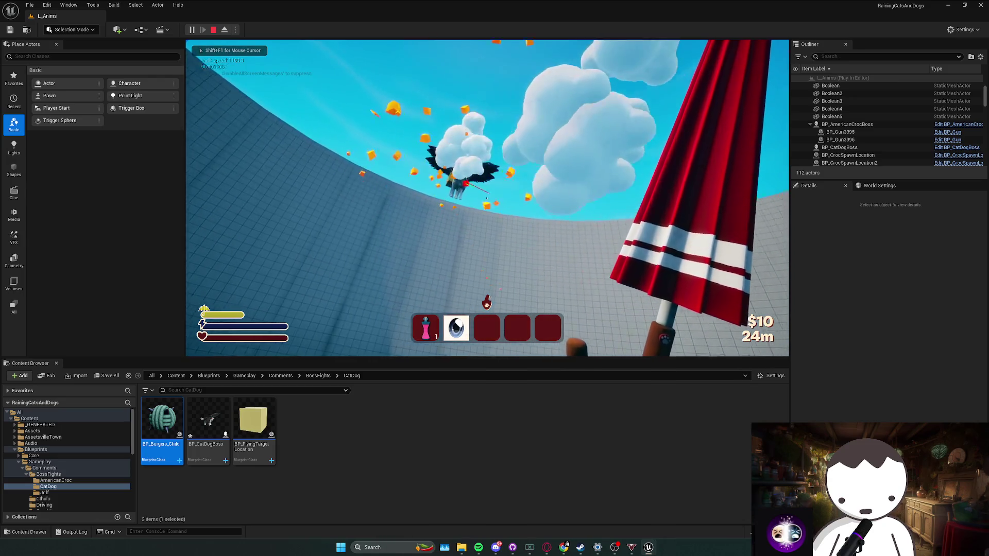
key("Escape")
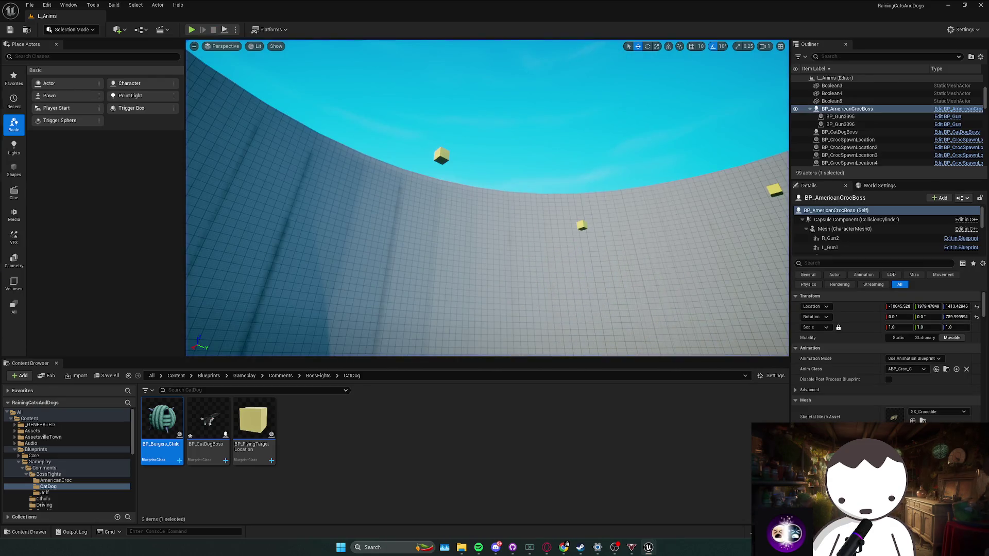
key("alt+Tab")
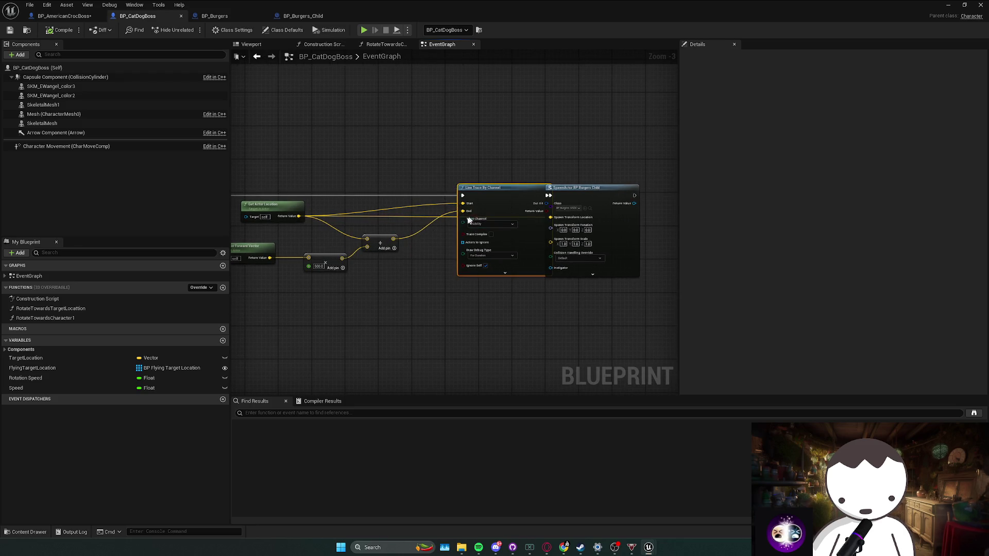
key("Delete")
left_click_drag(394, 238, 550, 217)
mouse_move(569, 200)
left_mouse_down()
mouse_move(481, 198)
mouse_move(511, 191)
left_mouse_up()
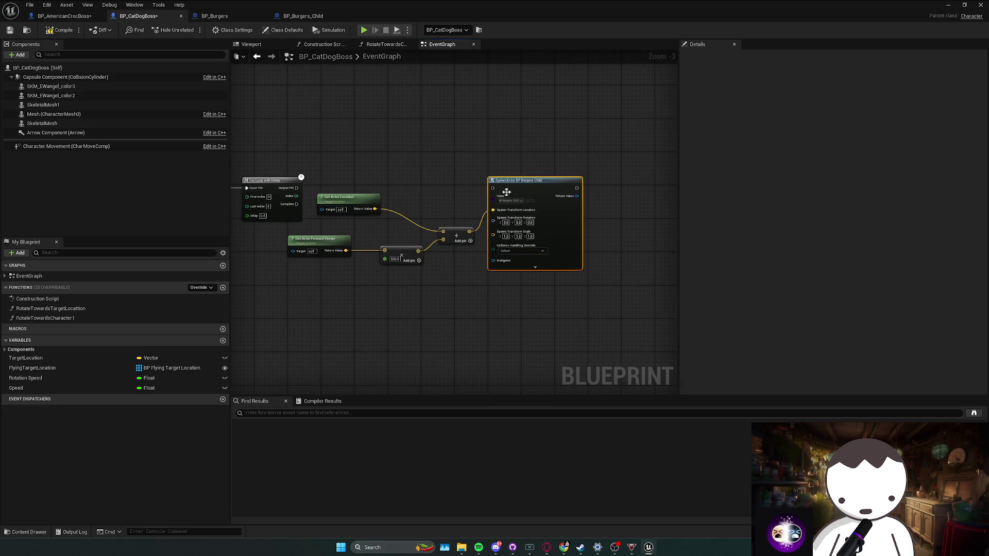
left_click_drag(297, 189, 296, 187)
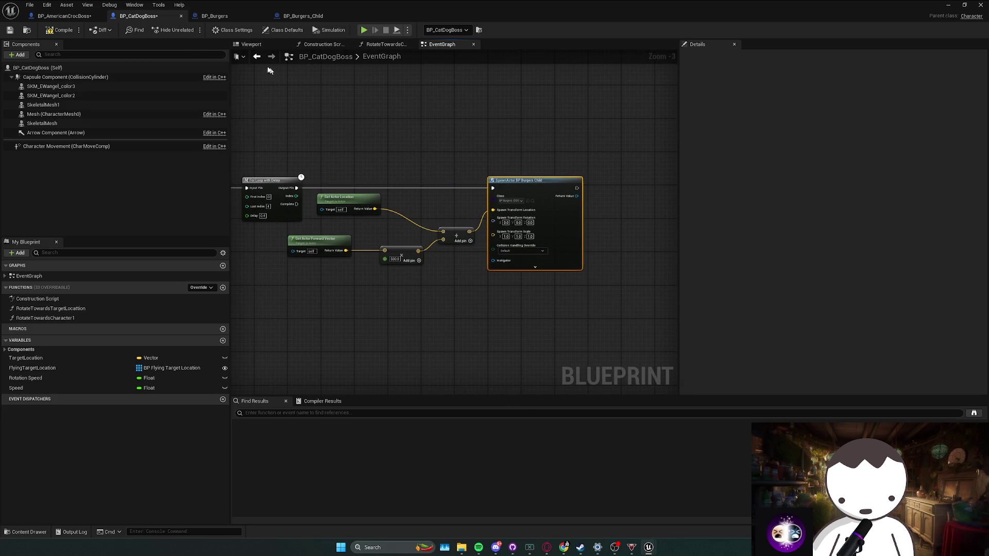
Step: Compile BP_CatDogBoss and playtest the spawning in the level
left_click(81, 33)
key("alt+Tab")
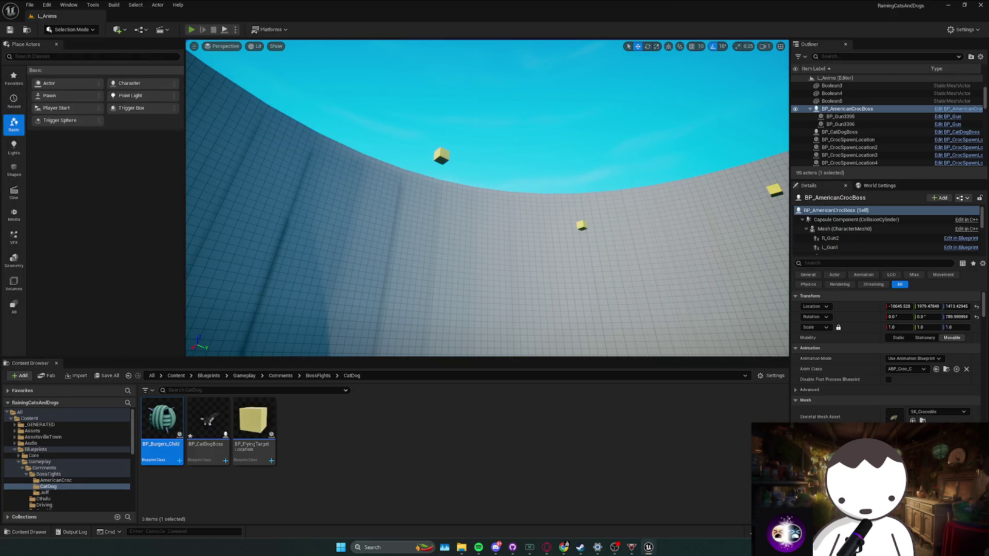
key("alt+p")
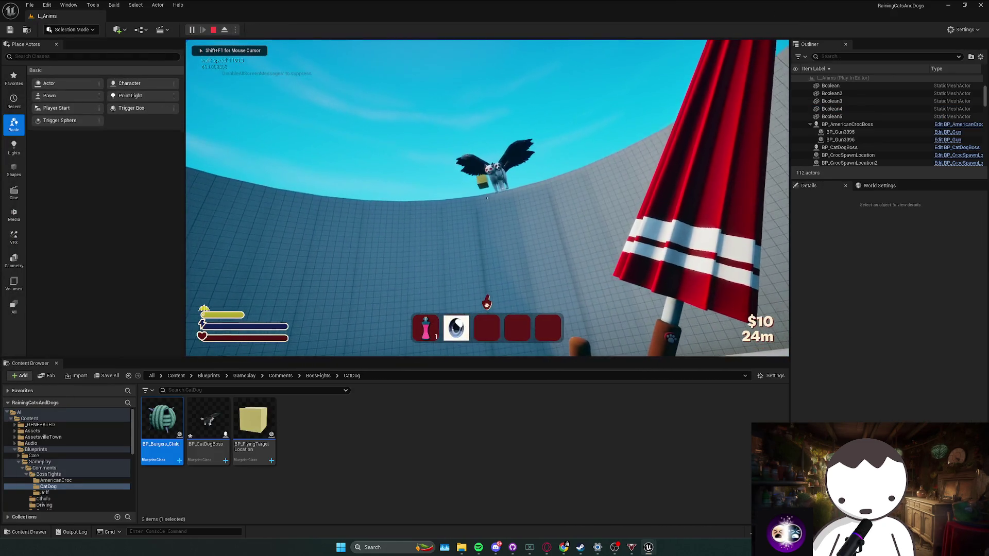
key("Escape")
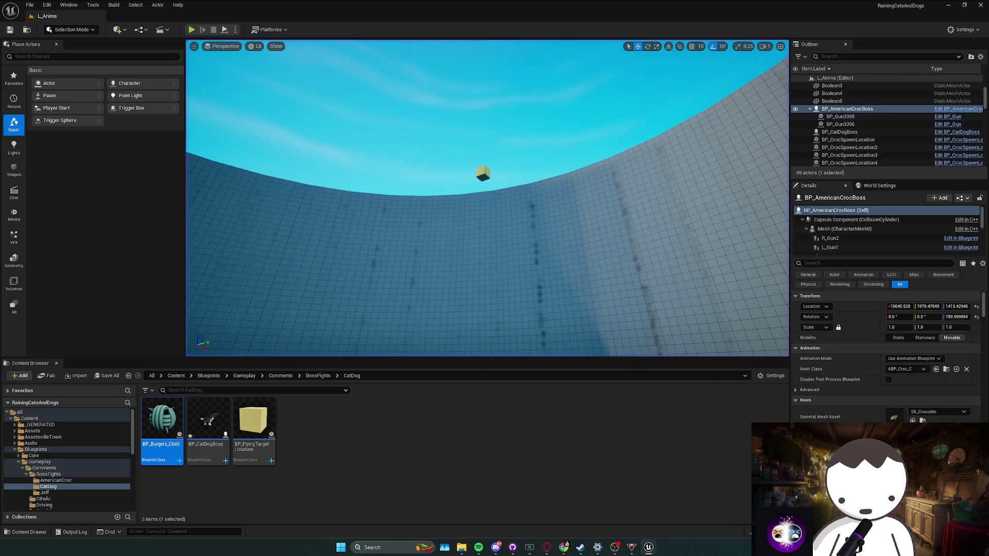
key("alt+Tab")
Step: Select just the Get Actor Forward Vector node, then bring Spotify to the front
mouse_move(514, 551)
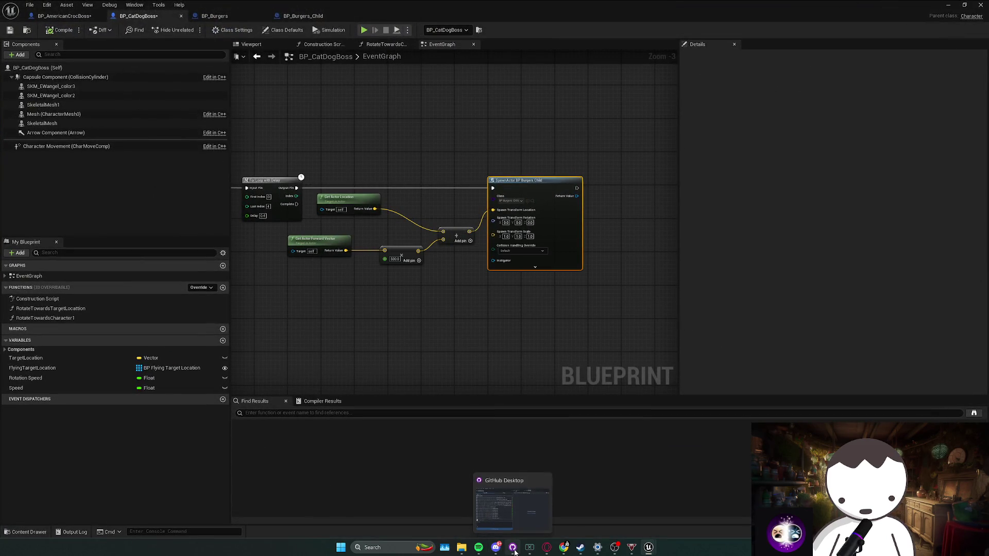
left_click_drag(468, 303, 363, 263)
left_click(397, 257)
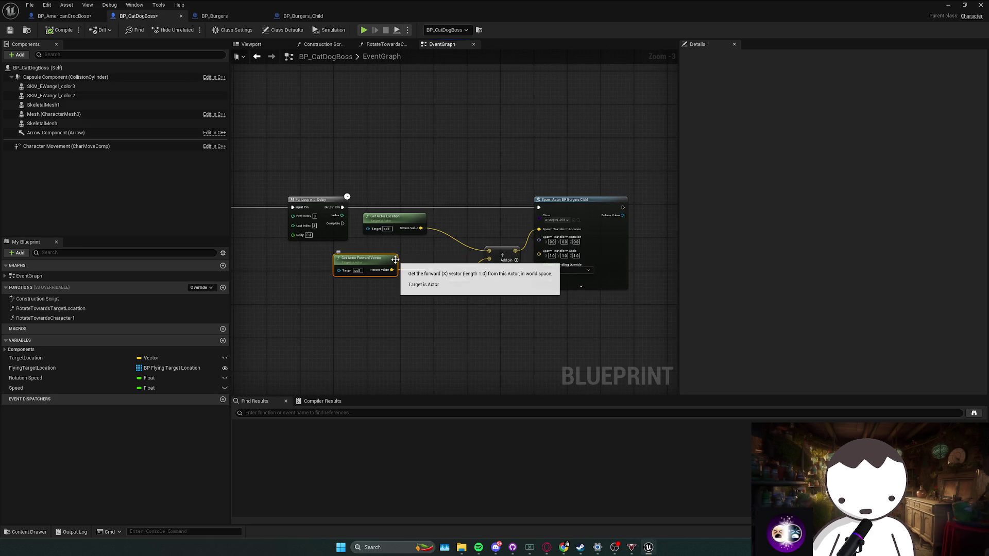
left_click(481, 549)
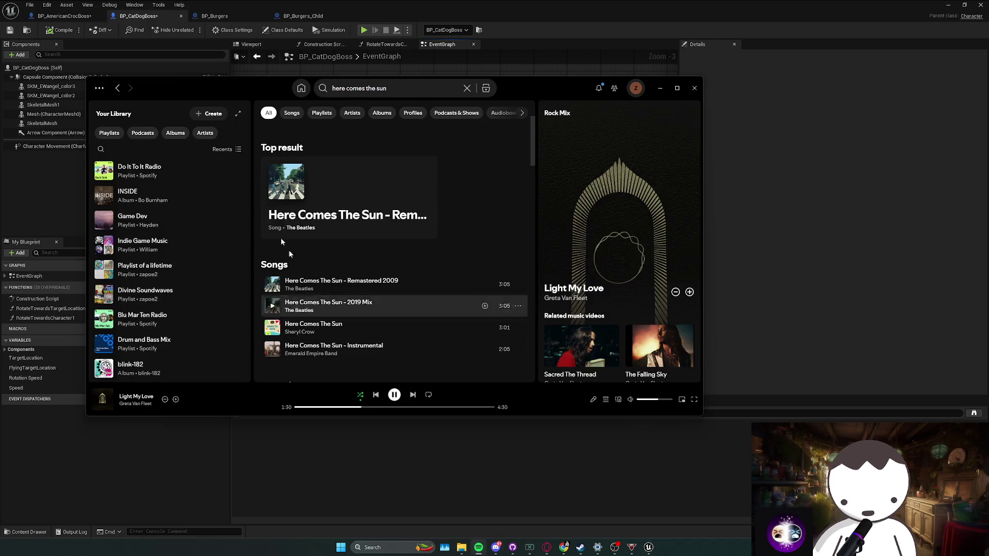
Step: Search Spotify for 'space odd' and add Space Oddity to the queue
left_click(347, 88)
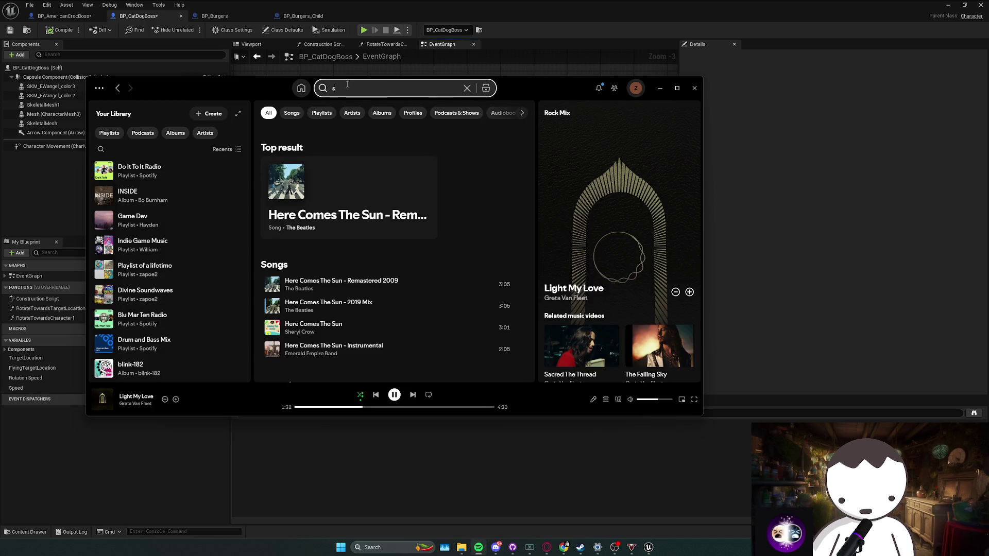
type("pace poc")
key("BackSpace")
key("BackSpace")
key("BackSpace")
type("ocdd")
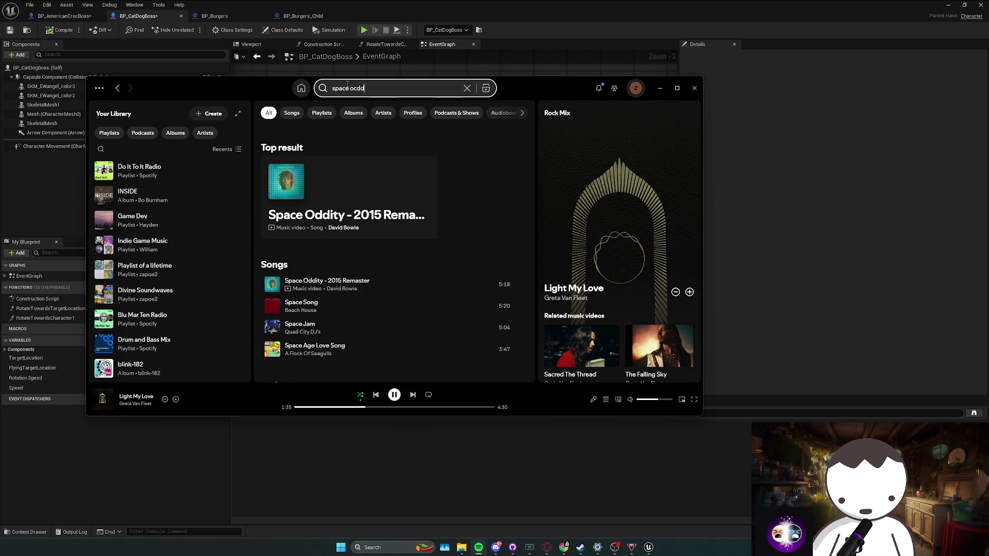
key("BackSpace")
key("BackSpace")
key("BackSpace")
type("dd")
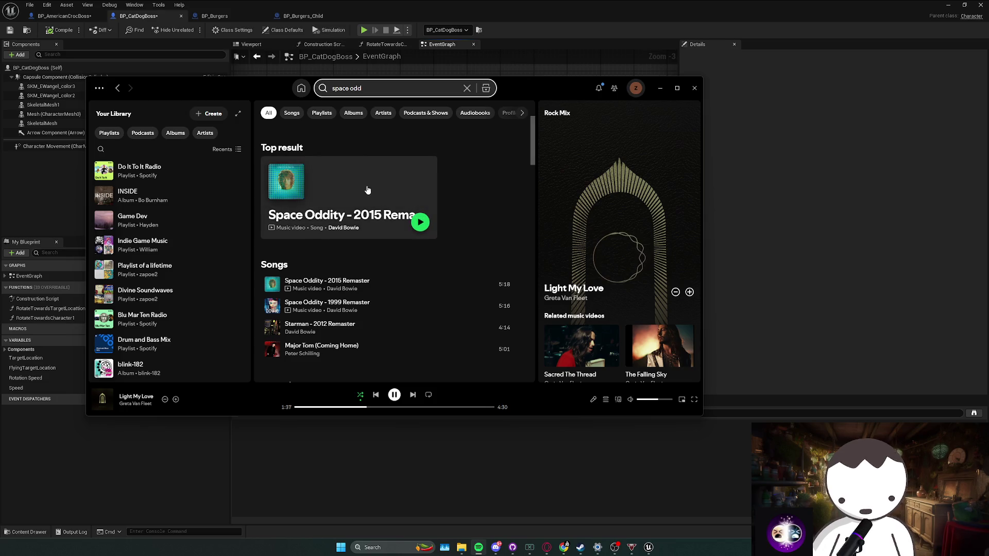
right_click(371, 227)
left_click(409, 256)
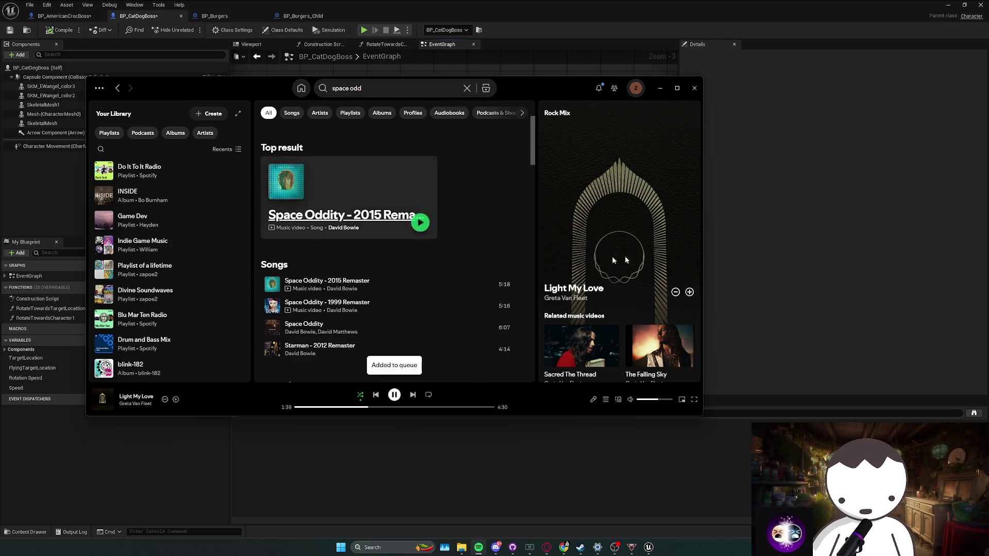
Step: Back in BP_CatDogBoss, regroup Get Actor Location with the math nodes and save
left_click(734, 252)
left_click(384, 217)
left_click_drag(383, 217, 371, 237)
mouse_move(357, 299)
left_mouse_down()
mouse_move(520, 239)
mouse_move(442, 282)
mouse_move(457, 288)
left_mouse_up()
key("ctrl+s")
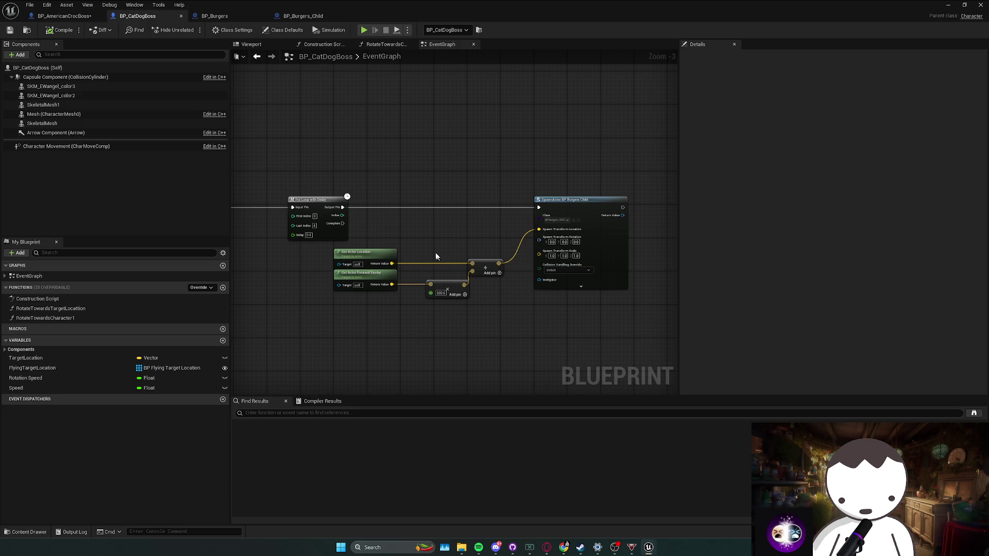
Step: Check the BP_AmericanCrocBoss and BP_CatDogBoss graphs, then return to the level editor
mouse_move(515, 266)
left_mouse_down()
mouse_move(527, 283)
mouse_move(590, 274)
left_mouse_up()
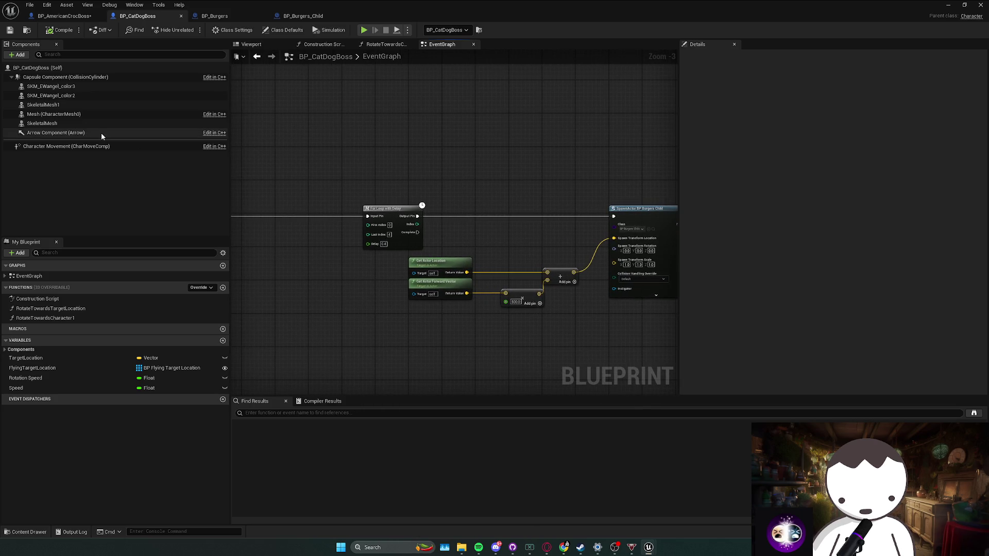
key("ctrl+Tab")
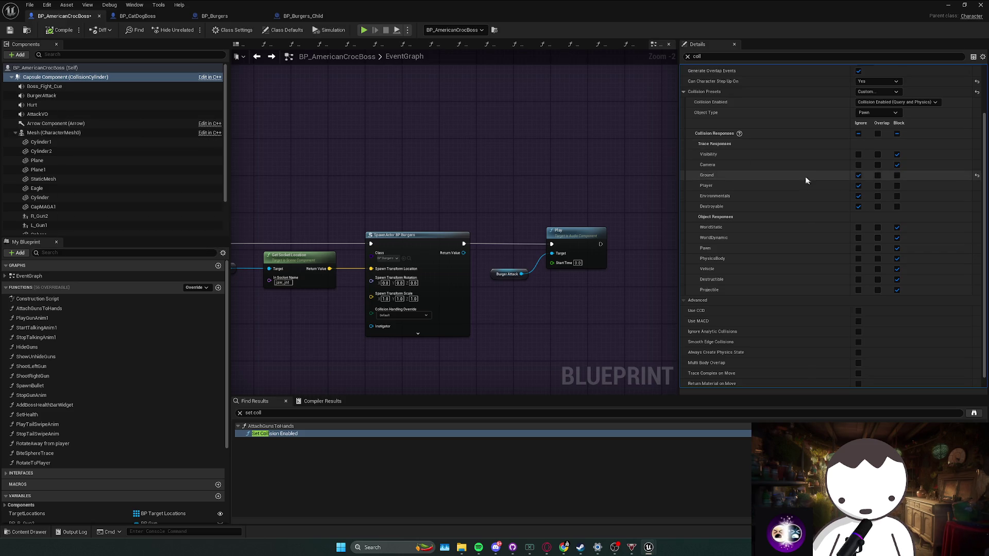
key("ctrl+Tab")
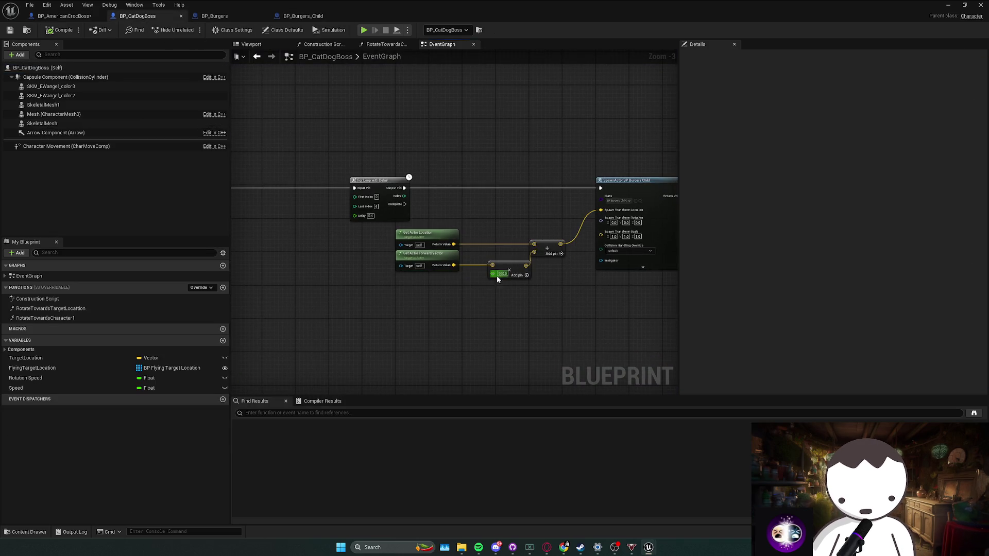
key("alt+p")
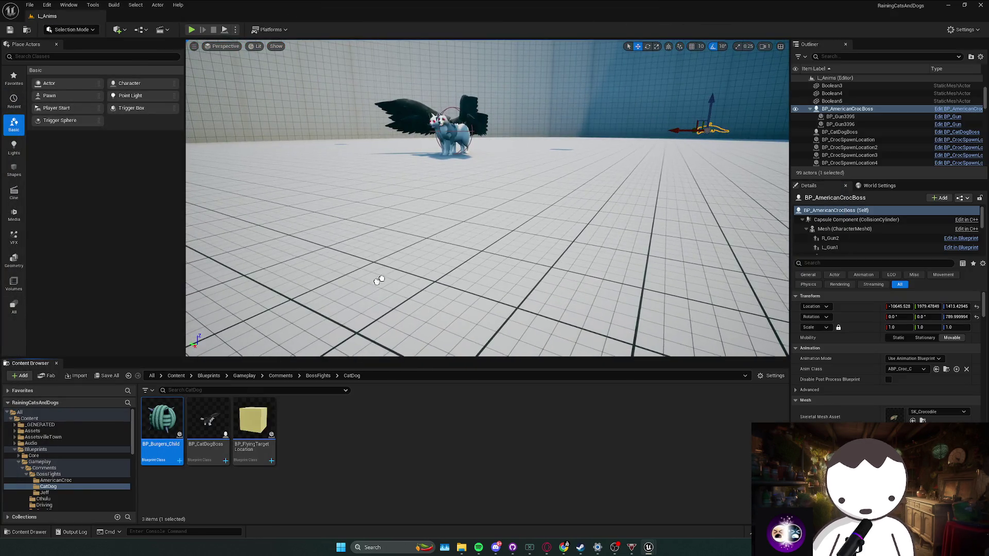
Step: Place a BP_Burgers_Child yarn ball in the level, focus it, then delete it
left_click_drag(162, 420, 381, 257)
key("f")
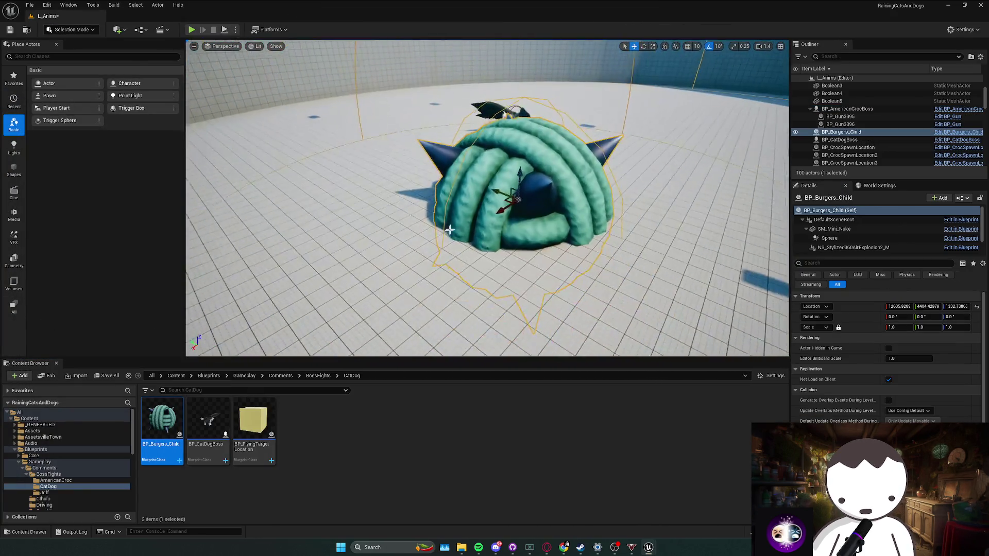
right_click(515, 197)
left_click(556, 223)
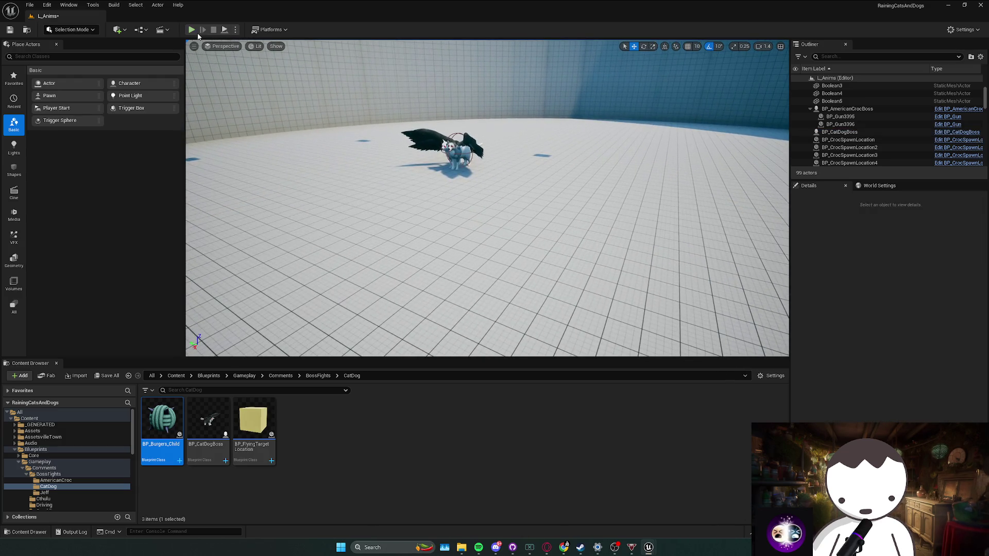
Step: Playtest the level, then open BP_Burgers_Child from the Content Browser
left_click(191, 30)
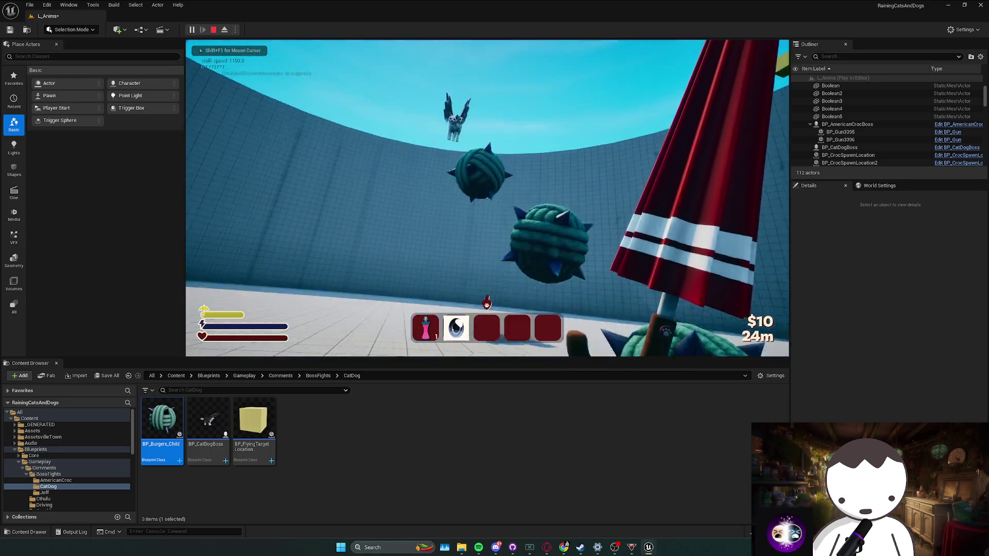
key("Escape")
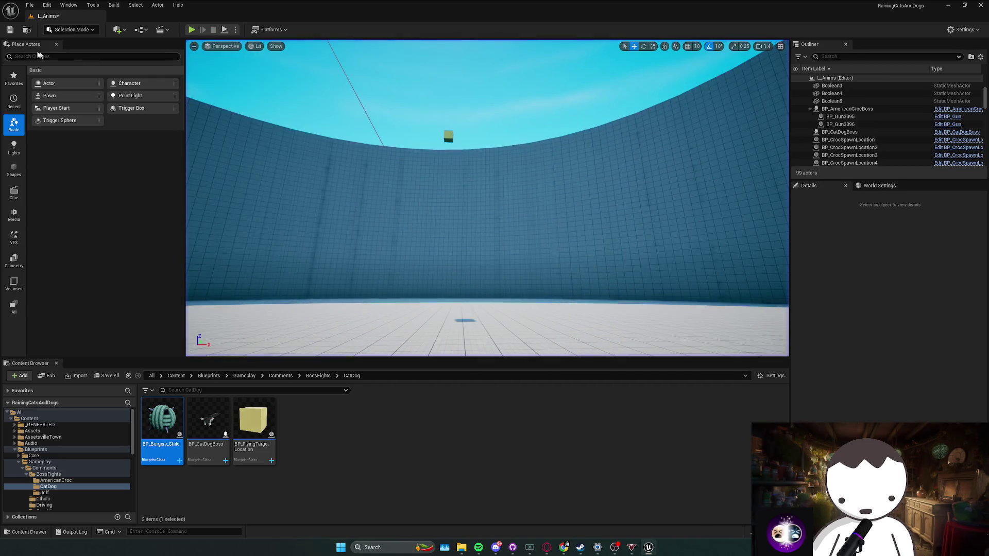
double_click(162, 420)
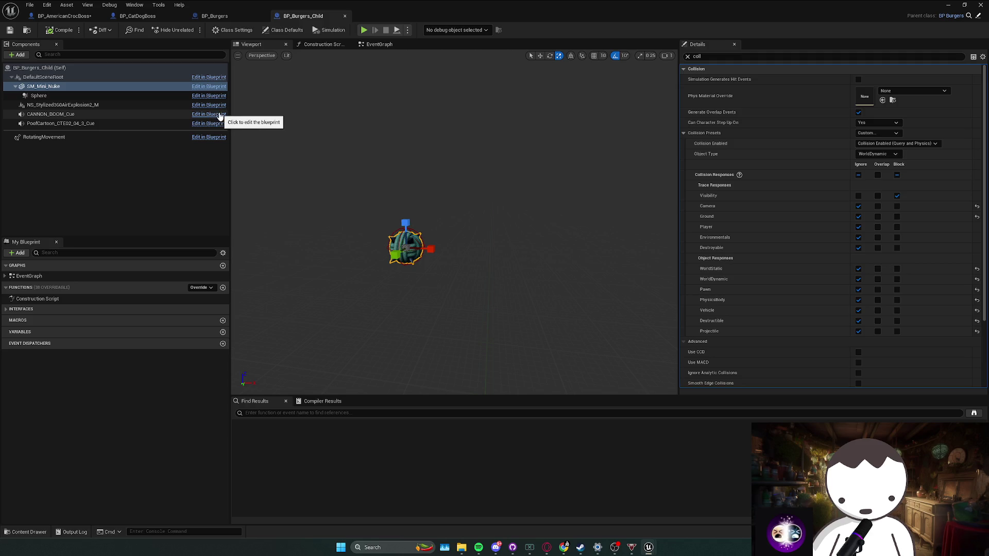
Step: Cycle through the BP_Burgers, BP_Burgers_Child and BP_CatDogBoss tabs, then return to the L_Anims level
left_click(221, 18)
left_click(317, 19)
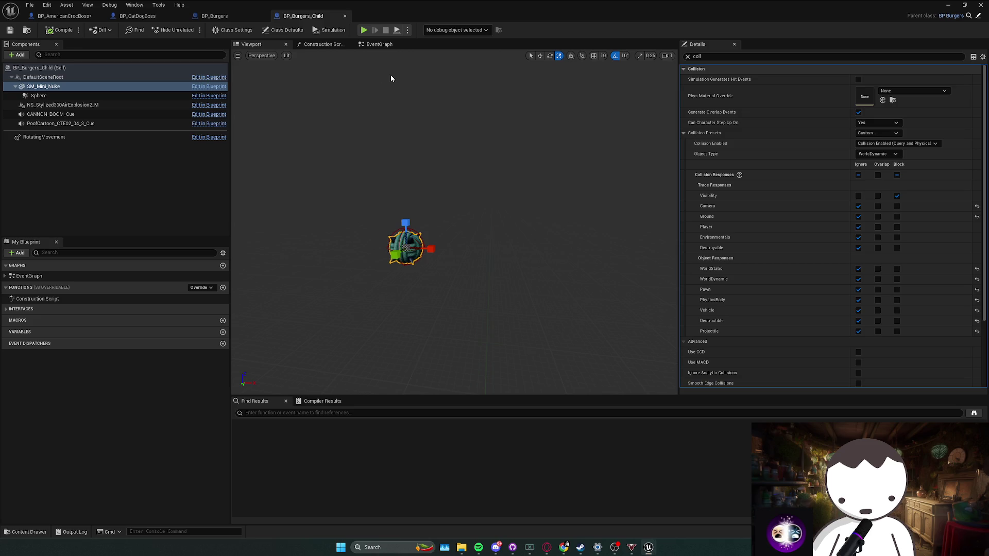
left_click(145, 19)
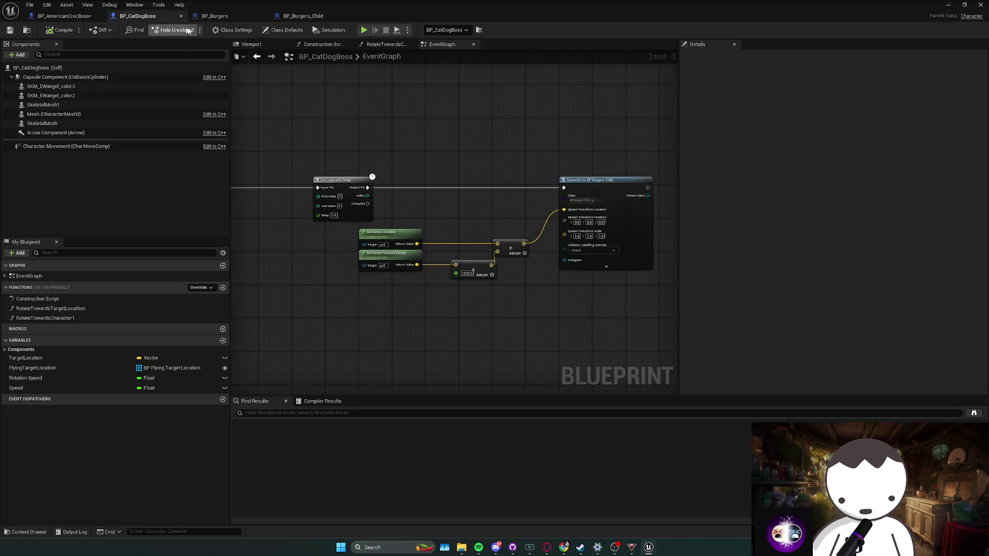
left_click(320, 14)
left_click(164, 17)
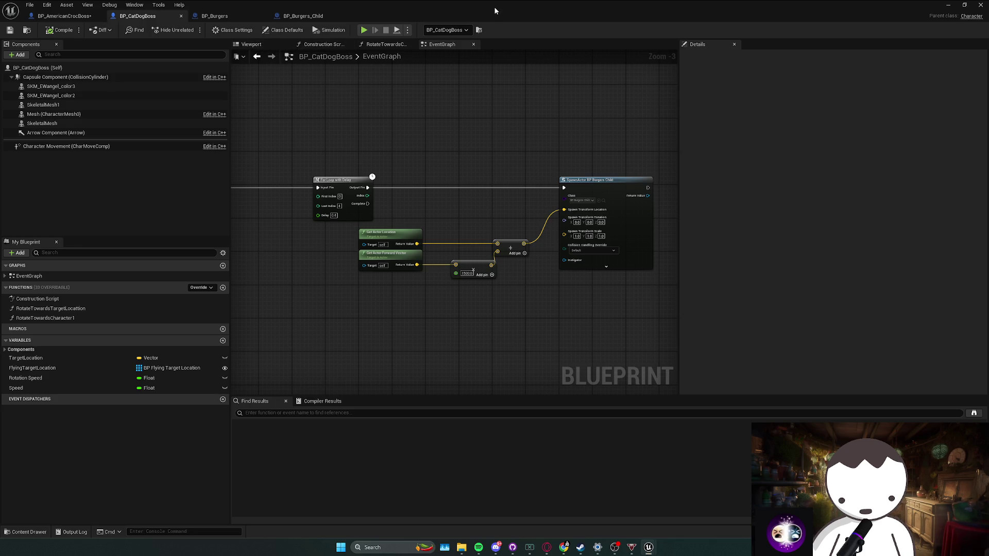
key("alt+Tab")
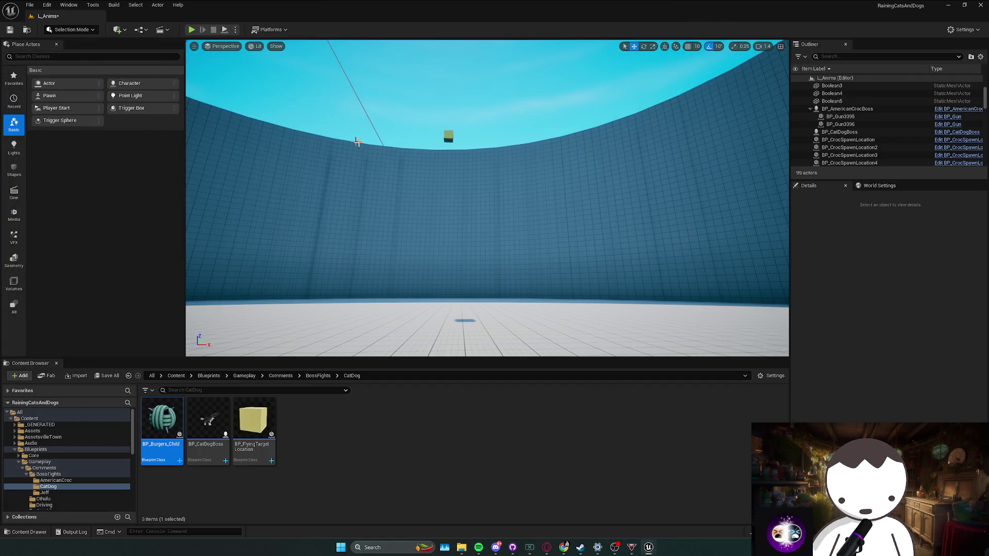
Step: Playtest the boss fight twice in a row
left_click(191, 30)
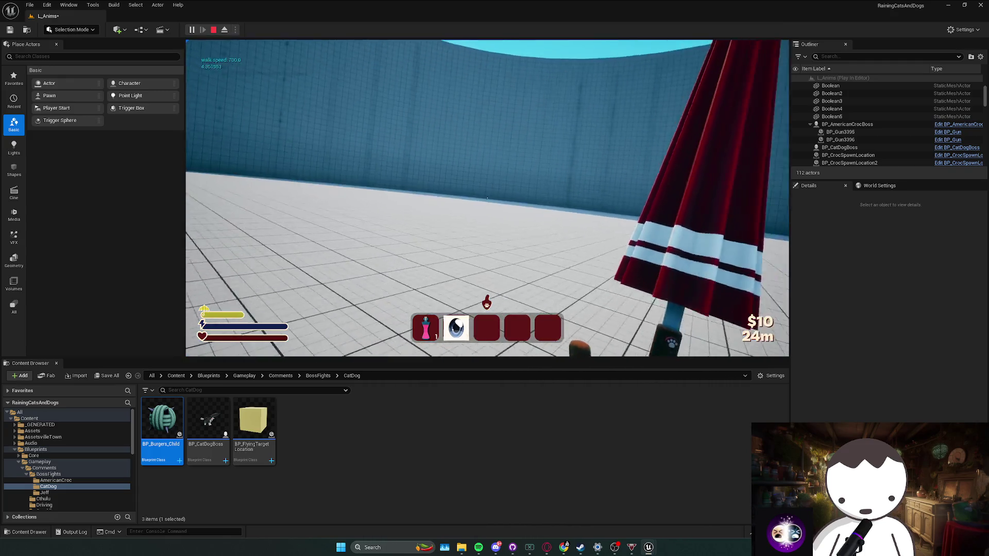
key("Escape")
left_click(195, 29)
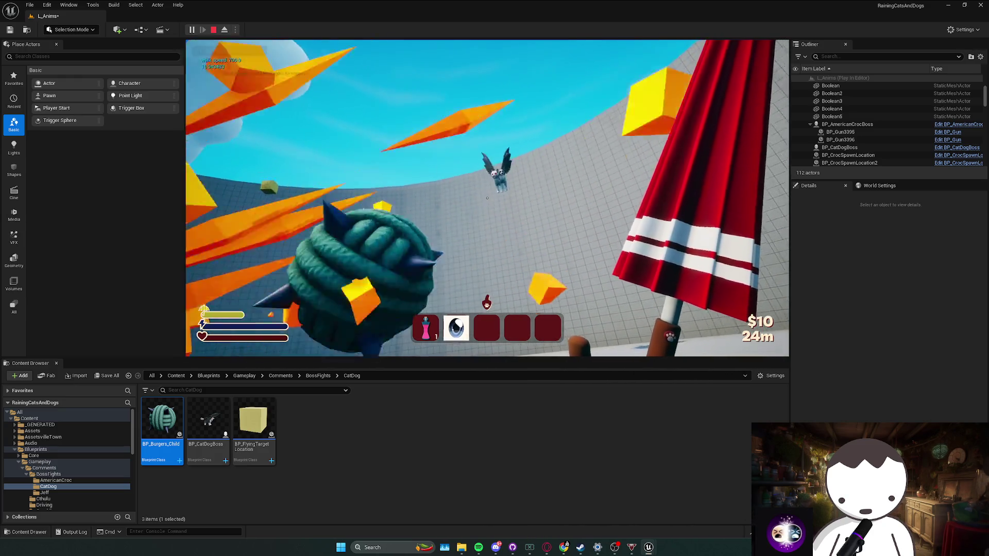
key("Escape")
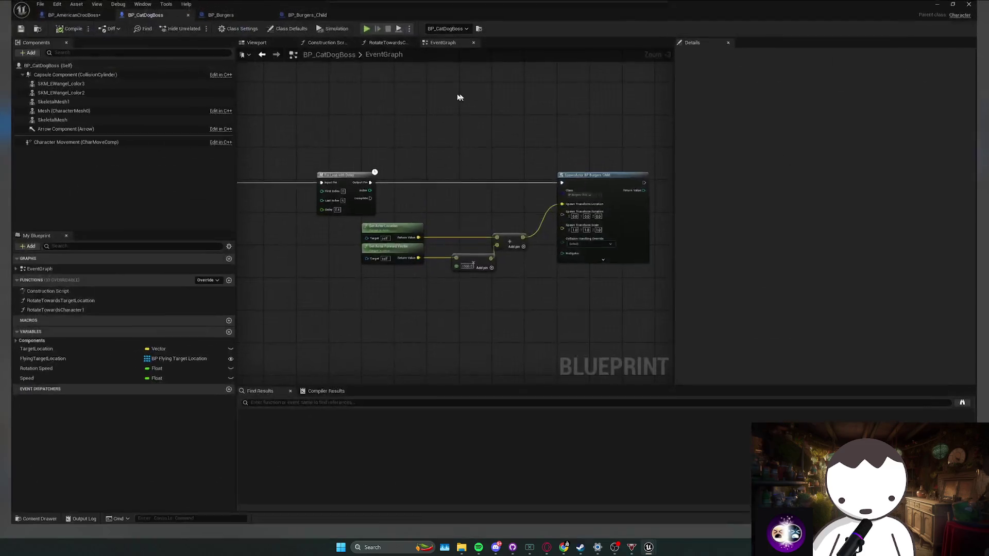
Step: Check the BP_Burgers and BP_CatDogBoss tabs, run a quick playtest, and close the error log
left_click(205, 19)
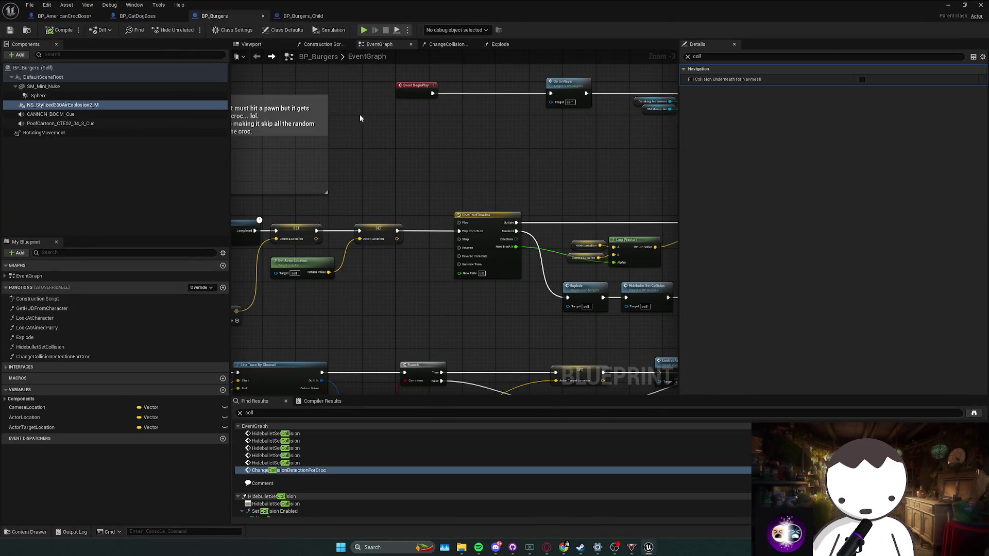
left_click(137, 16)
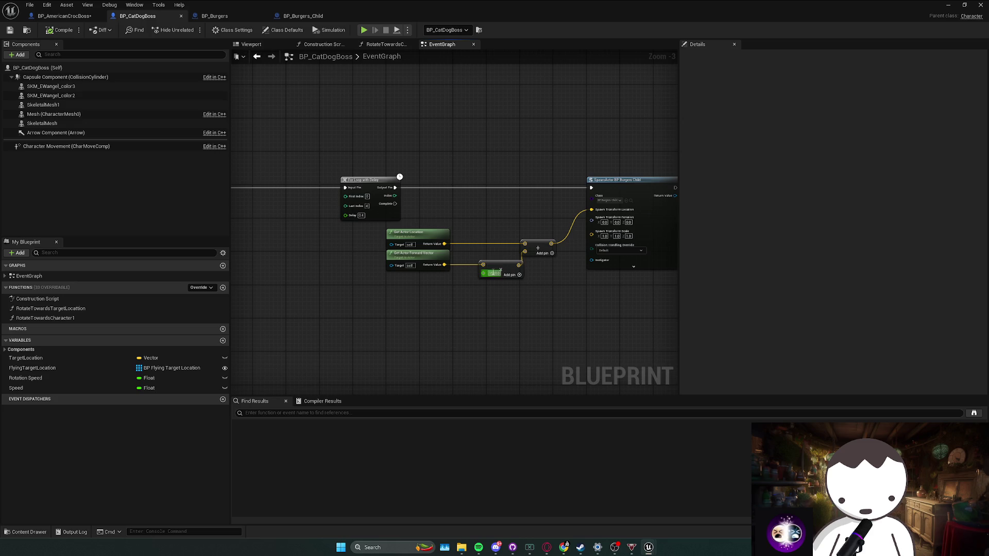
key("alt+Tab")
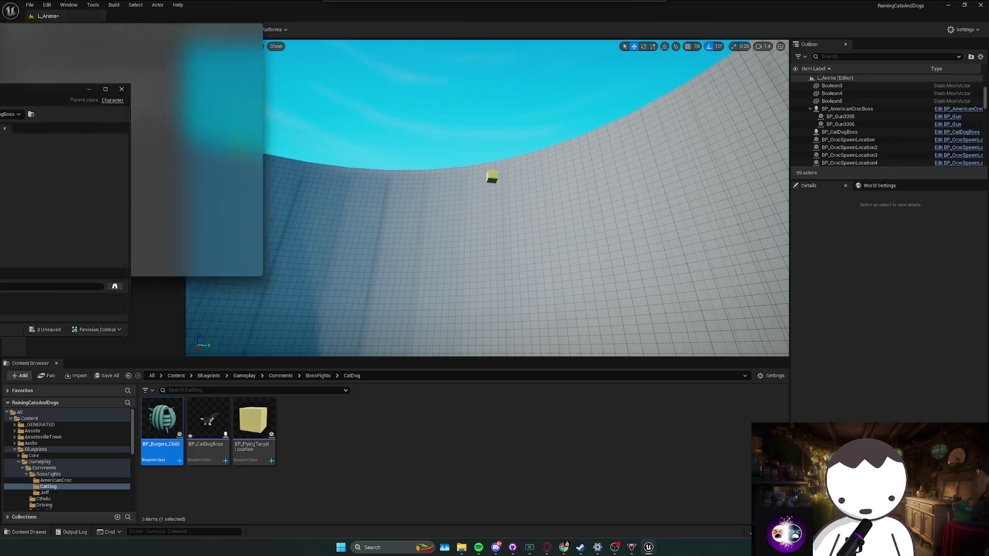
left_click(195, 30)
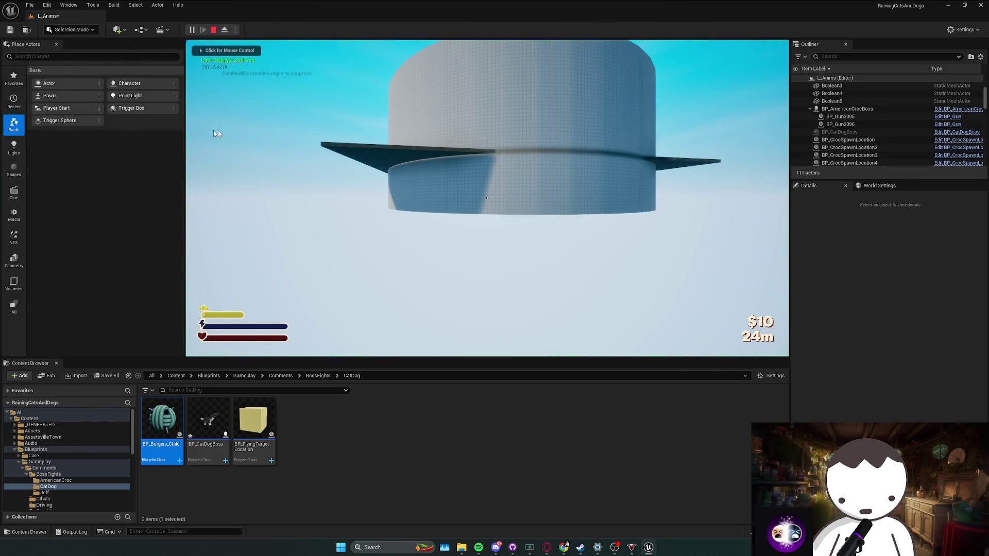
key("Escape")
left_click(774, 118)
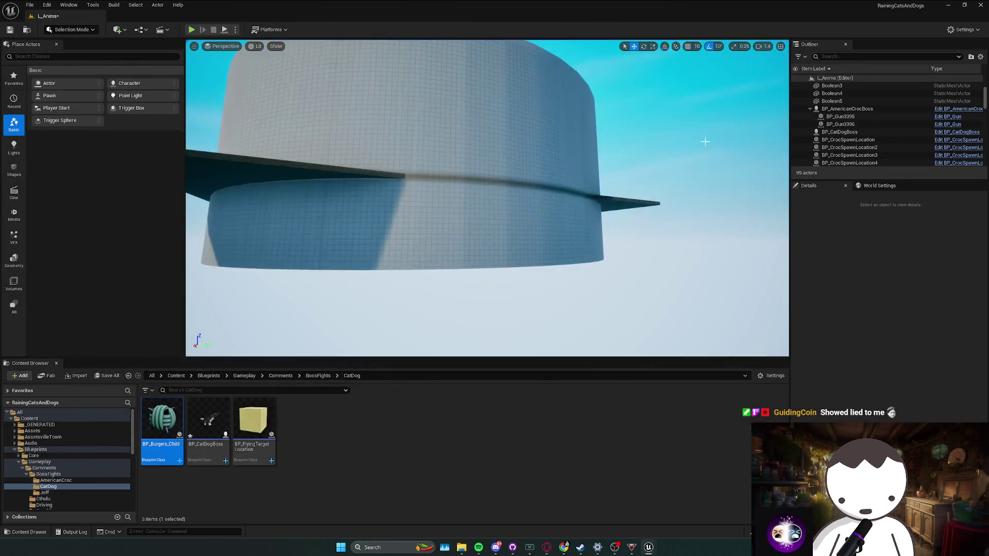
Step: Playtest again, swinging the umbrella at the boss before stopping
scroll(487, 198, "up", 2)
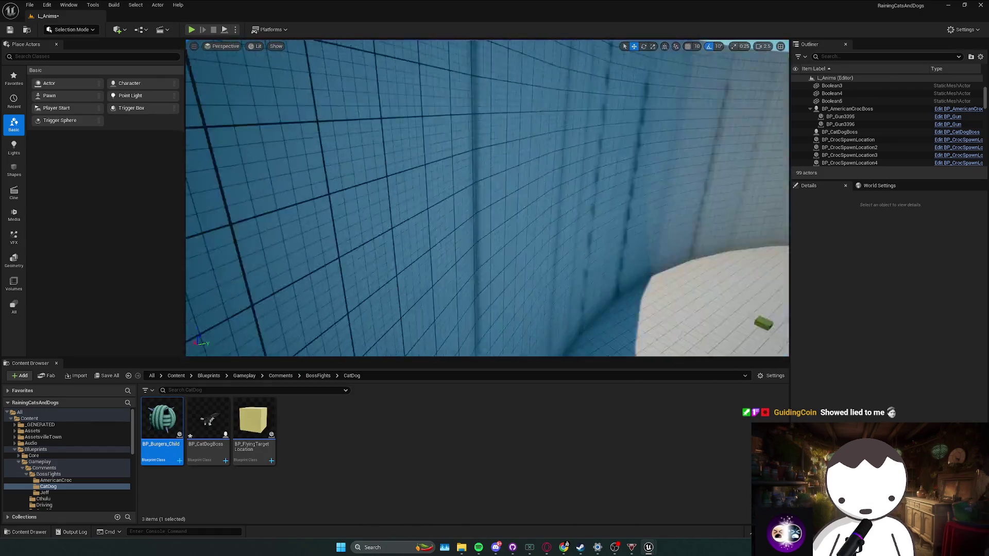
scroll(208, 41, "down", 2)
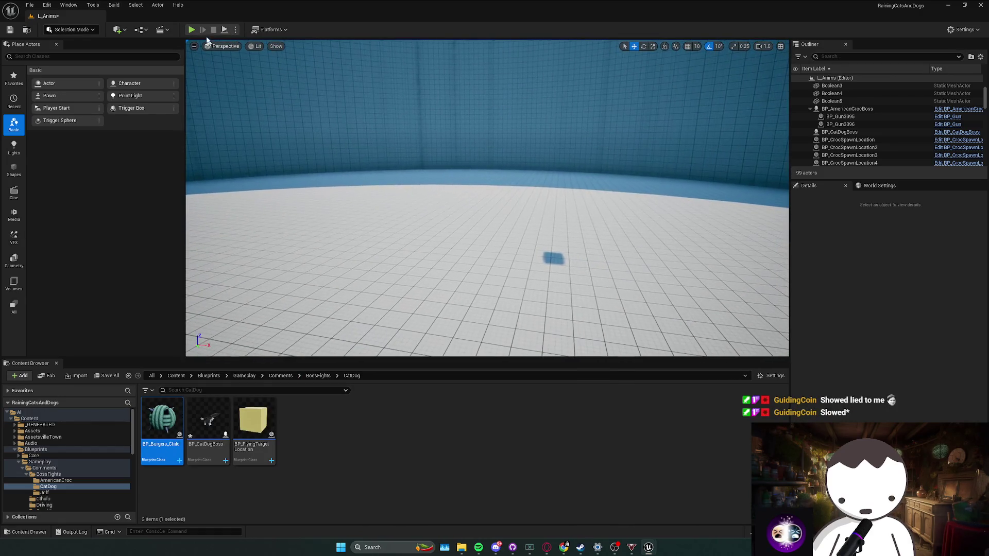
key("alt+p")
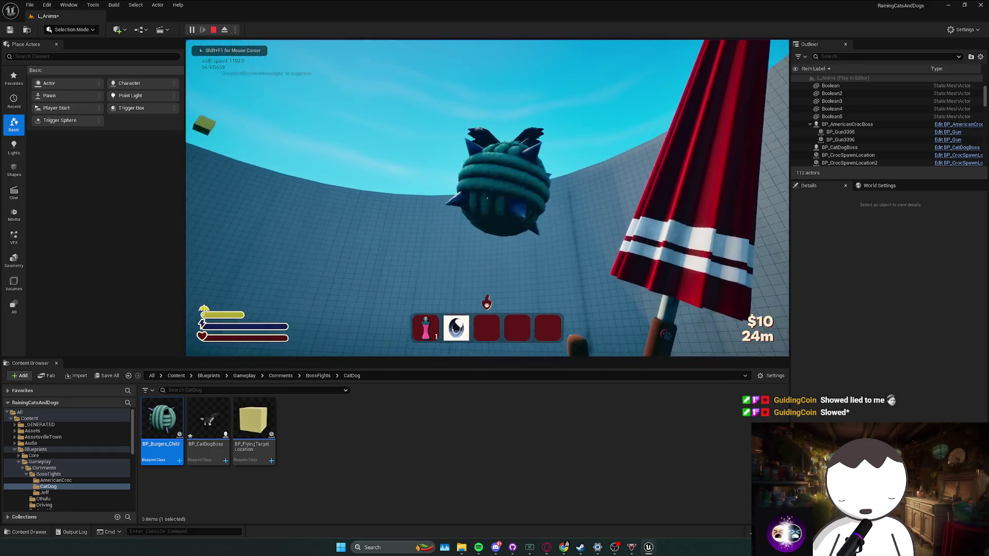
left_click(487, 198)
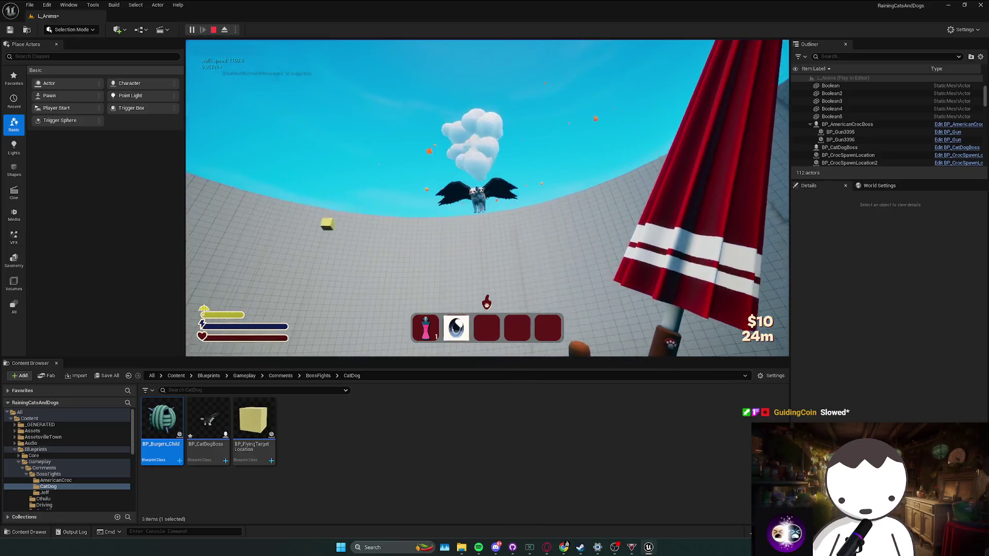
key("Escape")
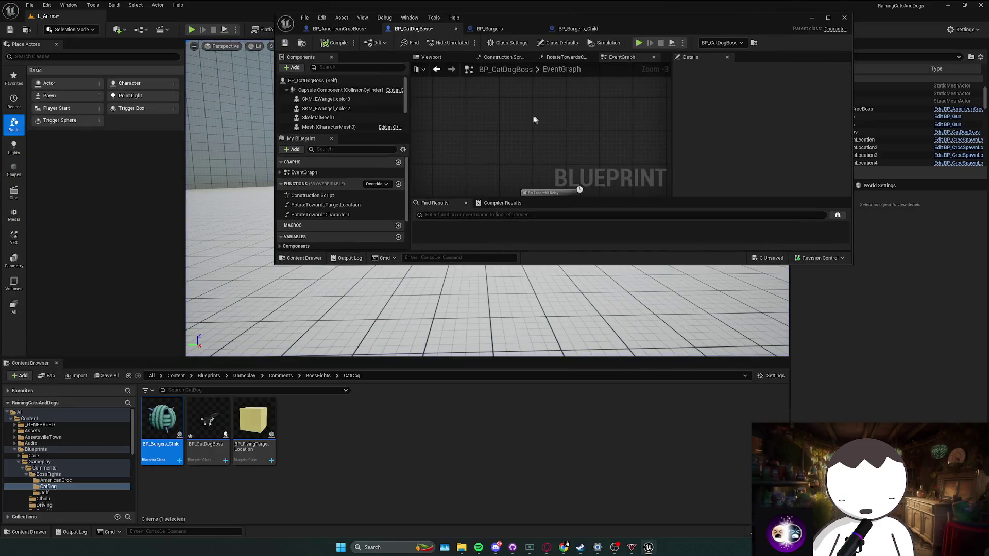
Step: Maximize the BP_CatDogBoss window and move the loop and spawn nodes left toward VomitAttack
double_click(659, 30)
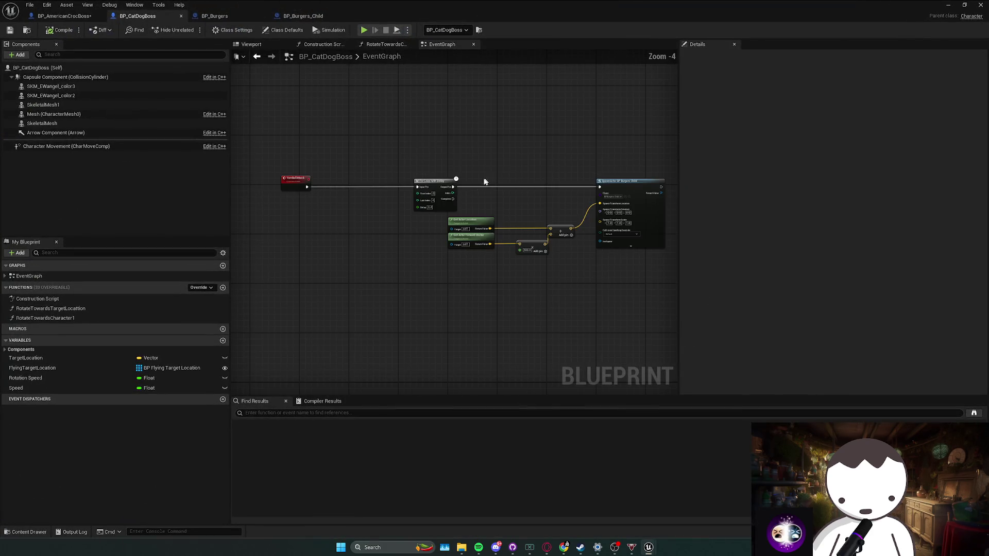
left_click_drag(366, 201, 600, 261)
left_click_drag(431, 184, 356, 184)
left_click(464, 201)
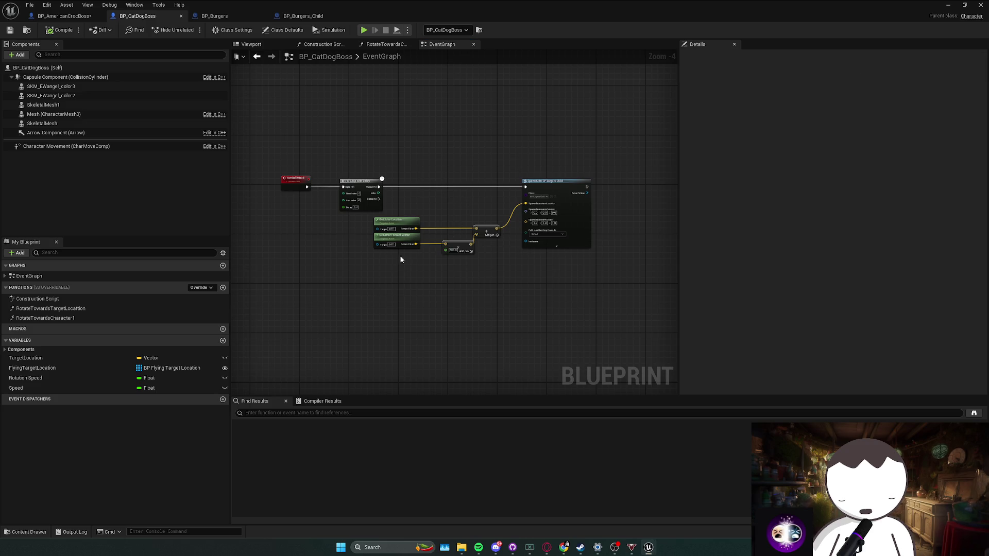
left_click_drag(335, 248, 418, 190)
scroll(439, 194, "down", 2)
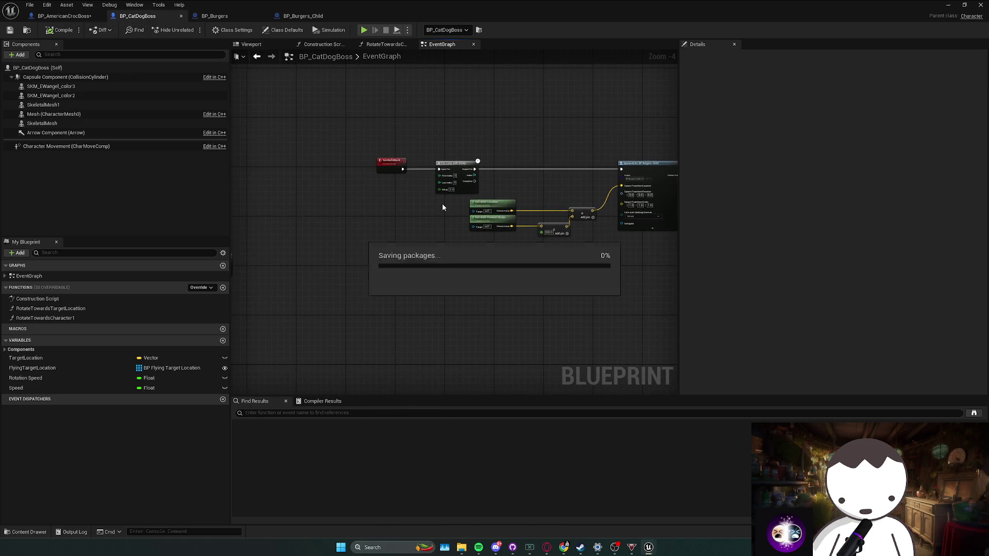
Step: Select the ResetAttack node and save the blueprint
left_click_drag(334, 211, 342, 216)
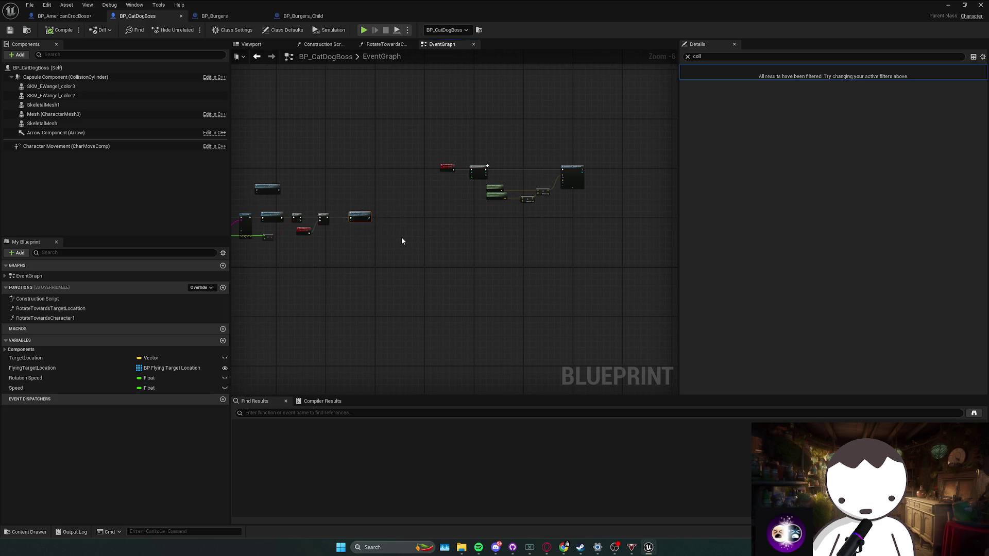
left_click(430, 242)
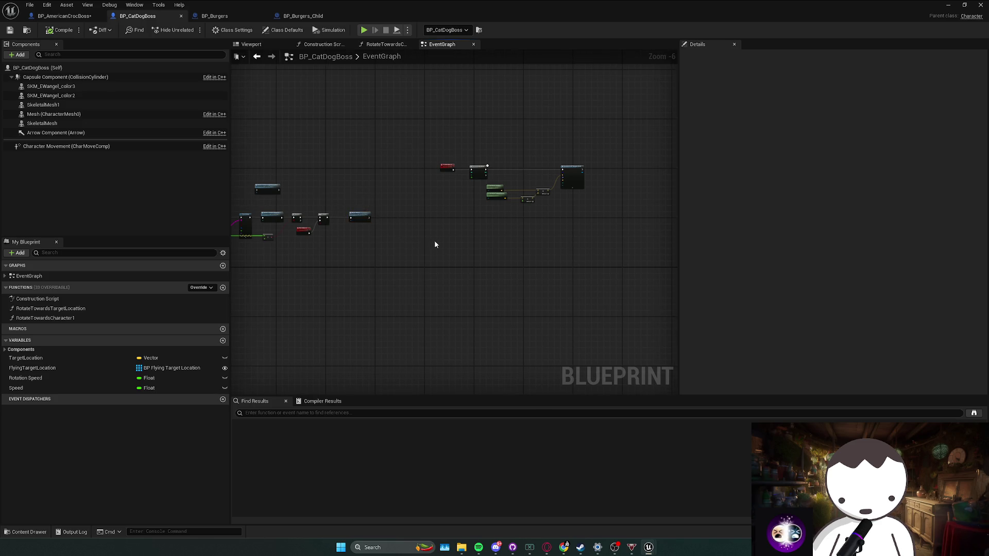
left_click_drag(431, 242, 464, 253)
scroll(369, 232, "up", 1)
left_click(369, 230)
scroll(369, 230, "up", 1)
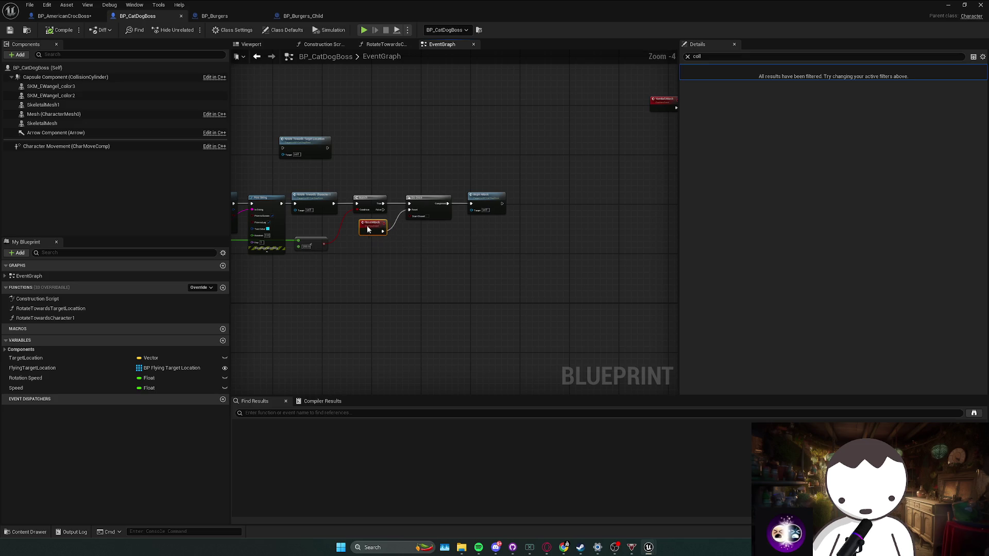
key("ctrl+s")
Step: Nudge the Target Location and distance-check nodes down, then bring the spawning nodes into view
scroll(444, 245, "down", 1)
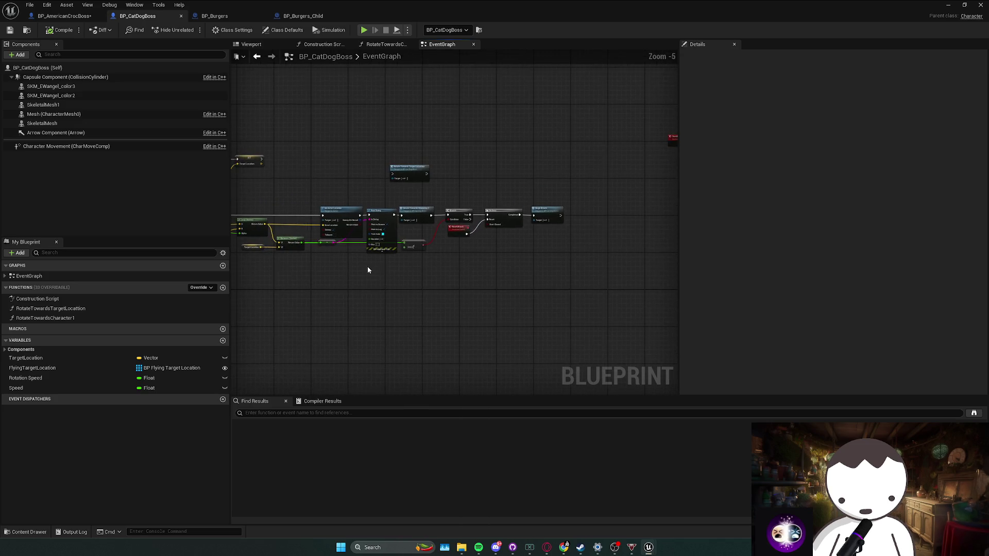
left_click_drag(335, 255, 299, 232)
left_click(477, 243, "shift")
left_click_drag(470, 250, 470, 258)
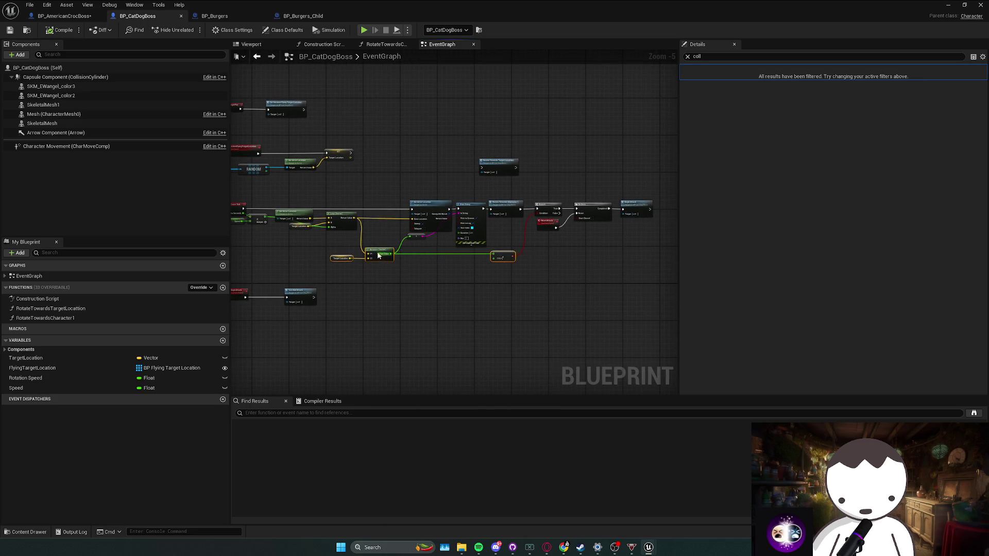
scroll(489, 262, "up", 1)
left_click(495, 273)
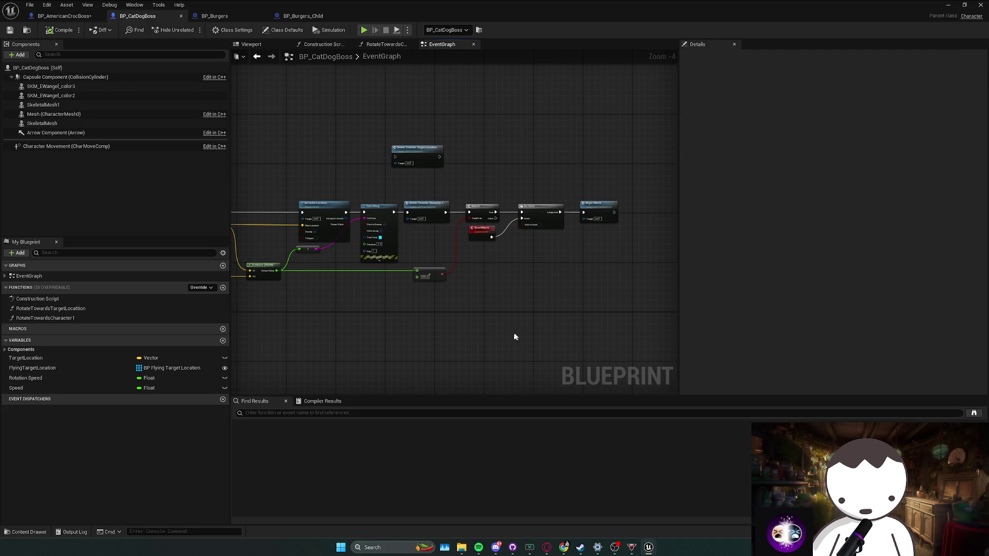
left_click_drag(516, 337, 489, 341)
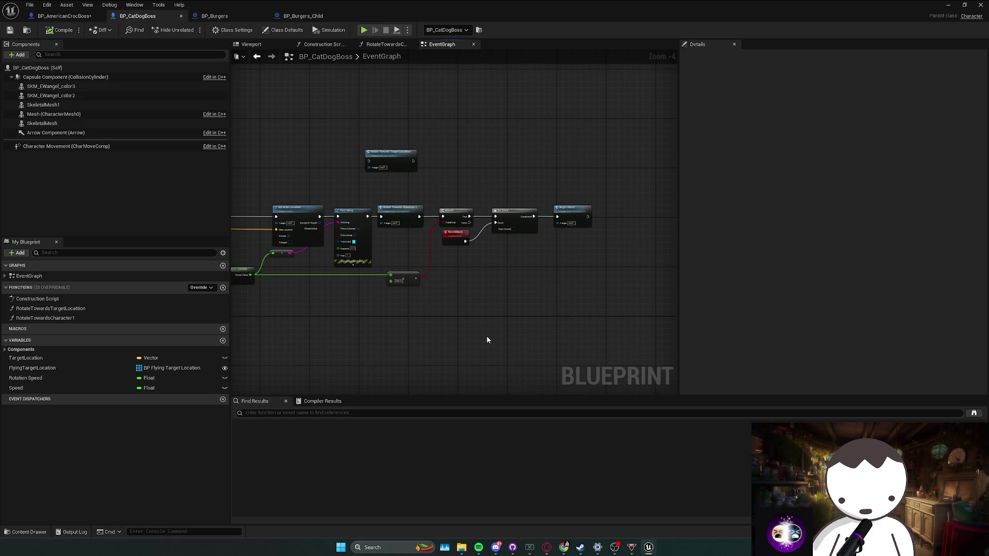
mouse_move(488, 329)
left_mouse_down()
mouse_move(446, 321)
mouse_move(525, 305)
mouse_move(560, 254)
mouse_move(524, 246)
left_mouse_up()
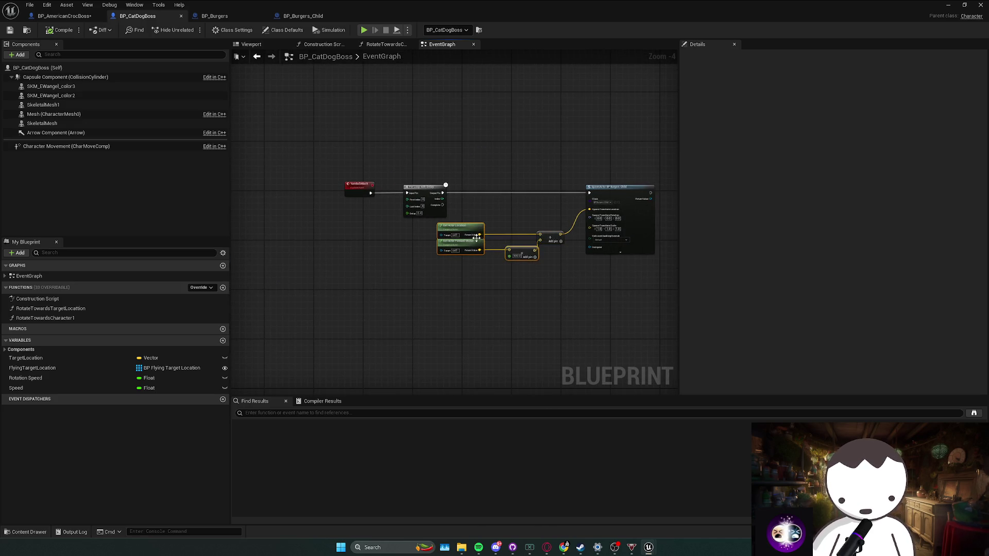
Step: Reposition the four location nodes and the multiply and Forward Vector nodes, then save
left_click_drag(462, 235, 475, 209)
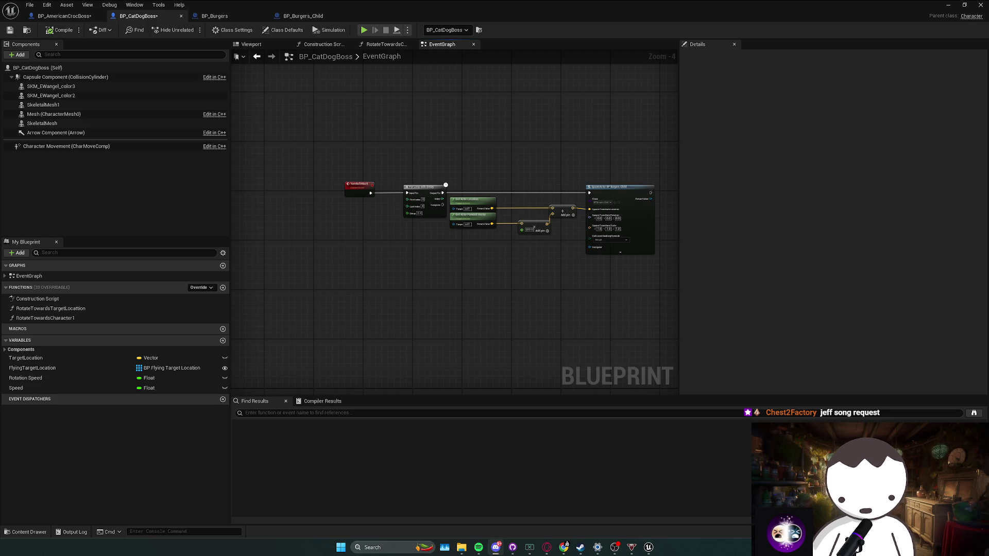
left_click_drag(476, 247, 443, 253)
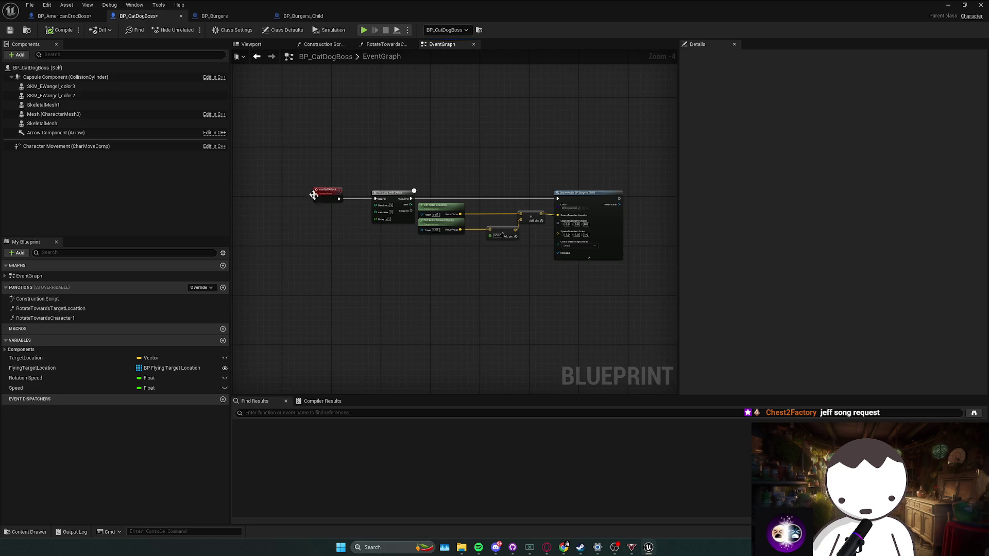
left_click_drag(352, 190, 582, 217)
left_click(486, 254)
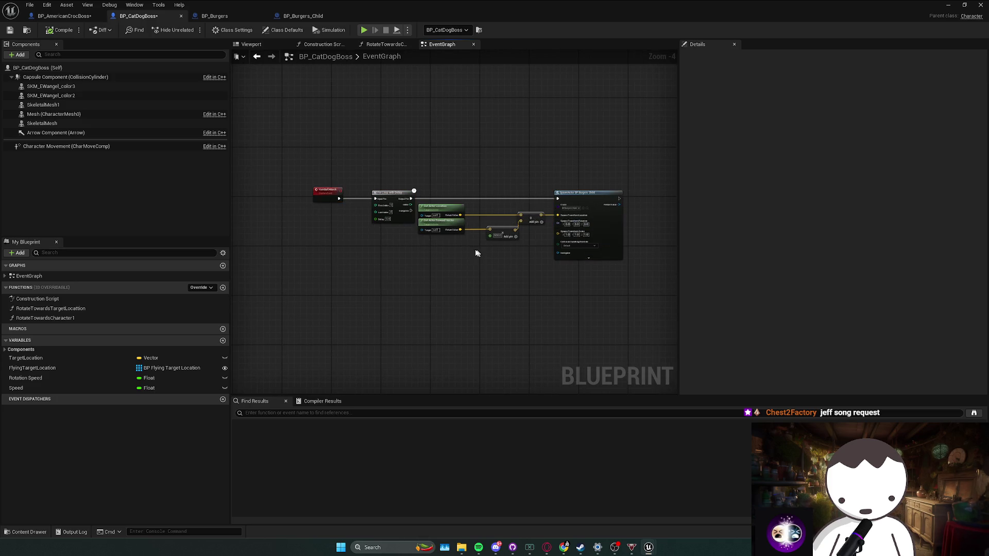
left_click_drag(498, 230, 498, 233)
left_click(469, 271)
key("ctrl+s")
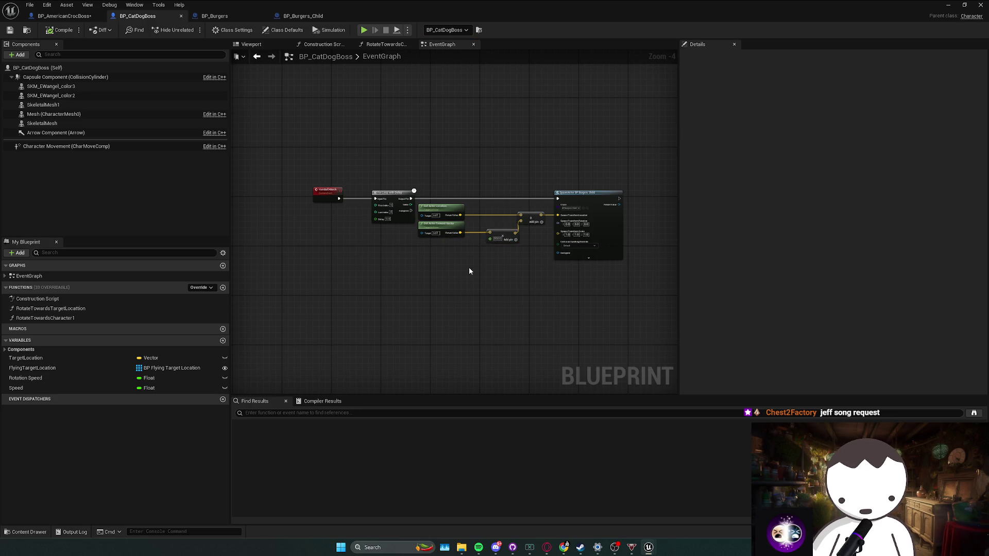
Step: Select the SpawnActor and spawn setup nodes, then switch to GitHub Desktop's 387 changed files
left_click_drag(404, 252, 426, 247)
scroll(515, 242, "up", 1)
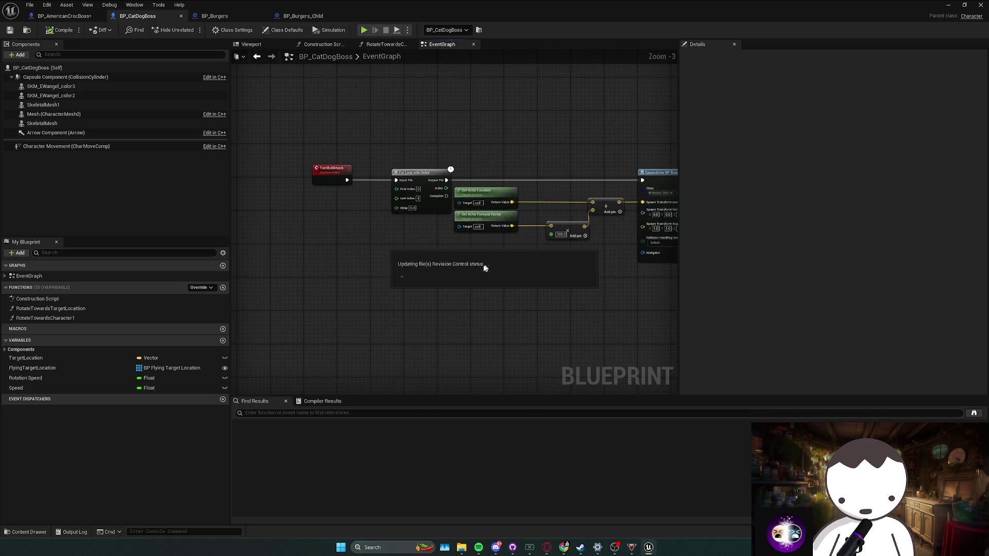
scroll(447, 272, "down", 2)
left_click_drag(536, 231, 536, 230)
left_click(578, 219)
left_click_drag(368, 241, 369, 234)
mouse_move(453, 260)
left_mouse_down()
mouse_move(503, 248)
mouse_move(457, 246)
left_mouse_up()
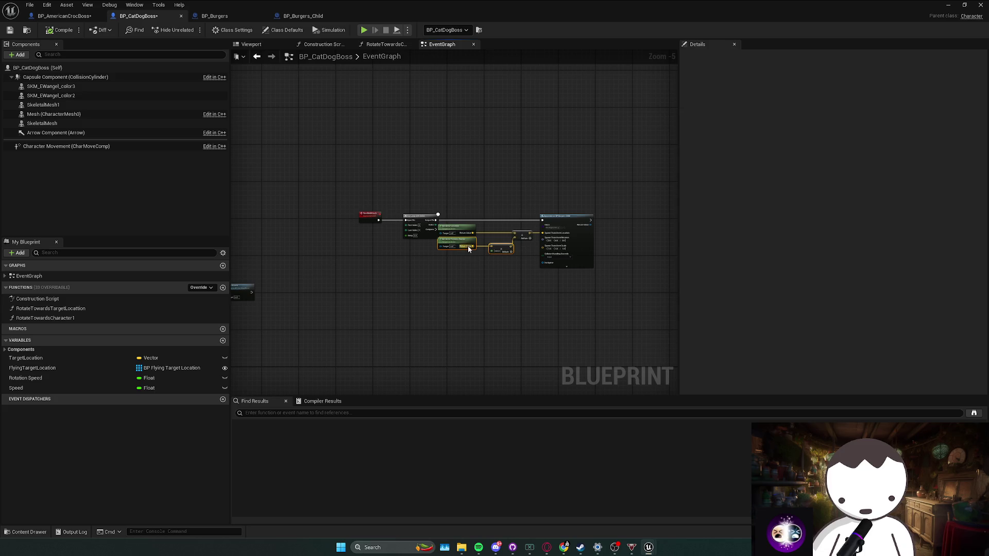
scroll(466, 248, "up", 4)
left_click(513, 547)
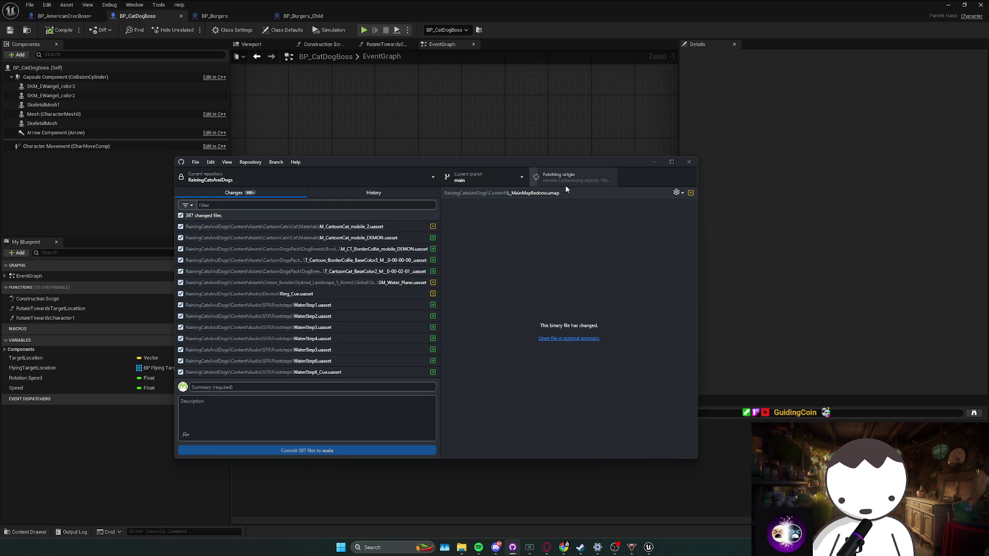
Step: Close the Blueprint editor and Unreal Engine, saving the unsaved content
left_click(980, 5)
left_click(983, 5)
left_click(516, 356)
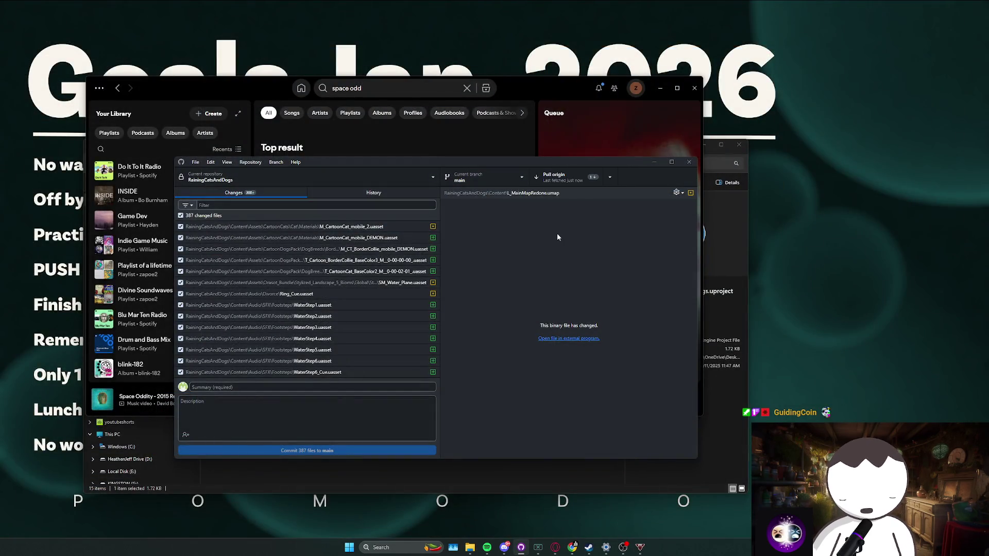
Step: Pull origin, dismiss the unlink error, and filter changed files for decall.uasset
left_click(569, 178)
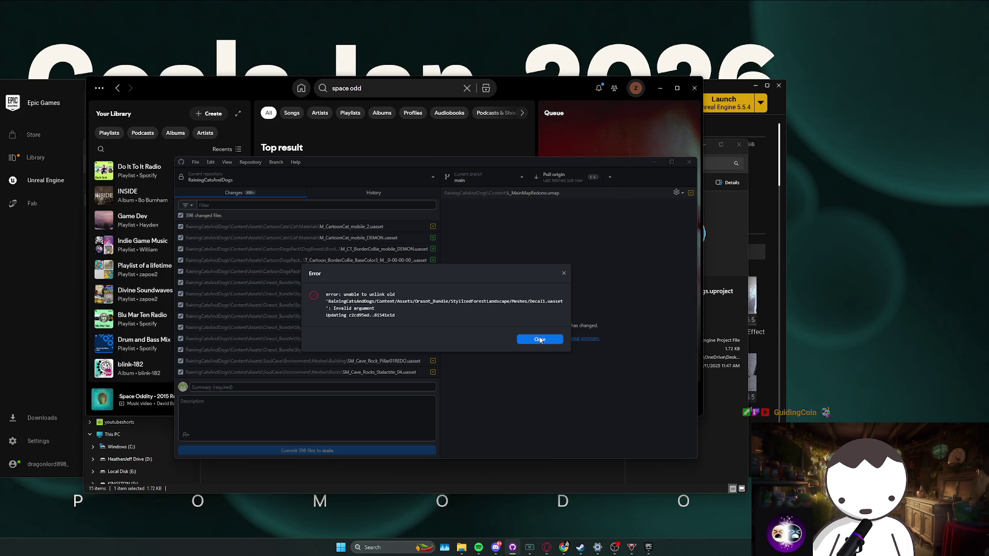
left_click(539, 340)
left_click(335, 205)
type("decal")
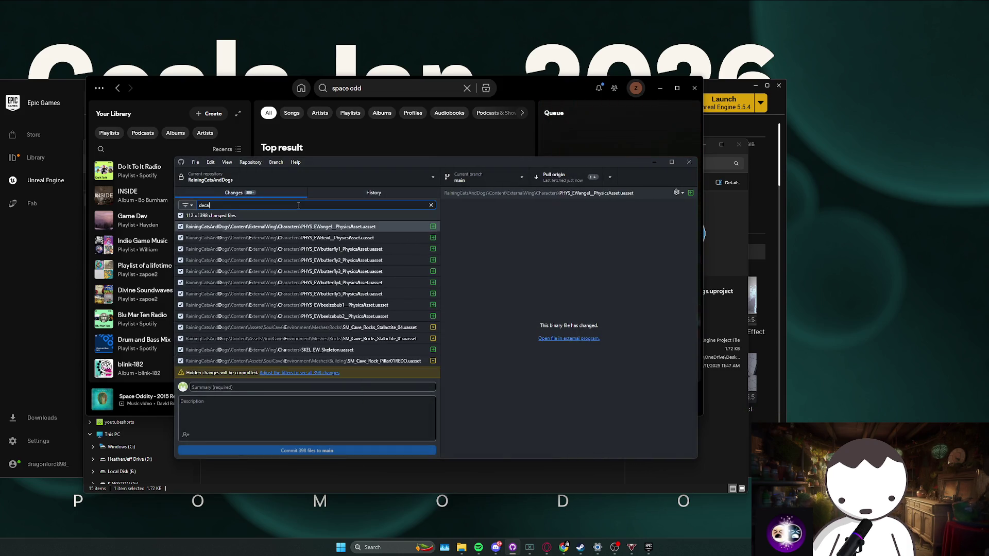
type("l.uasset")
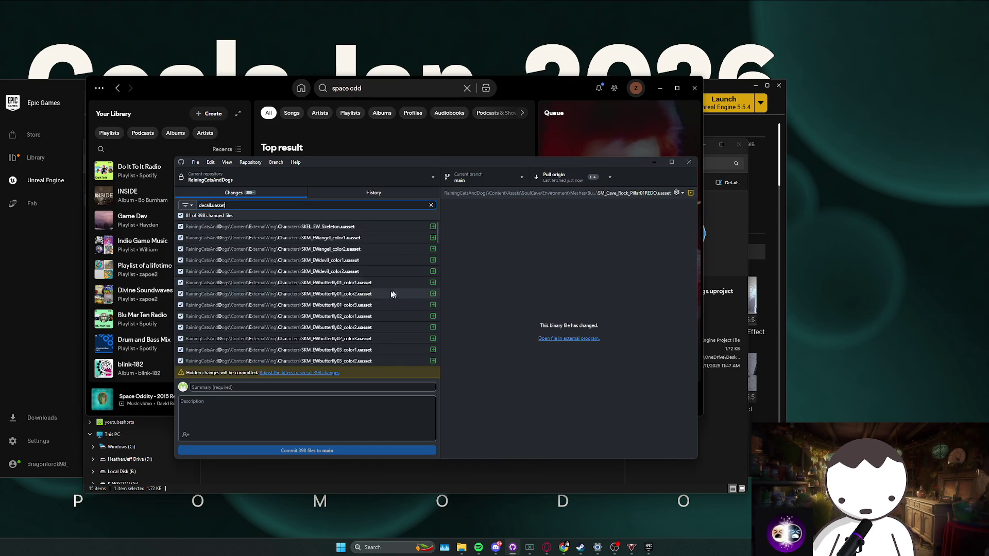
scroll(370, 300, "down", 1)
scroll(369, 299, "down", 1)
scroll(369, 299, "up", 2)
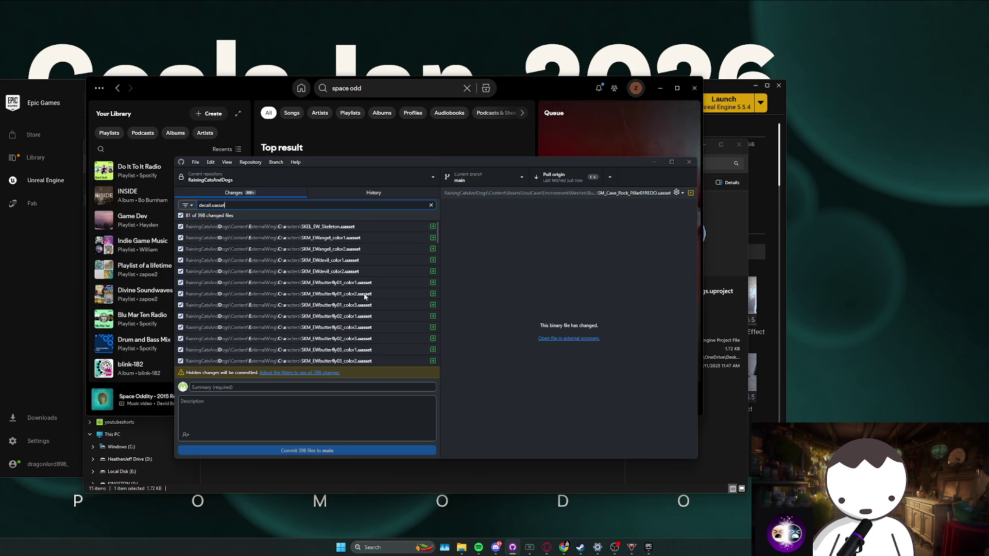
scroll(282, 269, "down", 10)
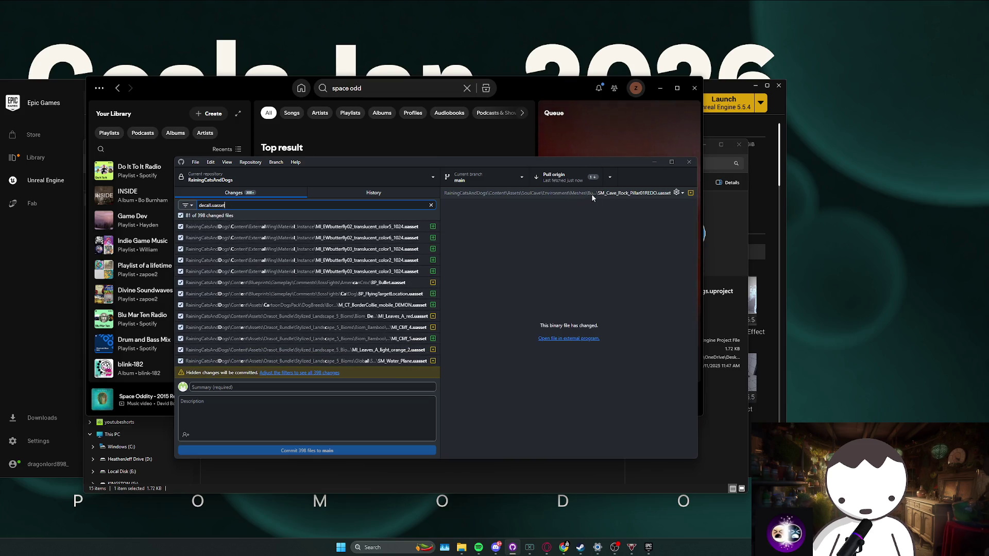
Step: Retry the pull, clear the file filter, review the commit history, and pull origin again
left_click(592, 176)
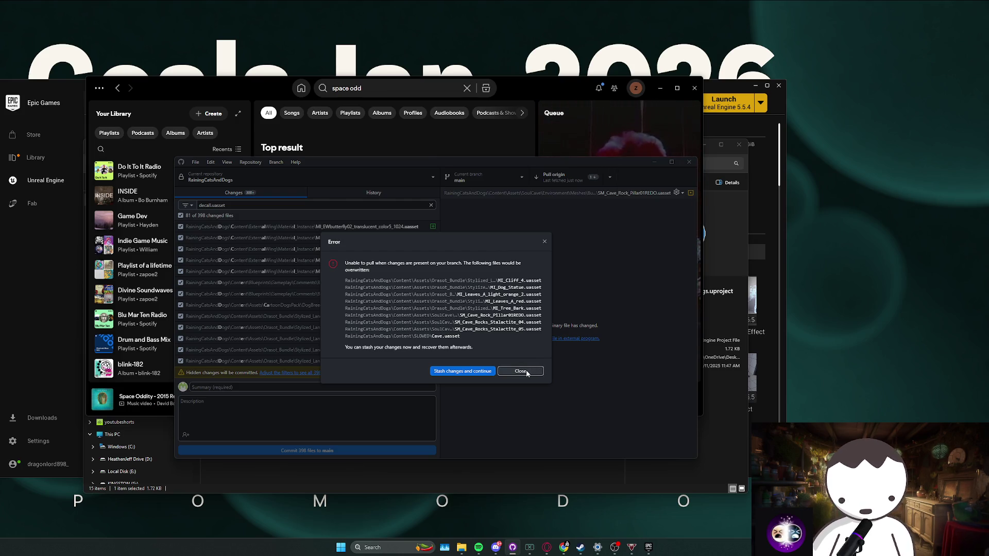
left_click(527, 373)
left_click(430, 205)
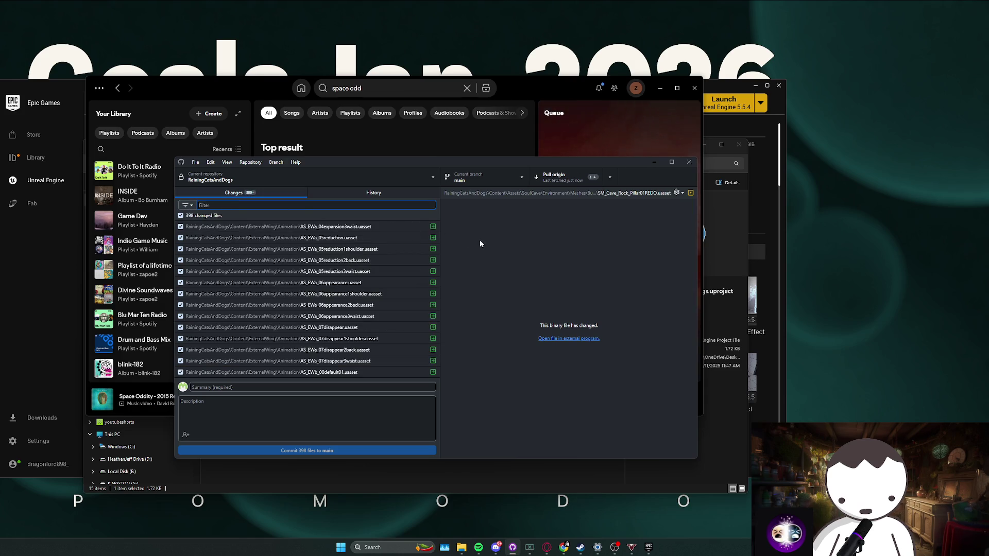
left_click(366, 193)
scroll(320, 288, "up", 10)
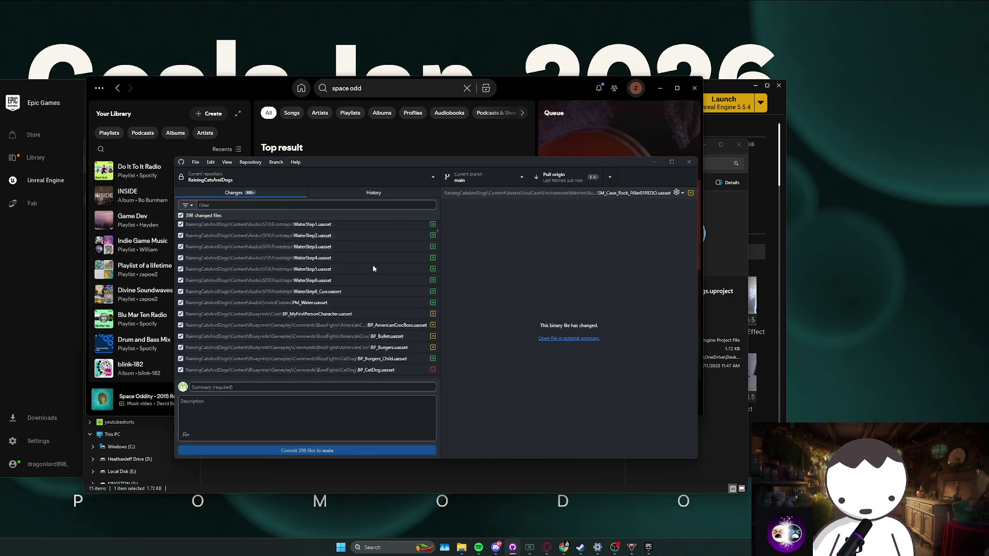
left_click(299, 204)
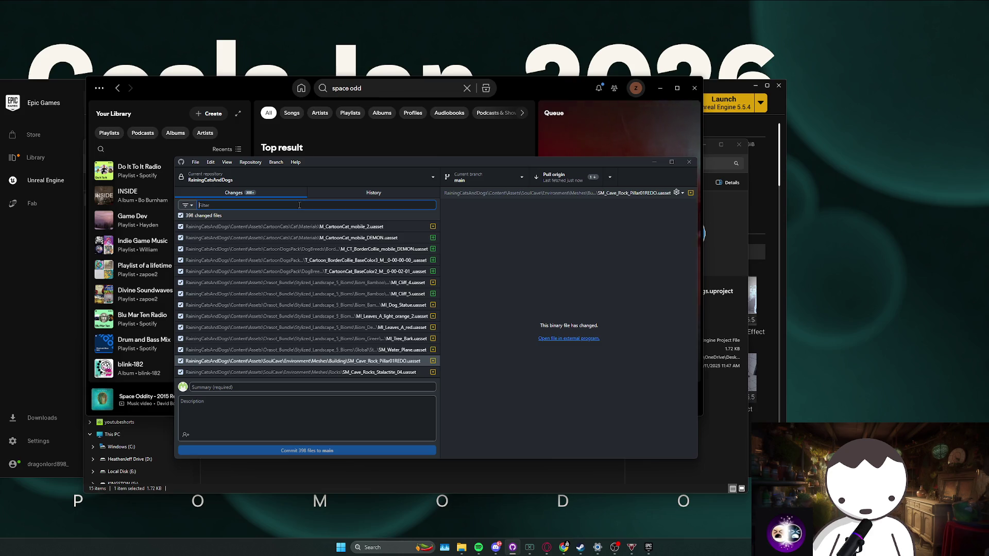
left_click(554, 177)
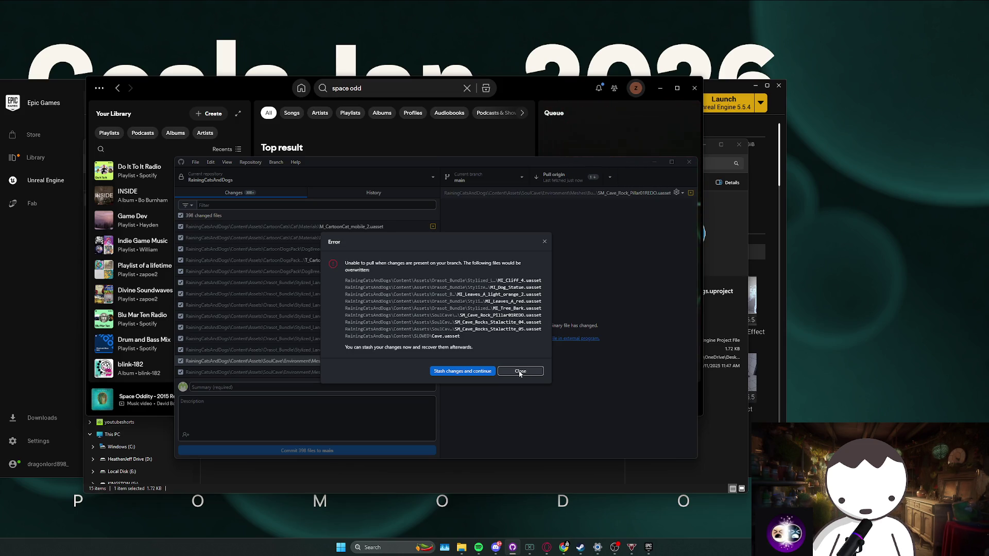
left_click(520, 371)
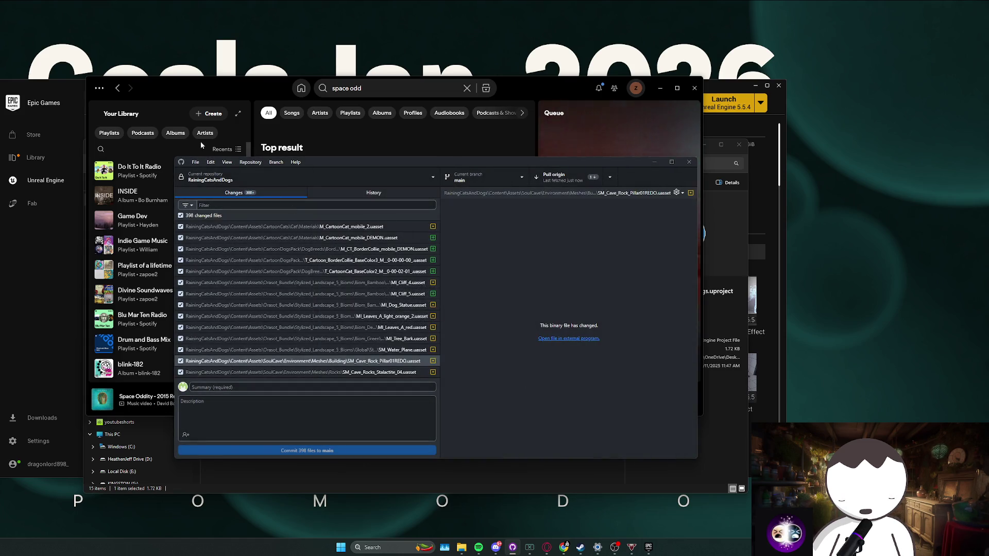
left_click(250, 162)
left_click(273, 249)
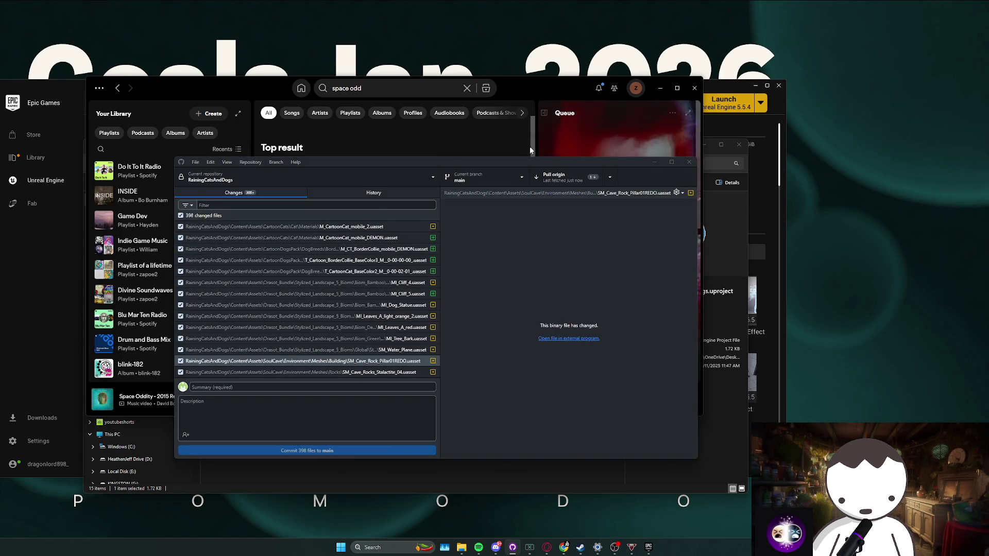
left_click(749, 154)
left_click(556, 176)
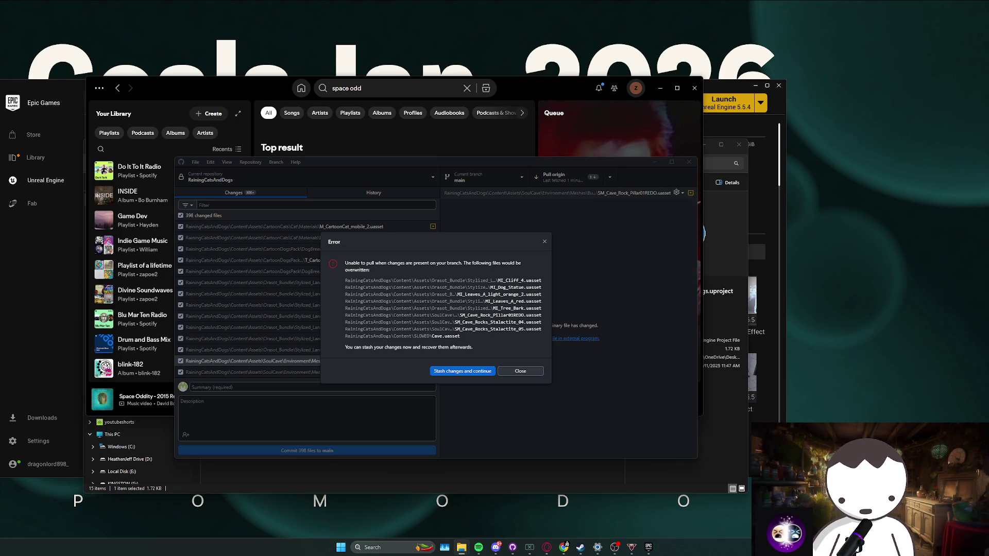
left_click(493, 284)
key("Escape")
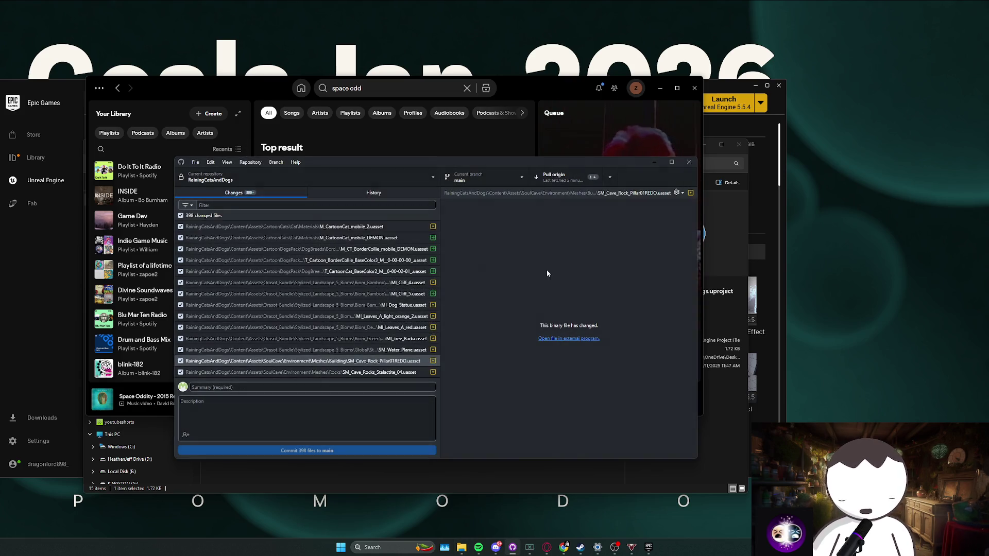
key("ctrl+shift+p")
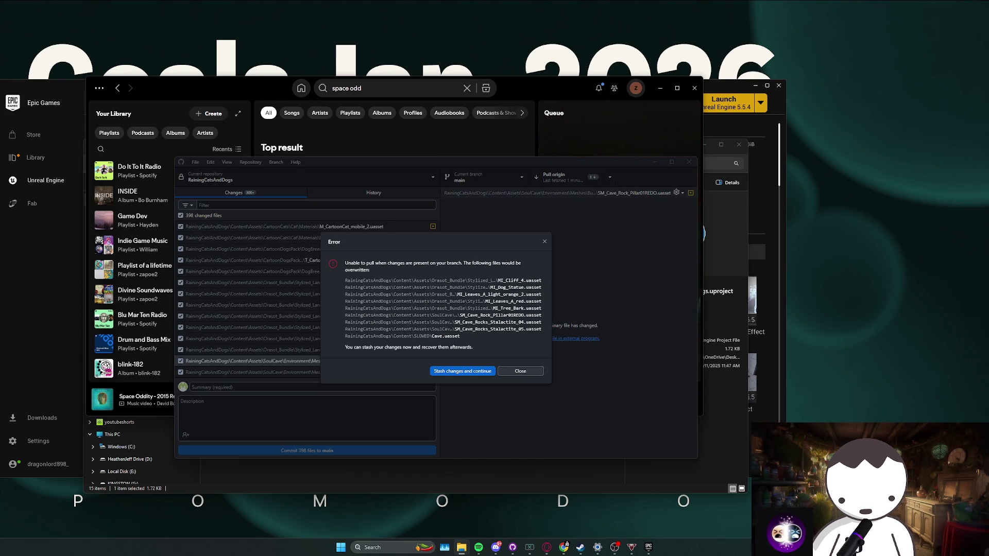
Step: Dismiss the pull error without stashing, retry Pull origin, and close the untracked-files merge error
left_click(510, 372)
left_click(564, 181)
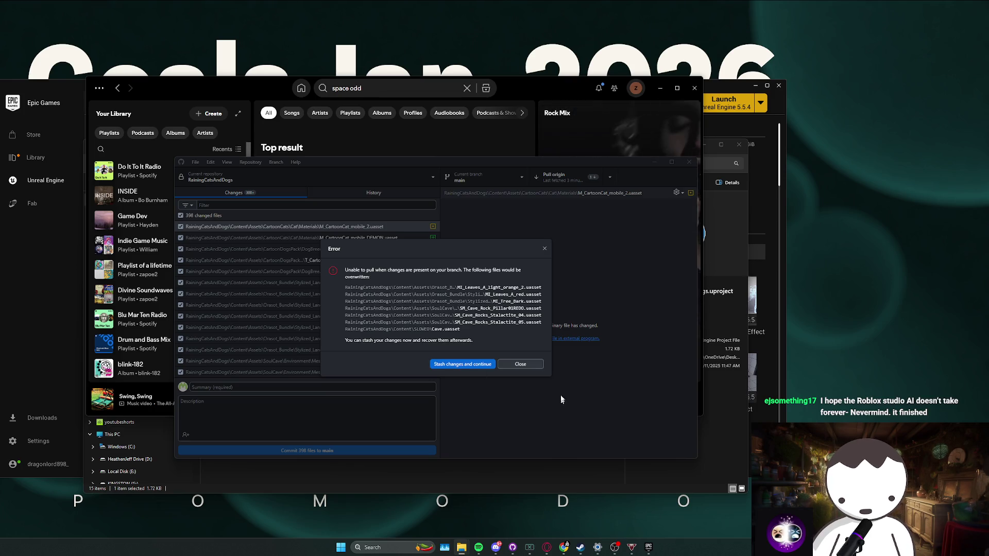
left_click(520, 364)
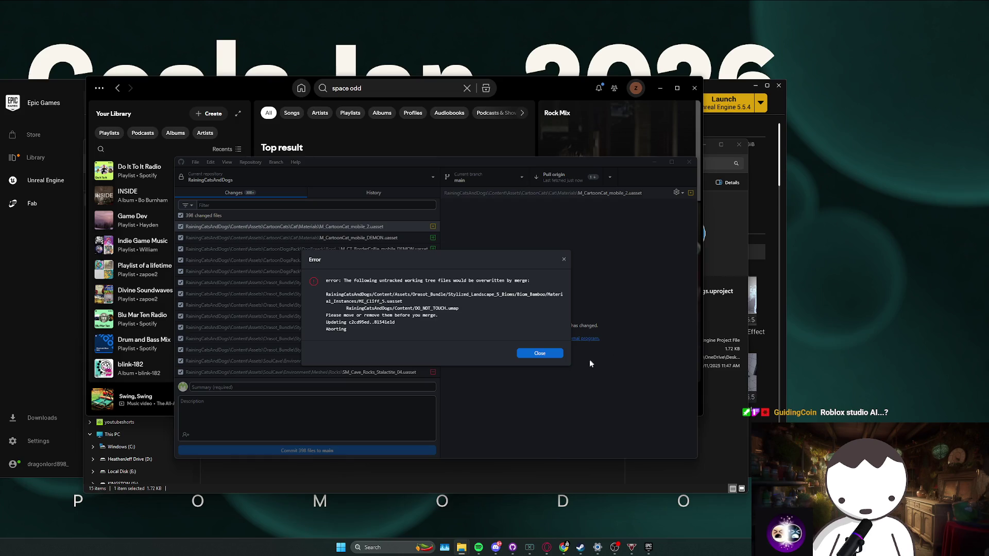
left_click(536, 355)
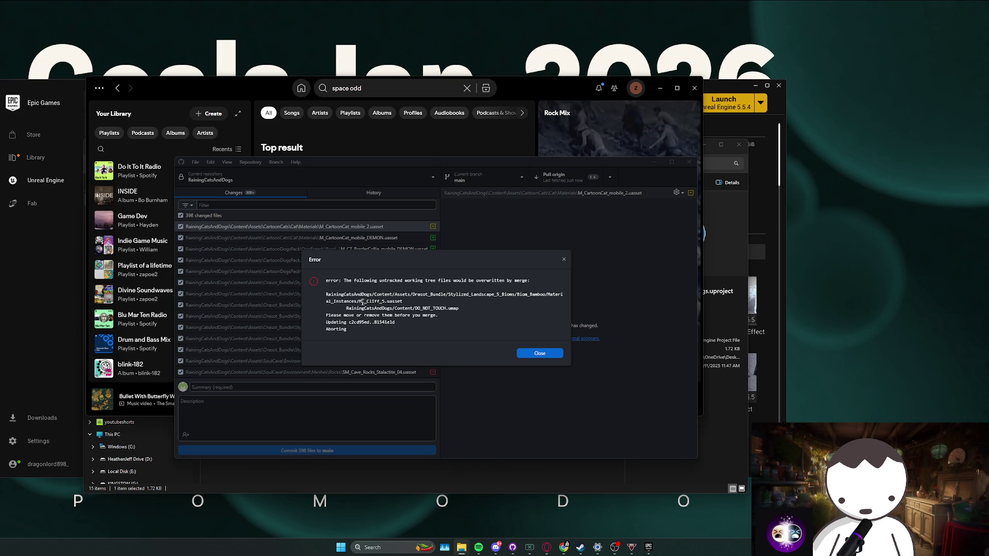
Step: Inspect the conflicting Biom folder path against File Explorer, then close the merge error
left_click_drag(509, 296, 546, 296)
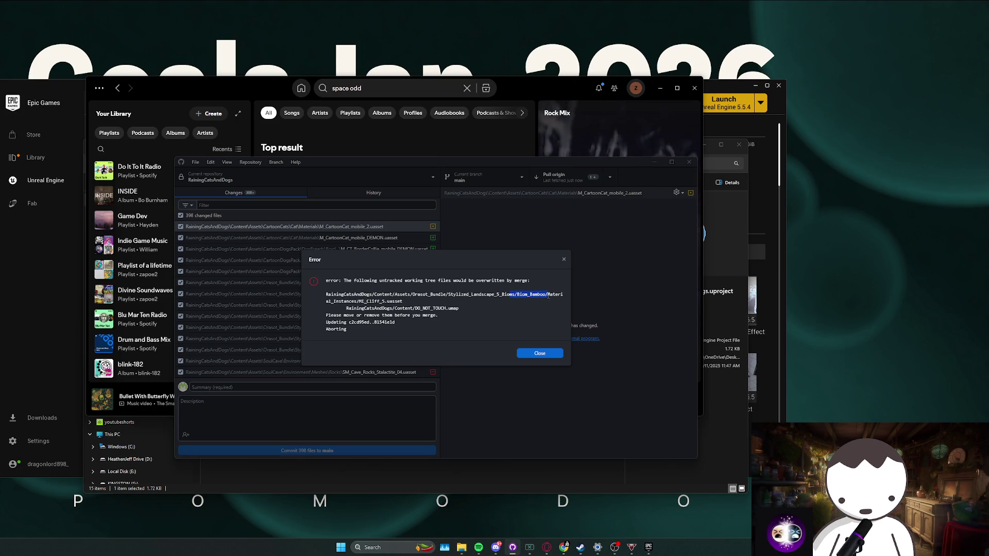
key("alt+Tab")
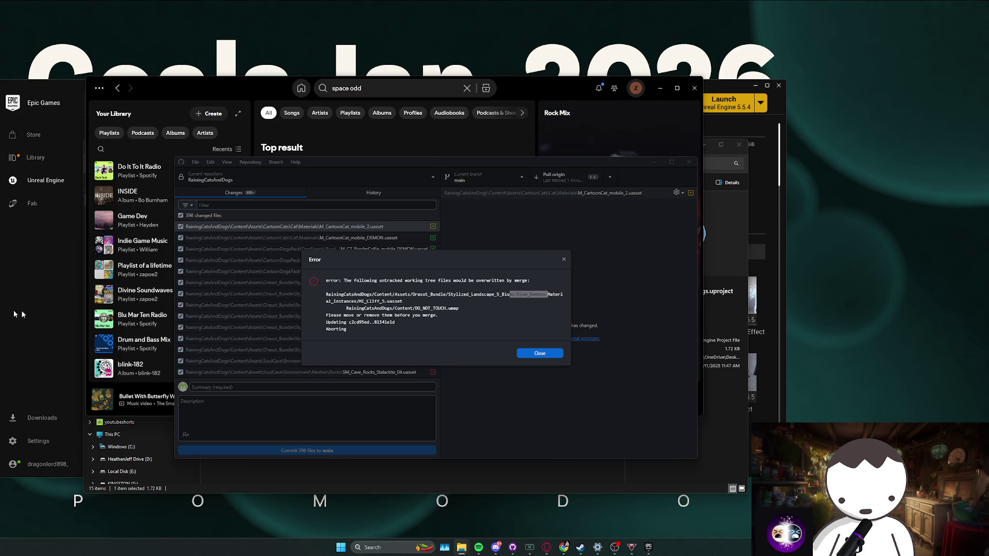
left_click(484, 301)
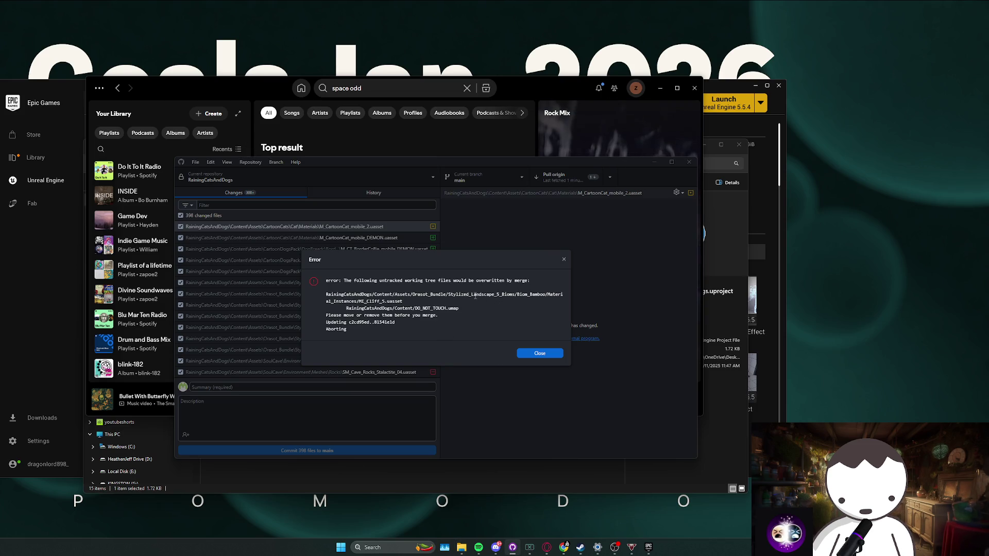
mouse_move(495, 295)
left_mouse_down()
mouse_move(566, 298)
mouse_move(361, 303)
mouse_move(400, 301)
left_mouse_up()
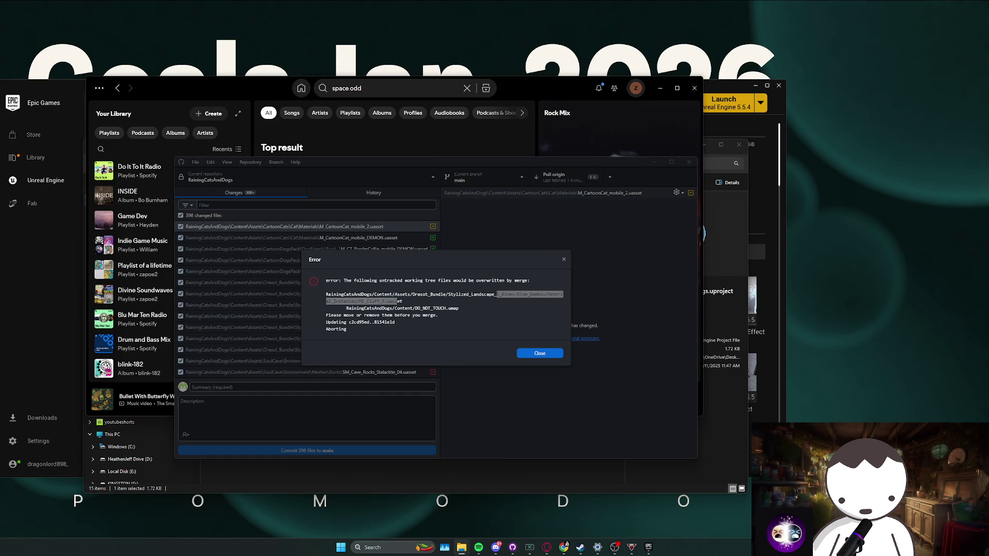
left_click(536, 356)
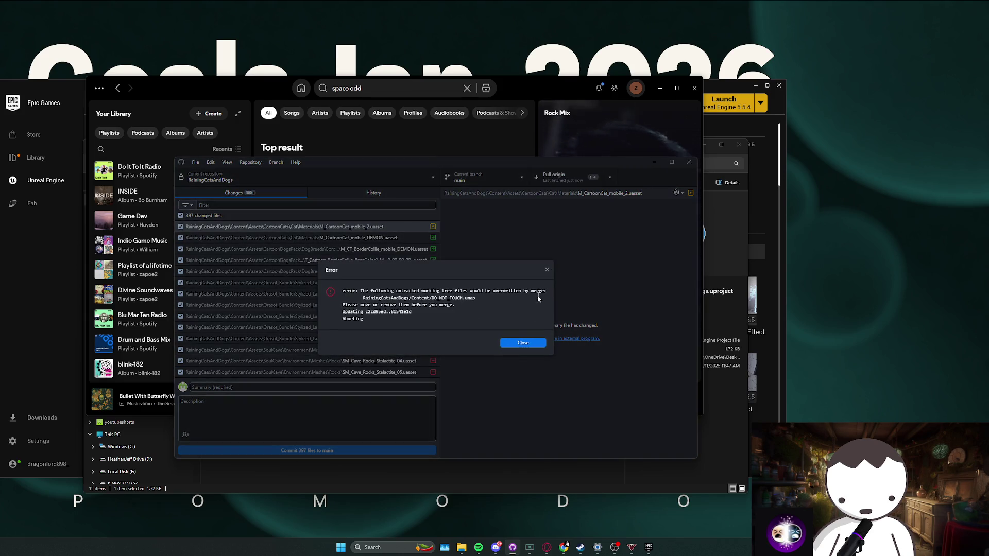
Step: Check the DO_NOT_TOUCH.umap path, close the second error, and pull origin again
left_click_drag(476, 297, 363, 298)
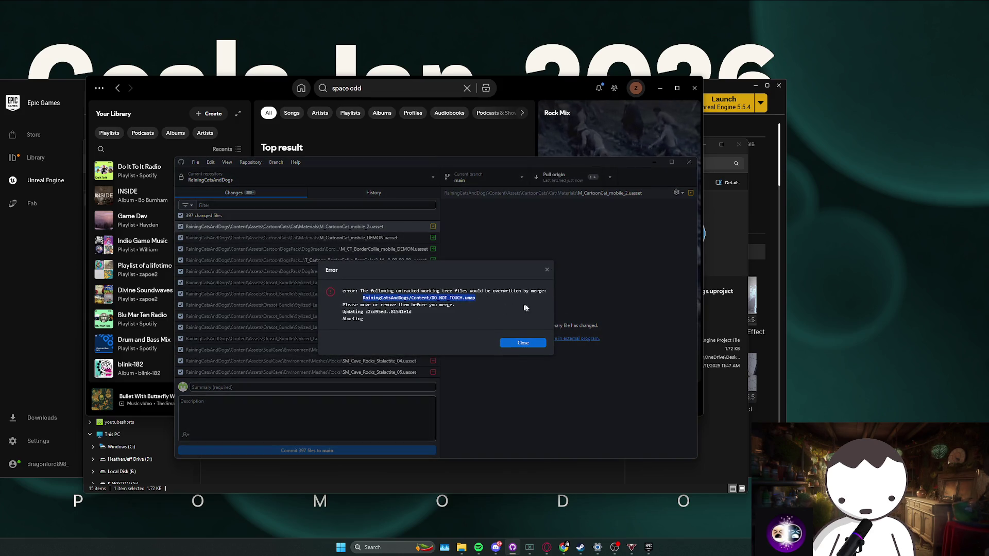
left_click(523, 344)
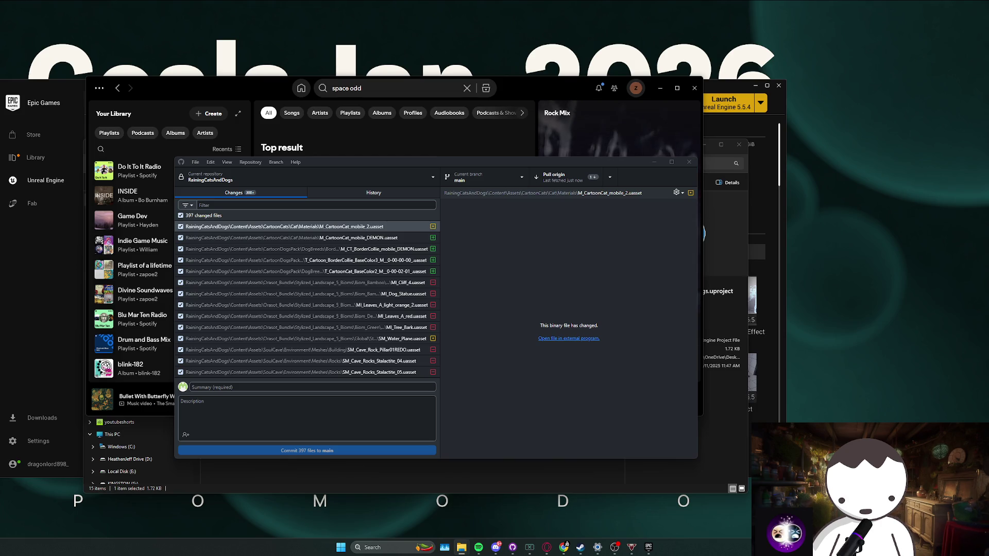
left_click(572, 177)
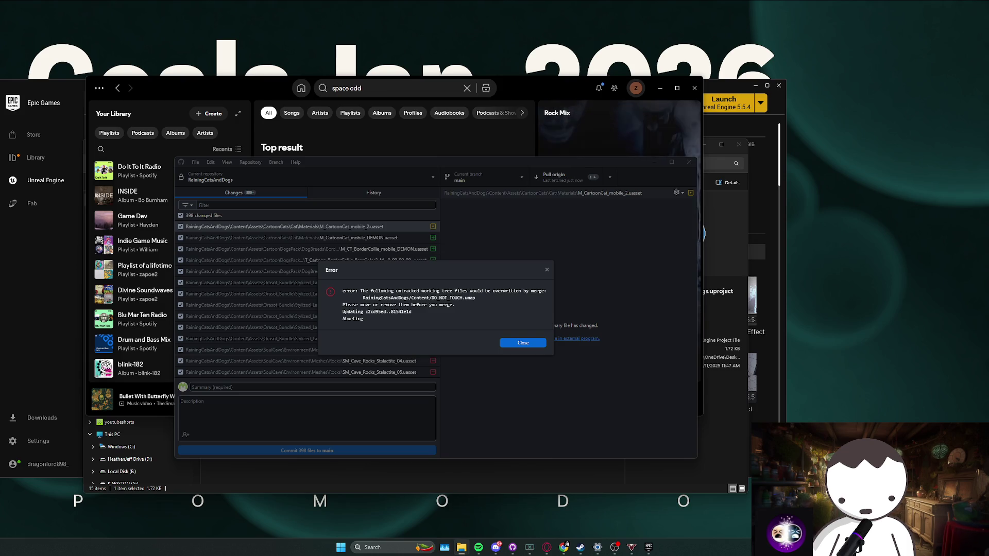
Step: Dismiss the failed-merge error and retry Pull origin so 388 changed files are listed
left_click(521, 342)
left_click(581, 183)
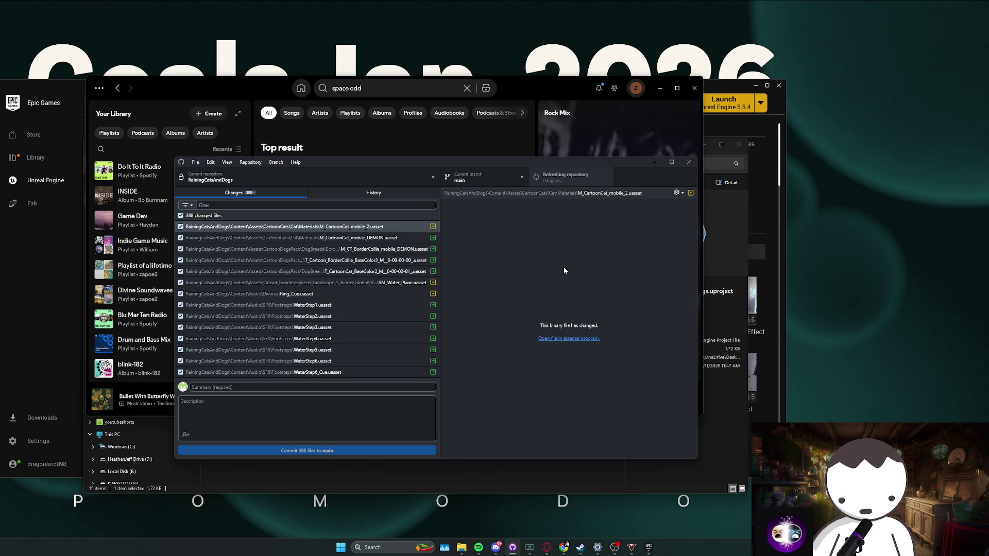
Step: Commit the 388 files to main with summary 'asset pack added and boss fight started'
left_click(254, 388)
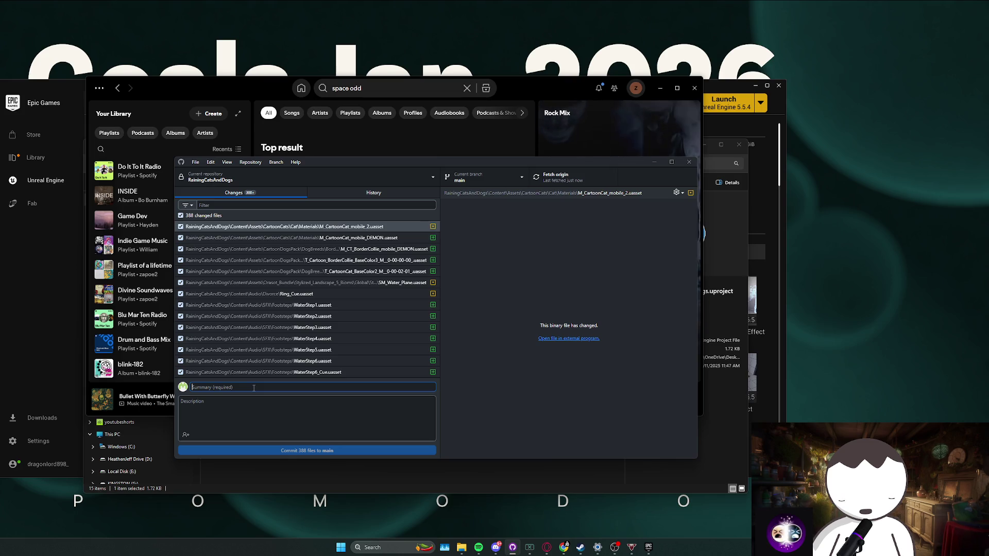
type("asset pack added and boss fight")
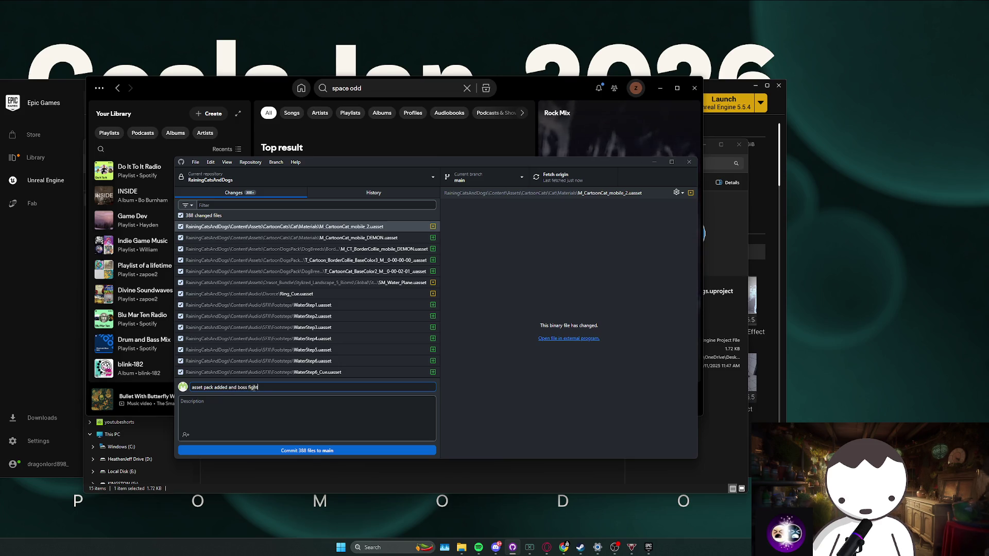
type(" started")
left_click(309, 451)
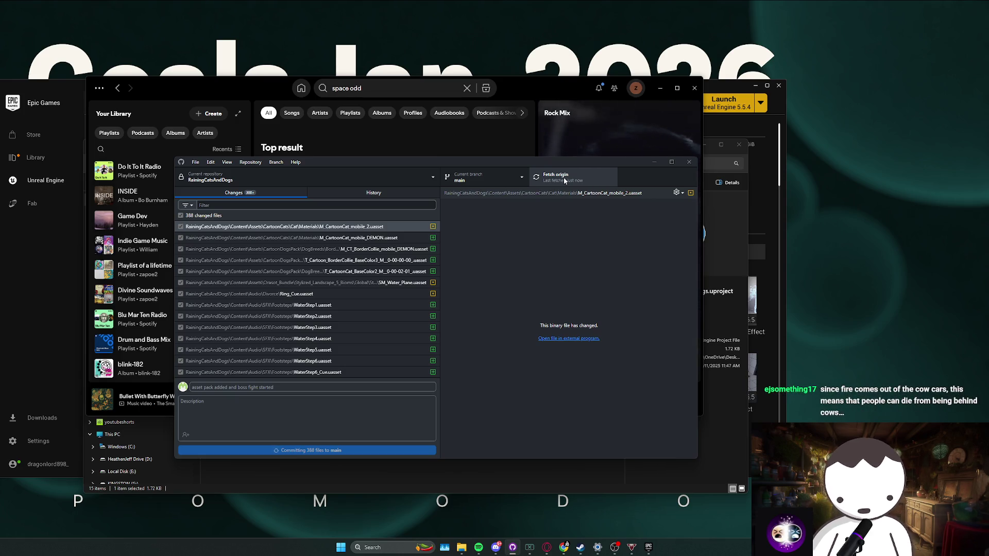
Step: Push the new commit to origin and bring up the Twitch stream dashboard
left_click(564, 178)
left_click(253, 163)
left_click(295, 253)
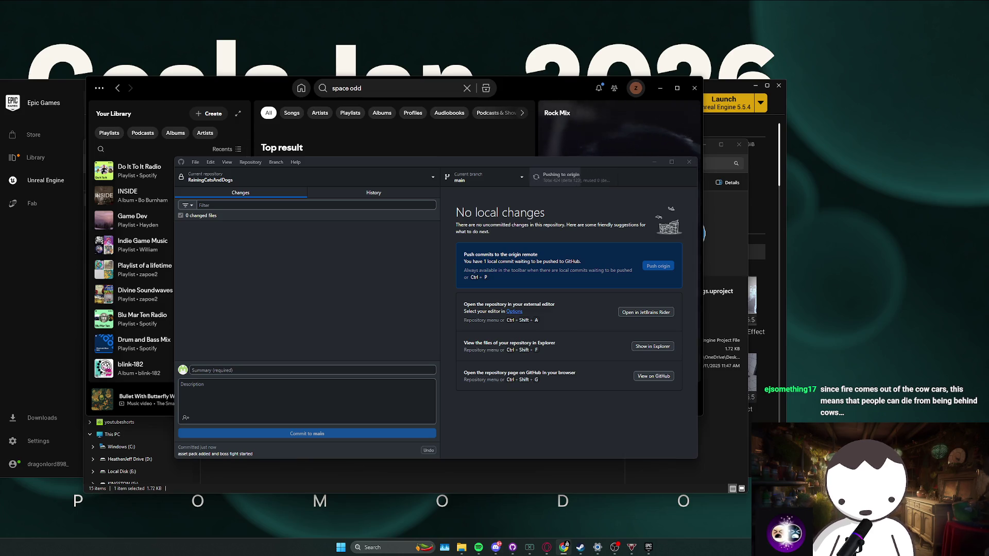
left_click(565, 545)
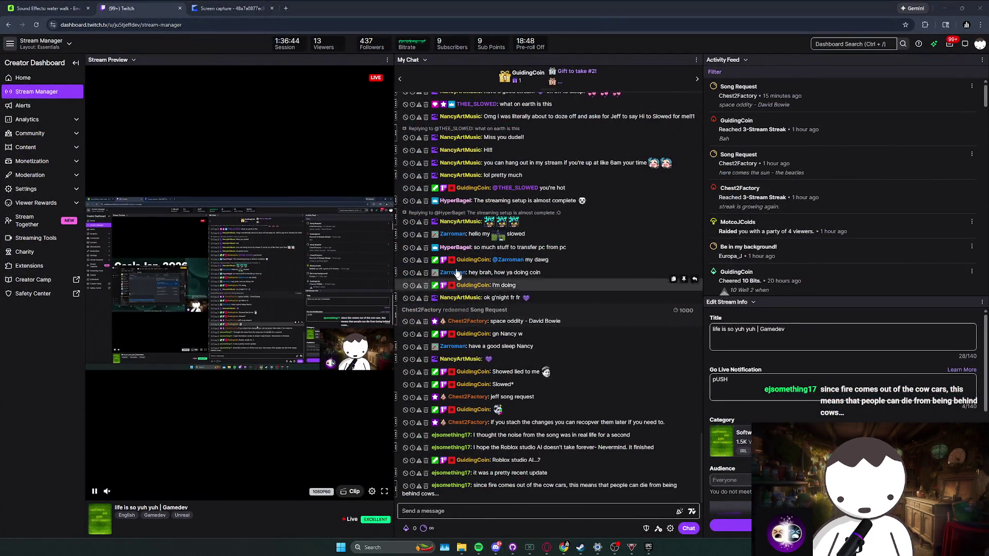
Step: Search Spotify for 'space oddity' and add the top result to the play queue
key("alt+Tab")
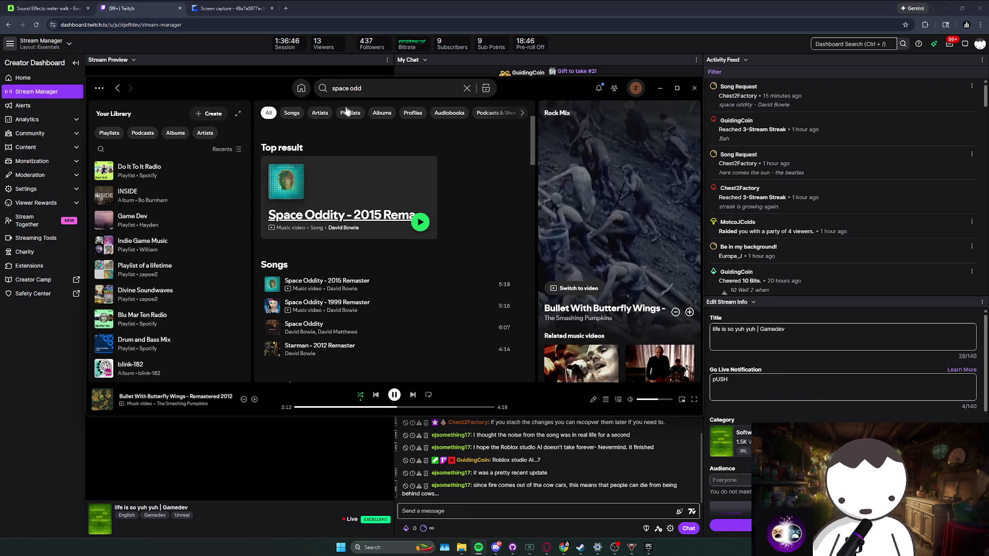
key("ctrl+l")
type("space o")
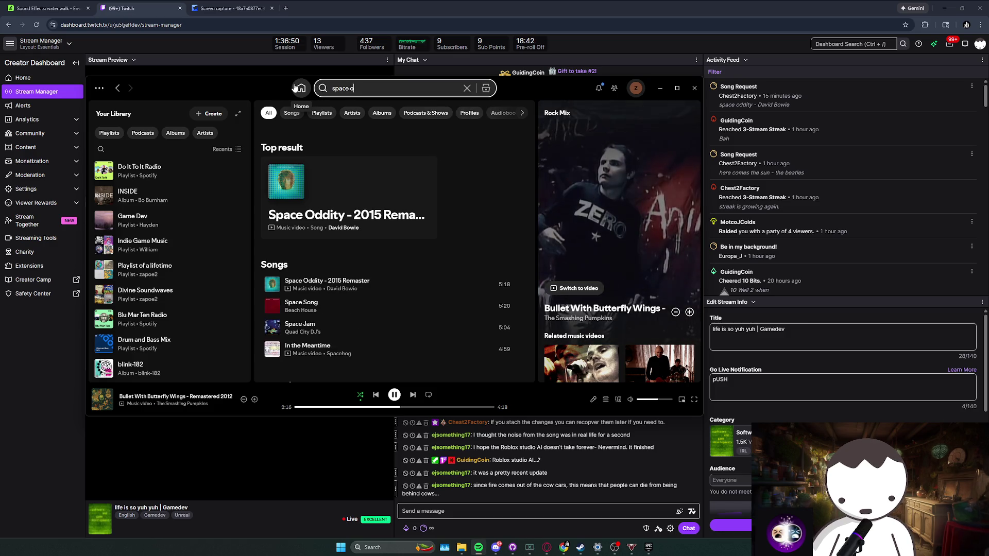
type("ddity")
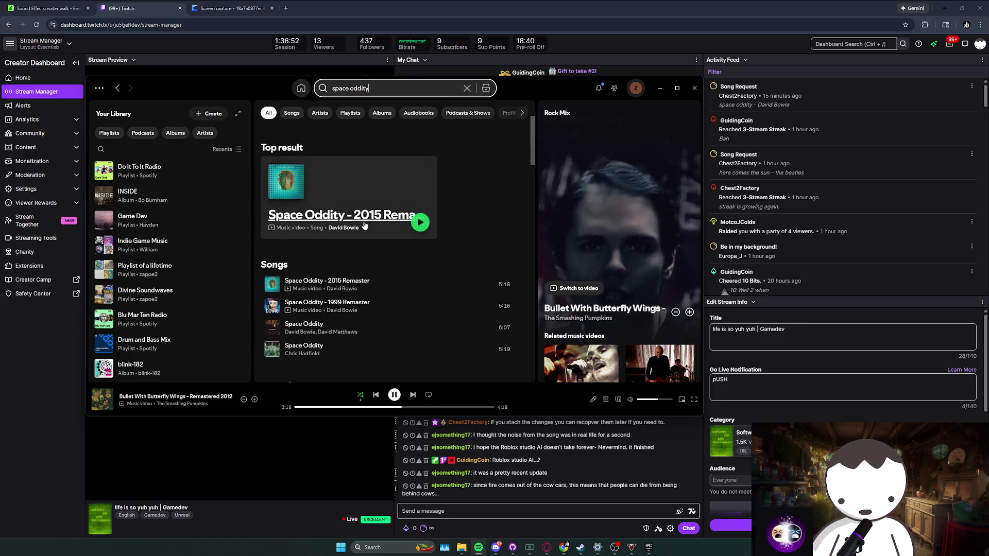
right_click(364, 225)
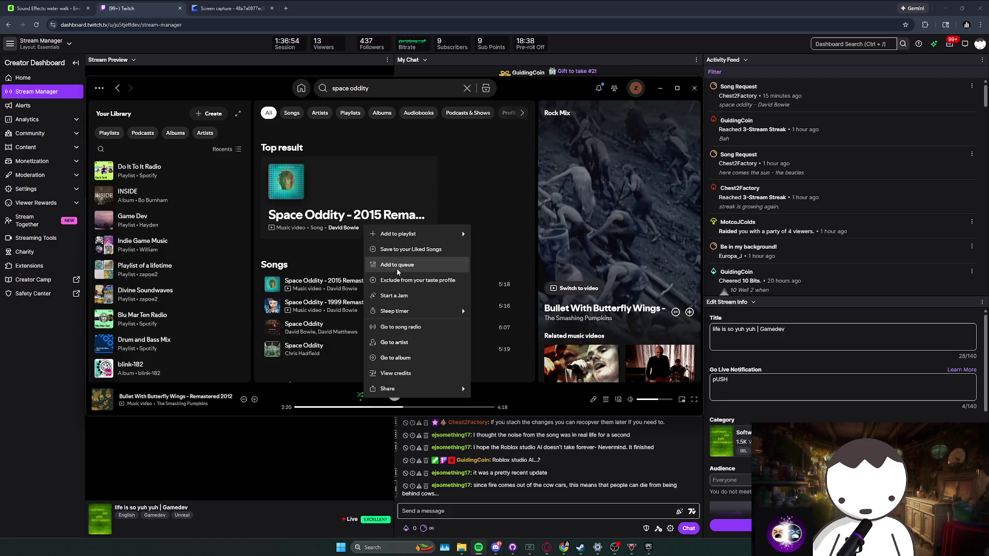
left_click(397, 266)
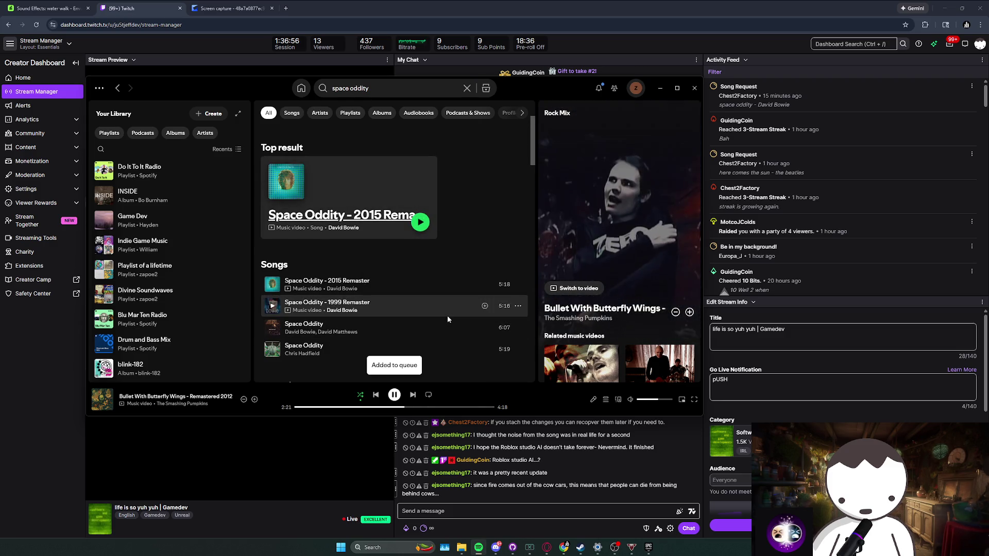
left_click(661, 4)
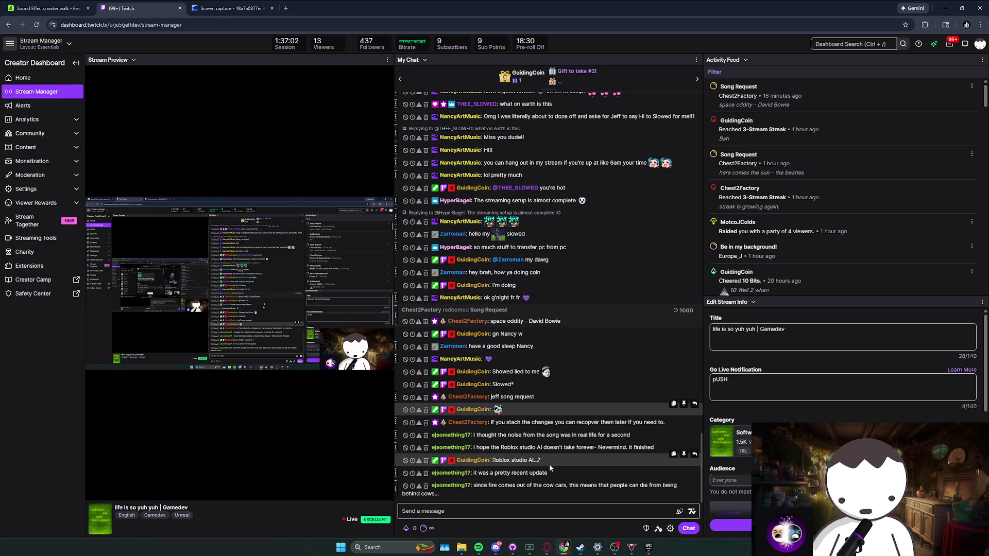
Step: Read the Twitch chat messages about stashing changes, Roblox Studio AI, and cow cars
triple_click(586, 427)
left_click(581, 433)
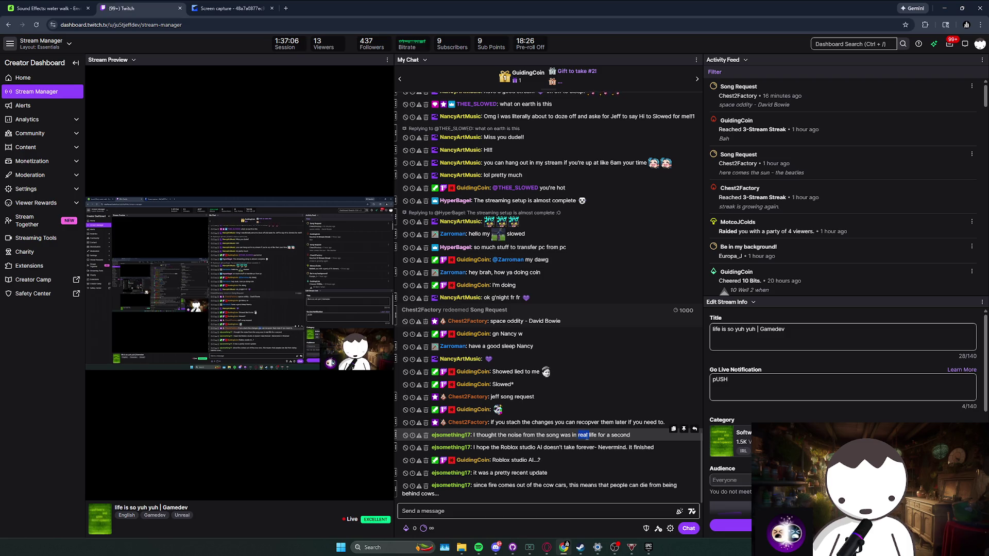
left_click_drag(632, 441, 623, 421)
left_click(516, 418)
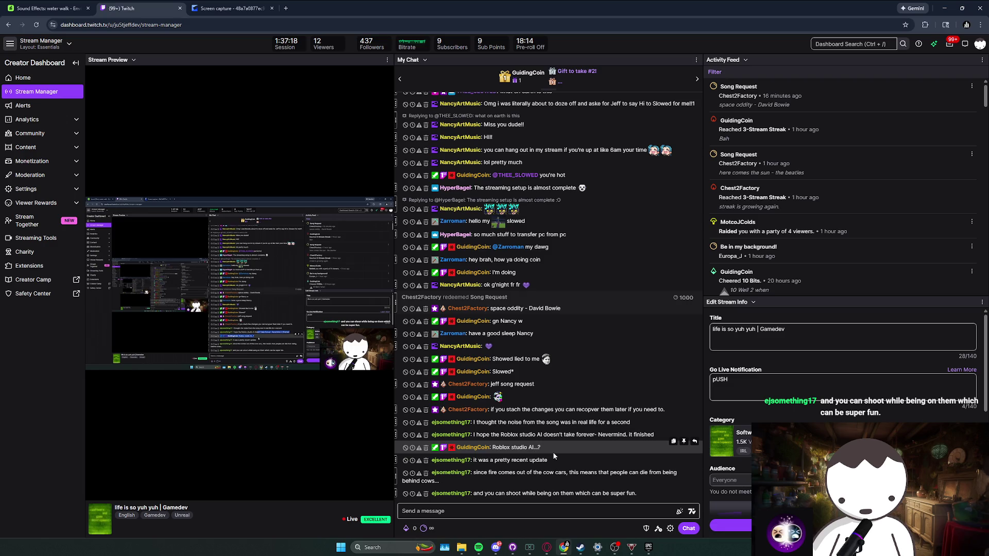
left_click_drag(548, 449, 492, 448)
left_click(531, 459)
left_click_drag(515, 482, 513, 472)
triple_click(522, 493)
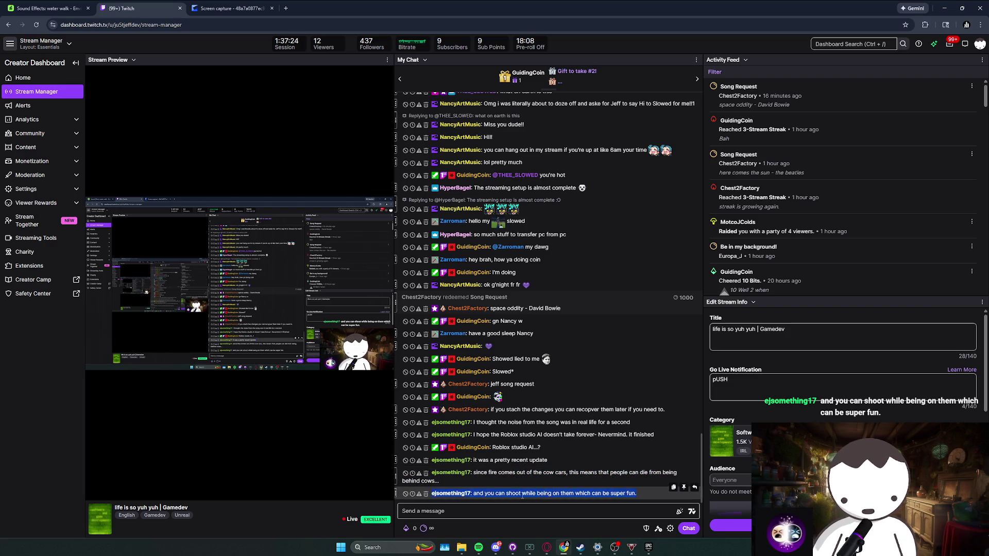
Step: Minimize Chrome and show the RainingCatsAndDogs repository in File Explorer
left_click(565, 547)
left_click(512, 547)
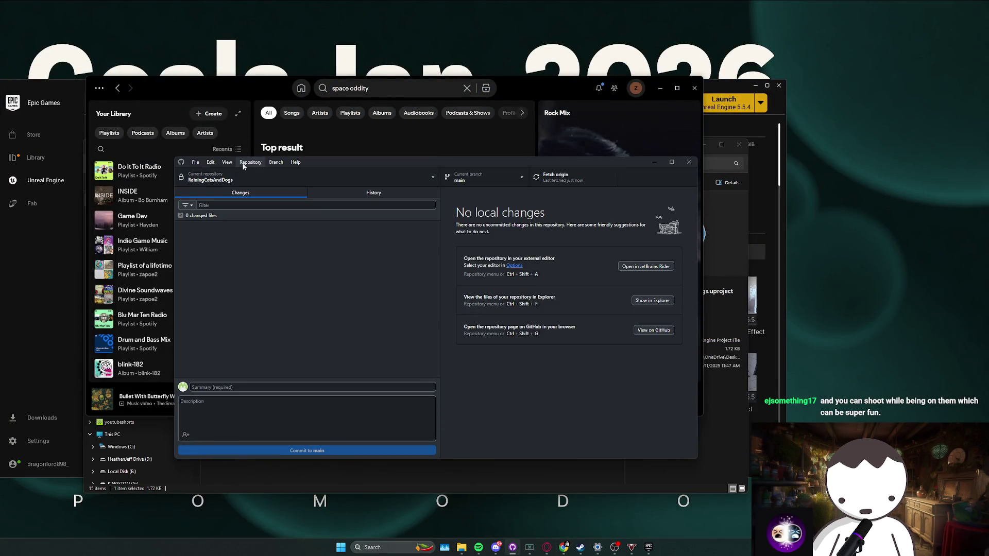
left_click(250, 162)
left_click(295, 259)
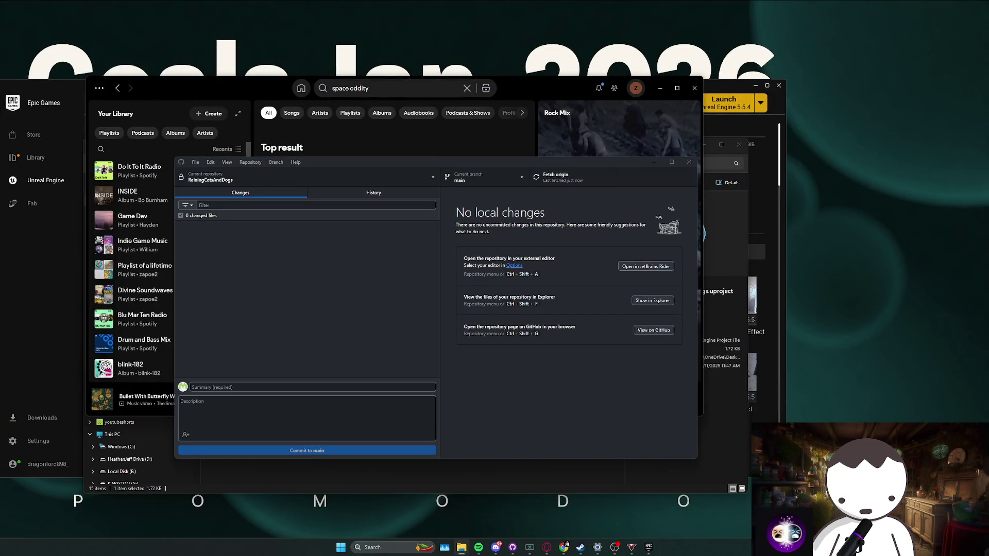